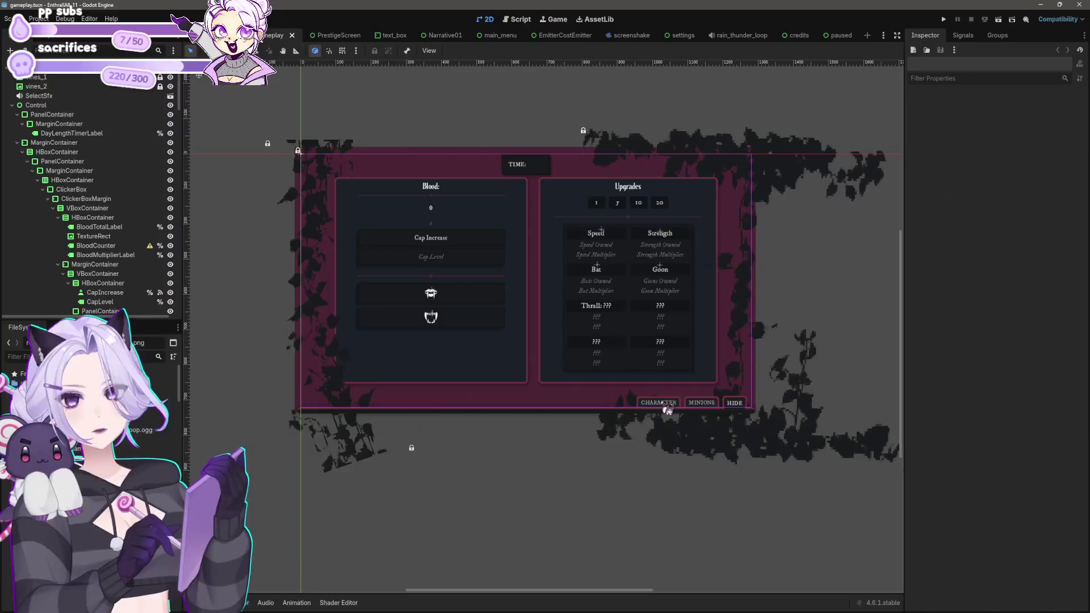
Inspect the TabContainer, the Strength upgrade container and the HBoxContainer upgrades grid.
left_click(666, 406)
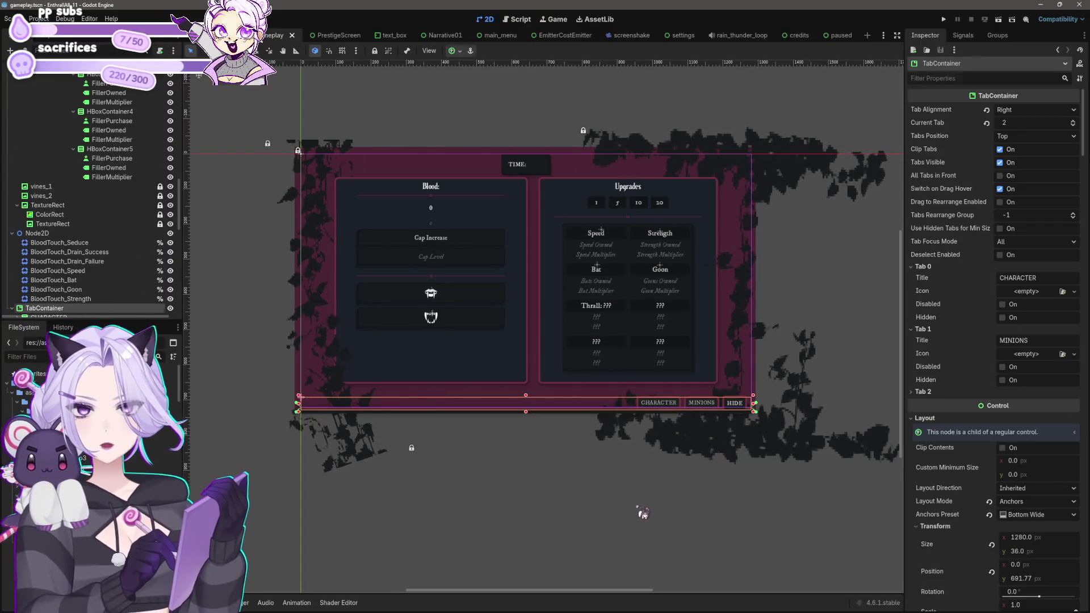
left_click(617, 278)
scroll(612, 346, "up", 2)
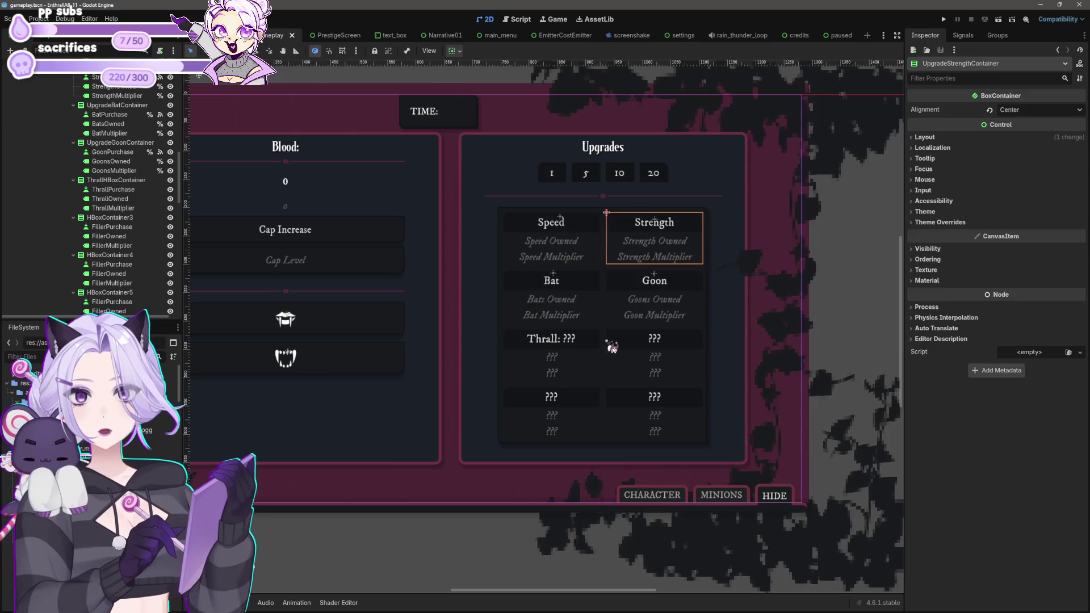
left_click(613, 344)
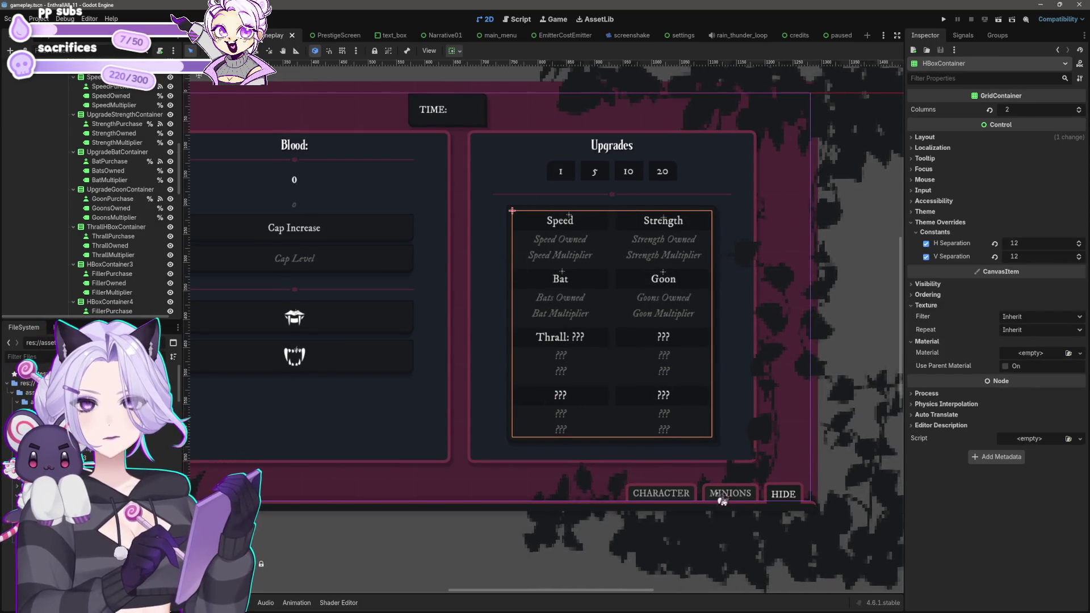
scroll(125, 188, "up", 3)
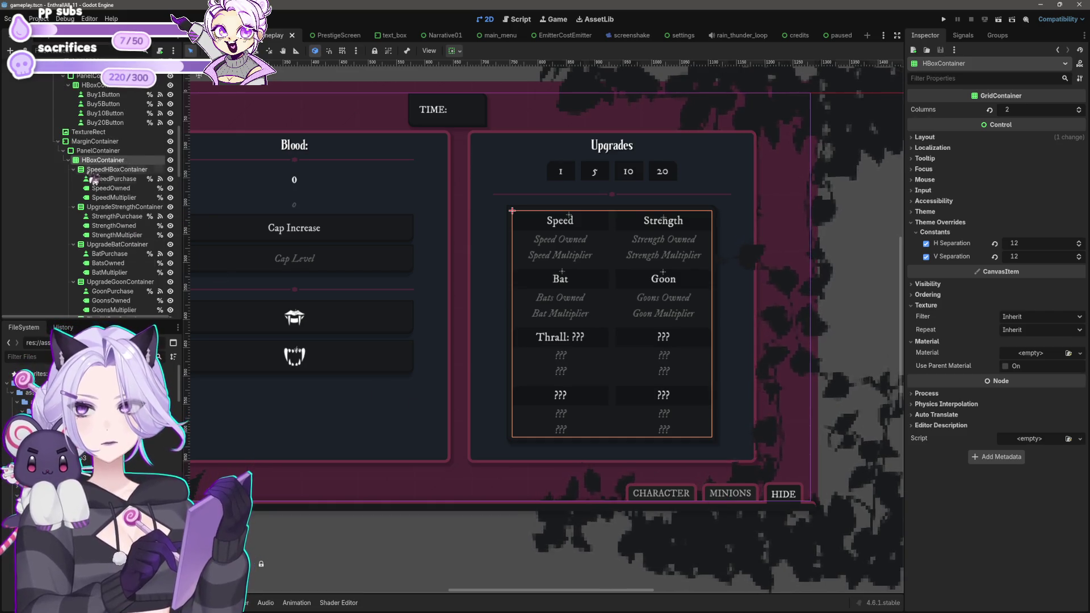
Toggle the HBoxContainer grid's visibility off and on, then bring up its node actions.
left_click(171, 161)
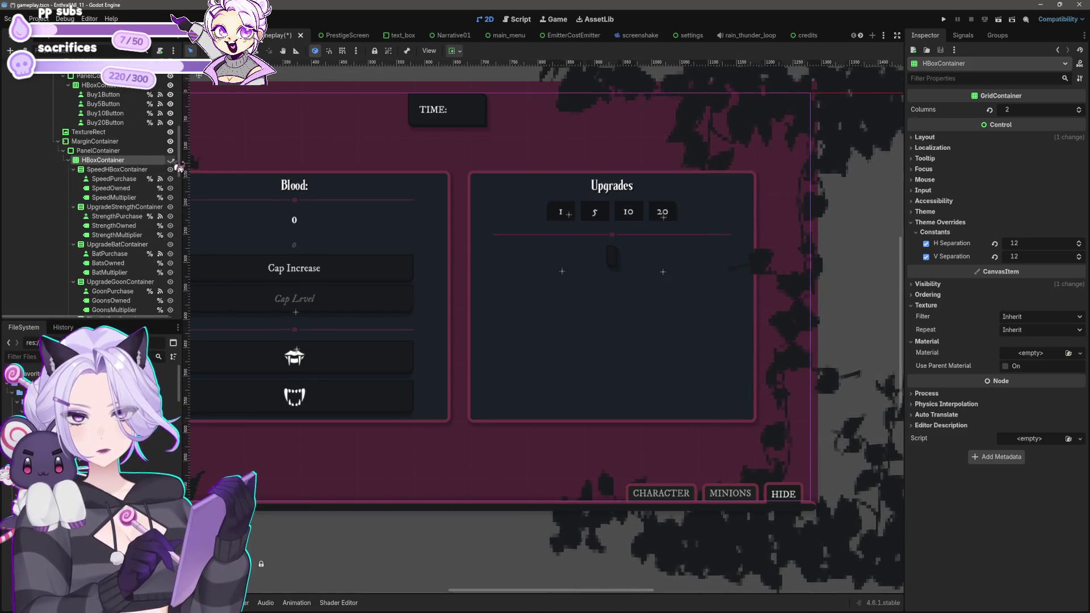
left_click(170, 160)
right_click(108, 160)
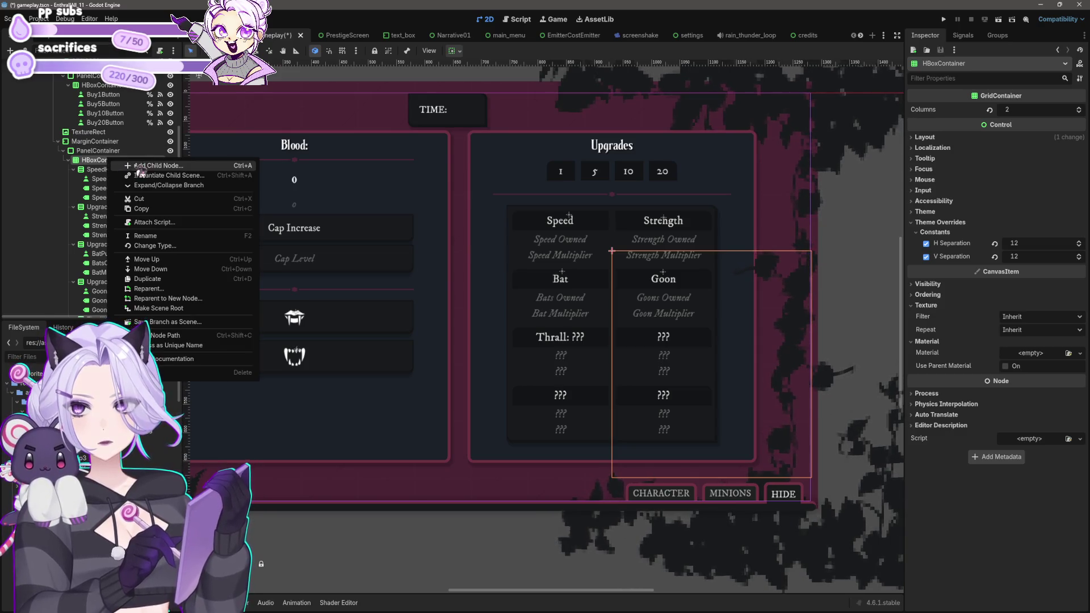
Add a new TabContainer node and place it so the upgrades grid sits inside it.
left_click(131, 166)
type("tabcon")
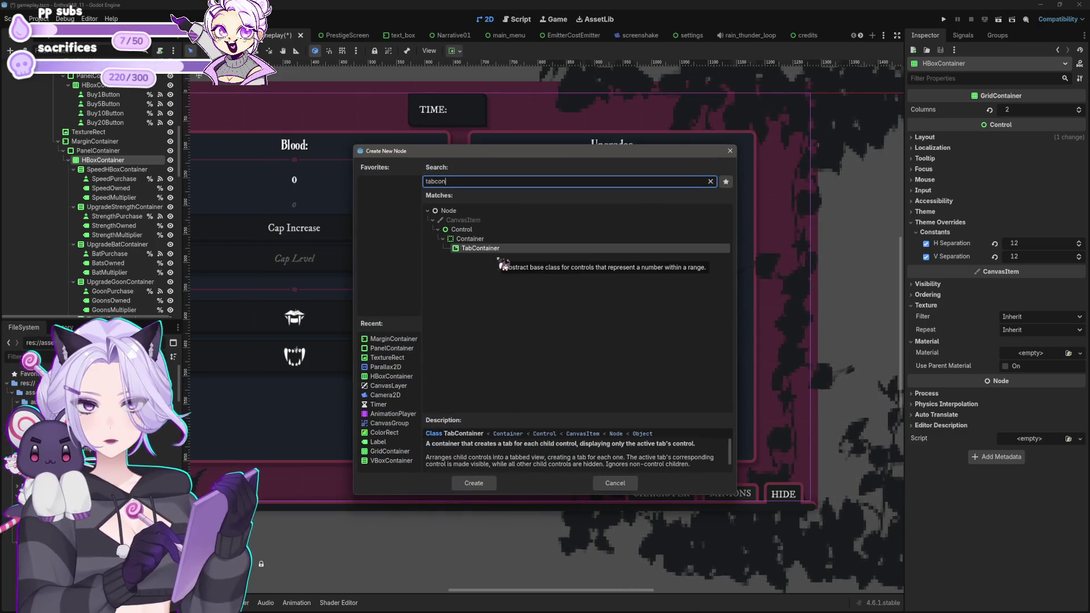
left_click(474, 483)
mouse_move(106, 309)
left_mouse_down()
mouse_move(126, 250)
mouse_move(126, 261)
mouse_move(122, 79)
mouse_move(108, 146)
left_mouse_up()
Rename the HBoxContainer upgrades grid to Speed.
left_click(103, 155)
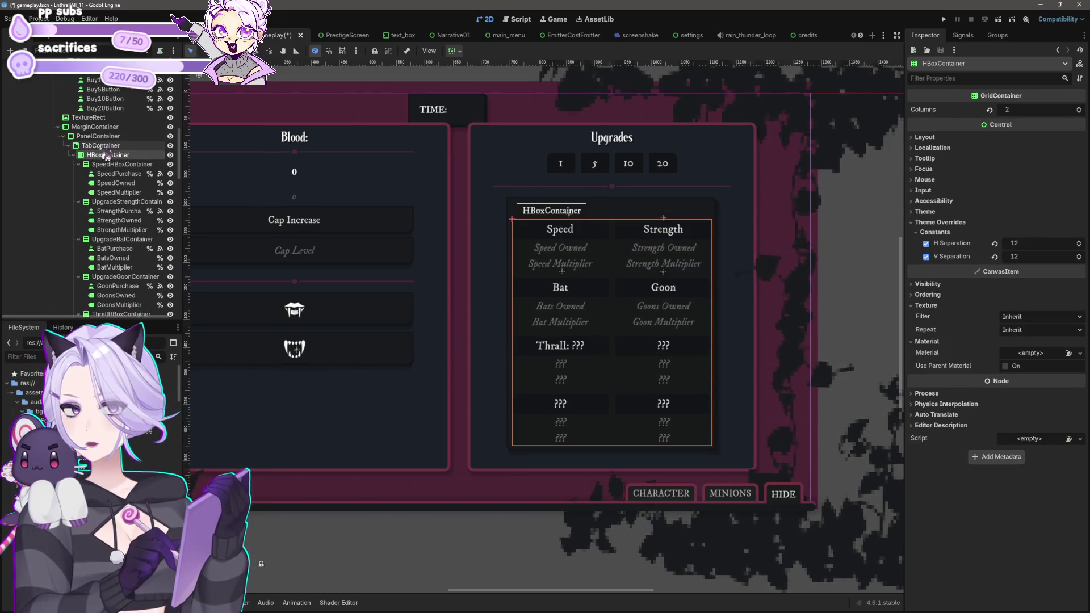
right_click(108, 155)
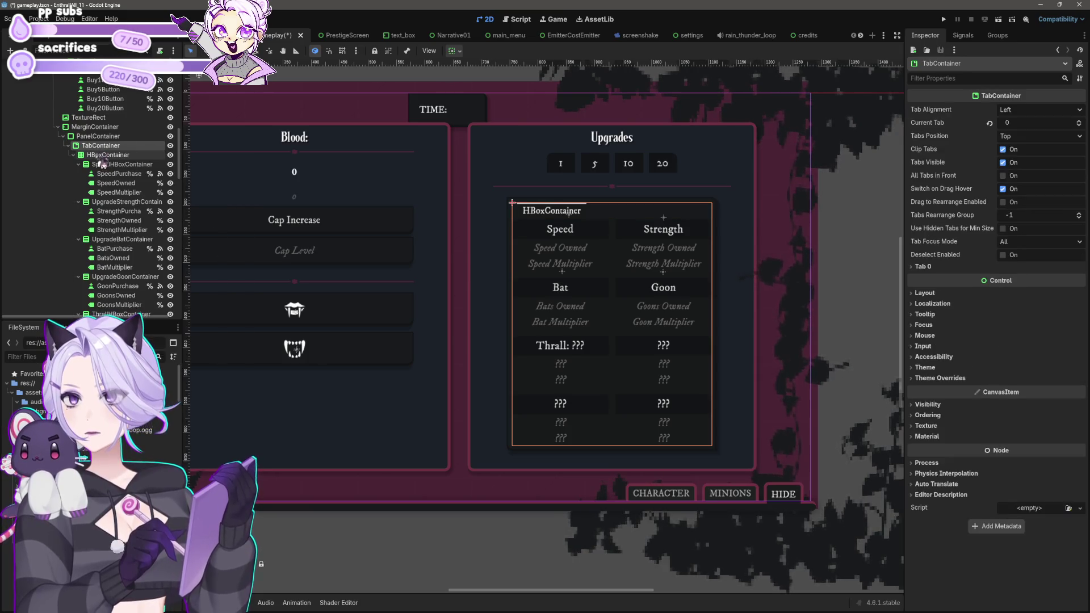
left_click(131, 216)
type("Speed U")
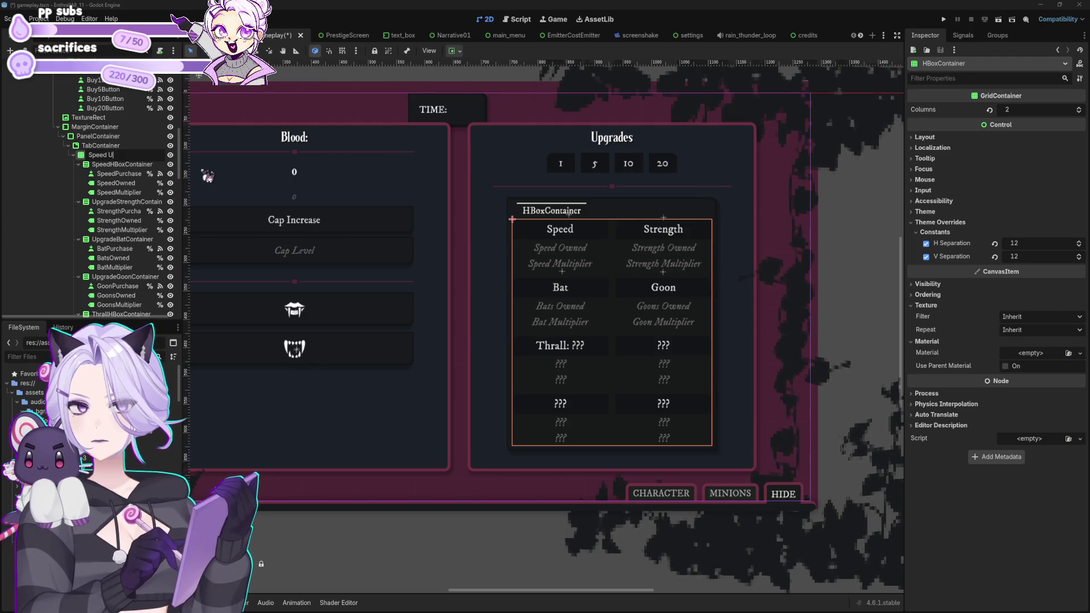
key("BackSpace")
key("BackSpace")
key("Return")
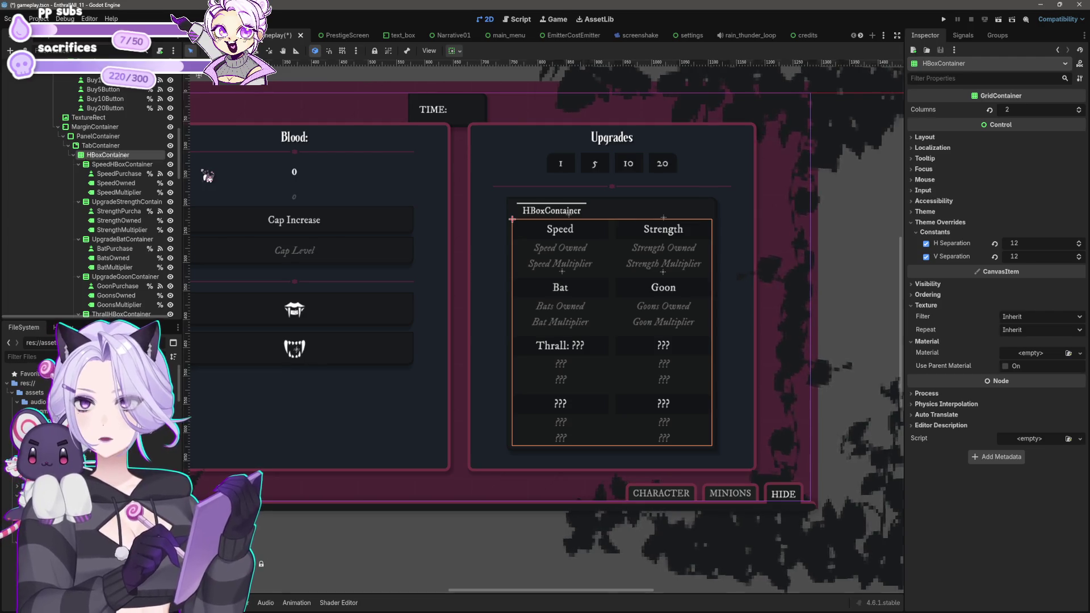
left_click(126, 201)
Move UpgradeStrengthContainer and its children under the TabContainer.
left_click(123, 230, "shift")
left_click_drag(127, 204, 106, 146)
scroll(125, 244, "up", 4)
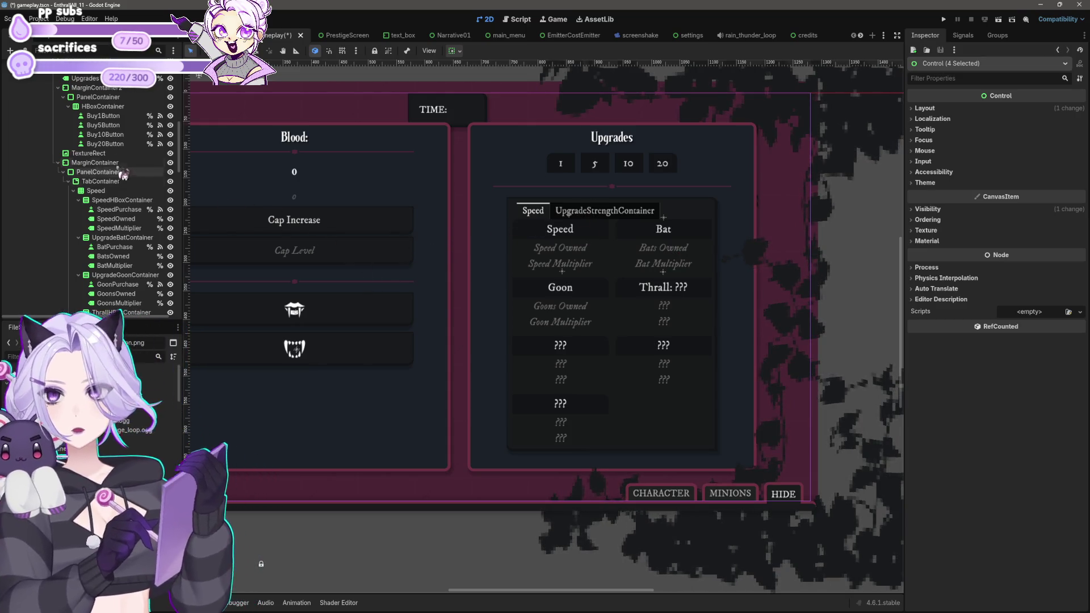
scroll(123, 159, "up", 3)
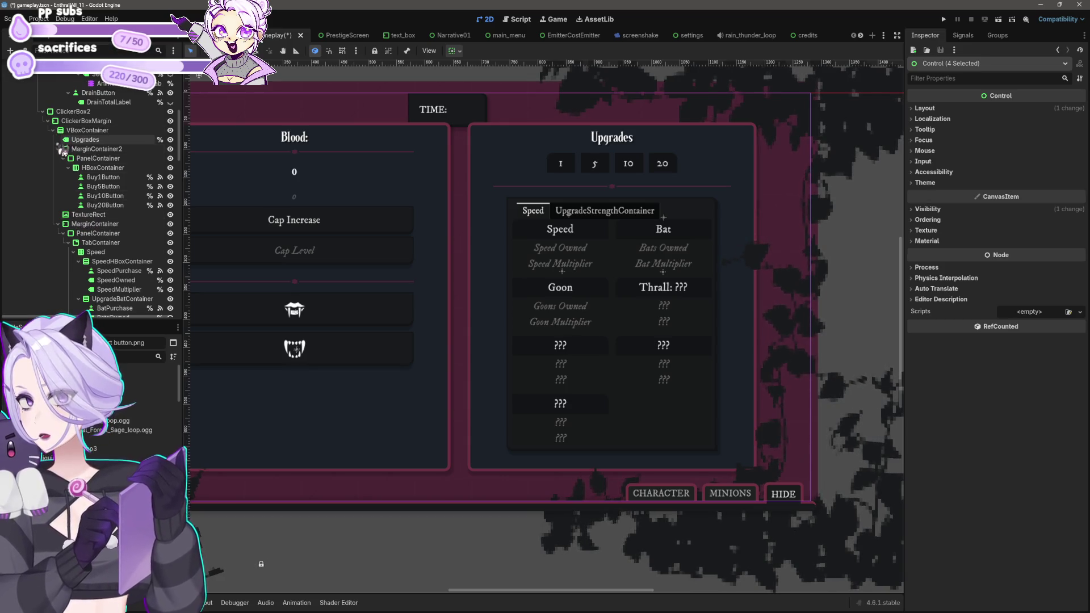
scroll(105, 227, "down", 5)
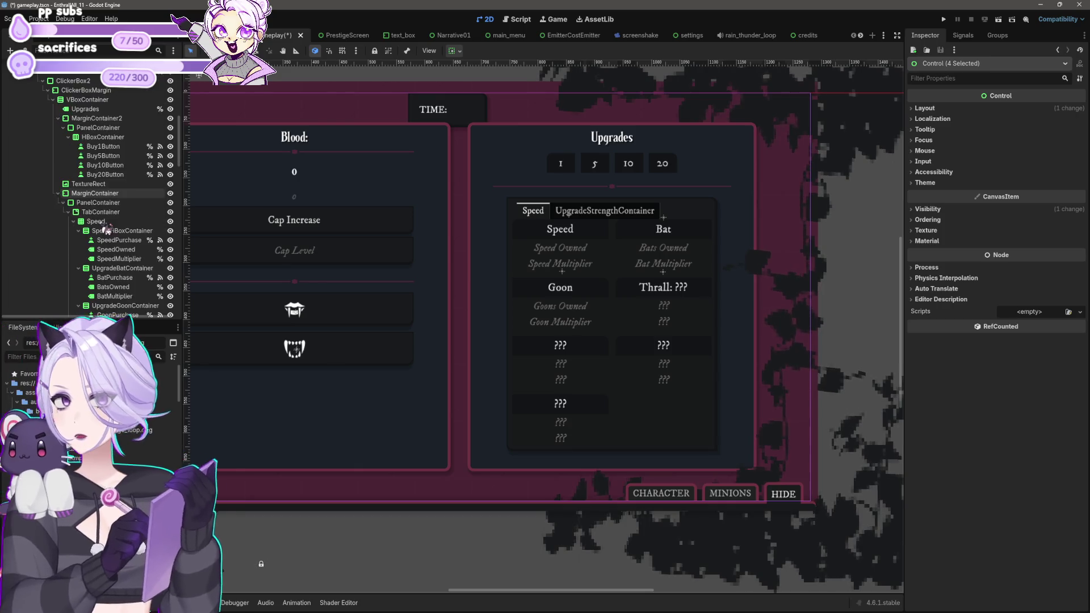
scroll(105, 227, "down", 10)
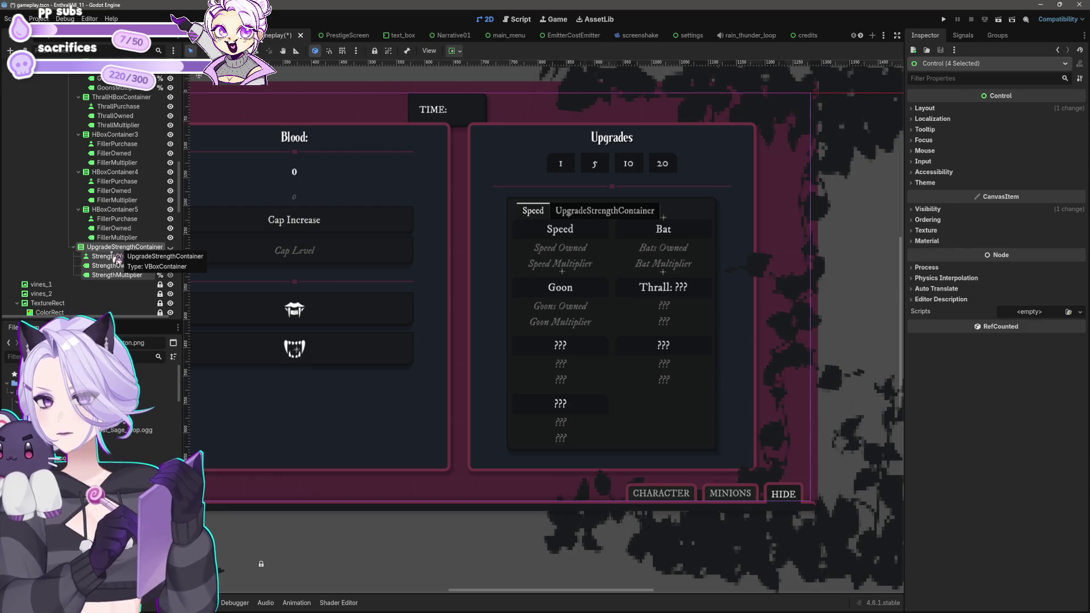
scroll(116, 257, "up", 10)
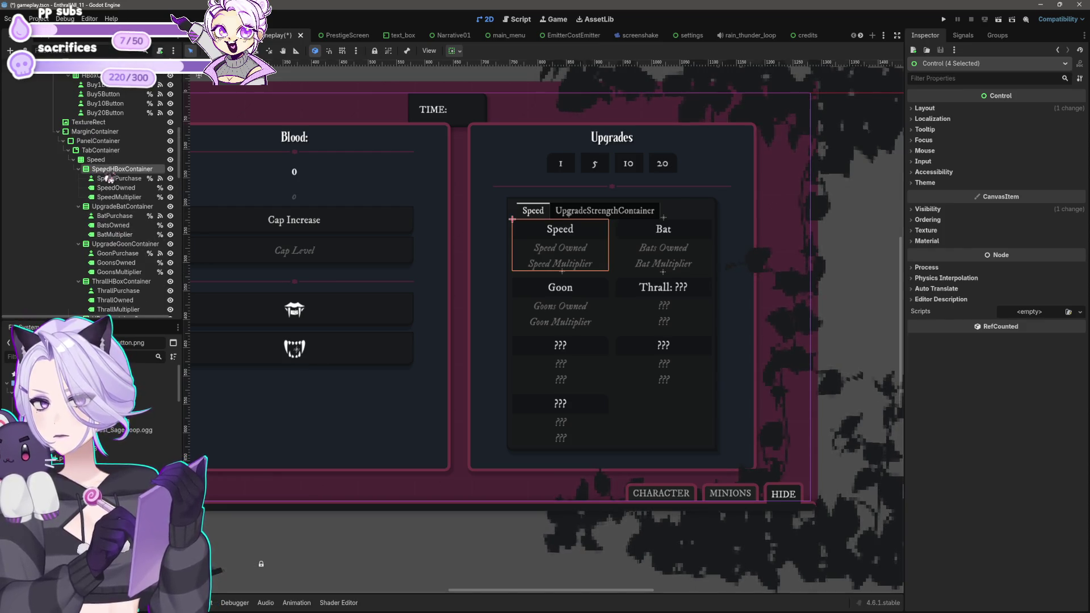
Make the Strength container the displayed tab, setting Current Tab to 1.
left_click(101, 150)
right_click(114, 151)
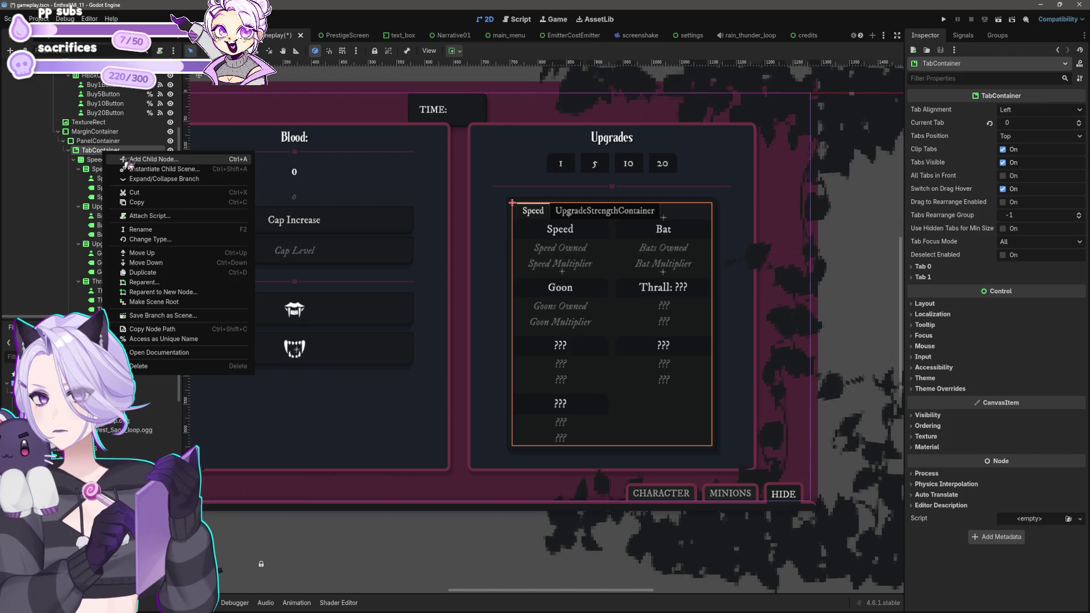
left_click(101, 160)
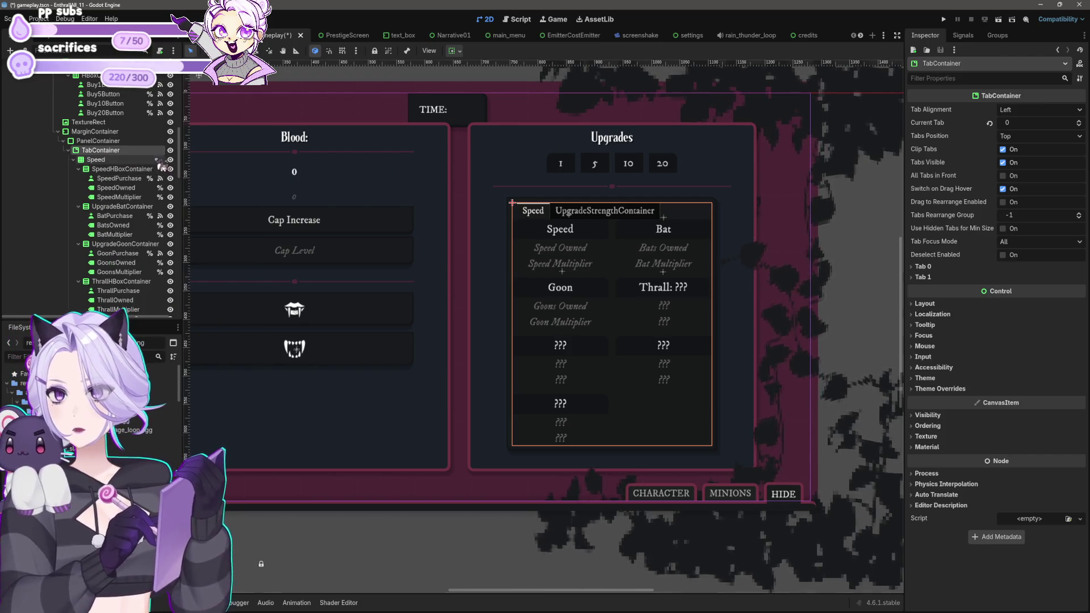
scroll(151, 223, "down", 5)
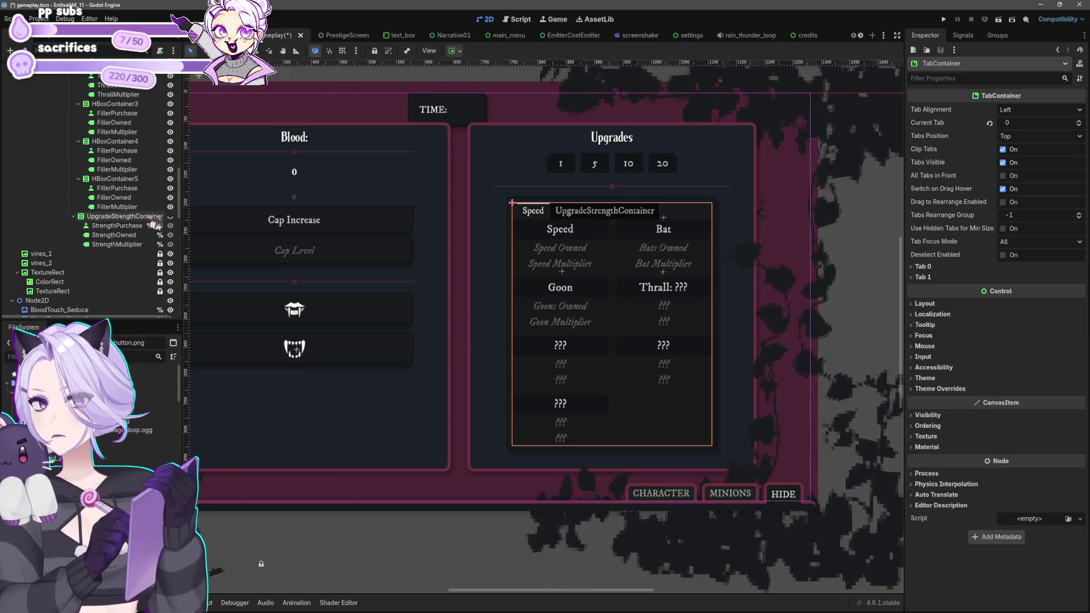
left_click(172, 218)
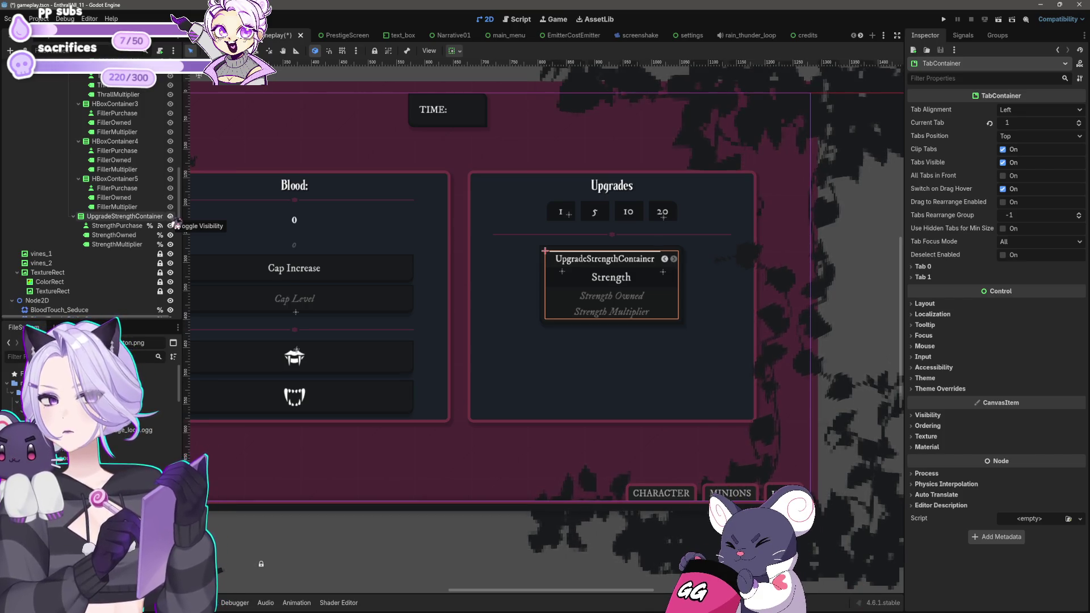
scroll(104, 216, "up", 4)
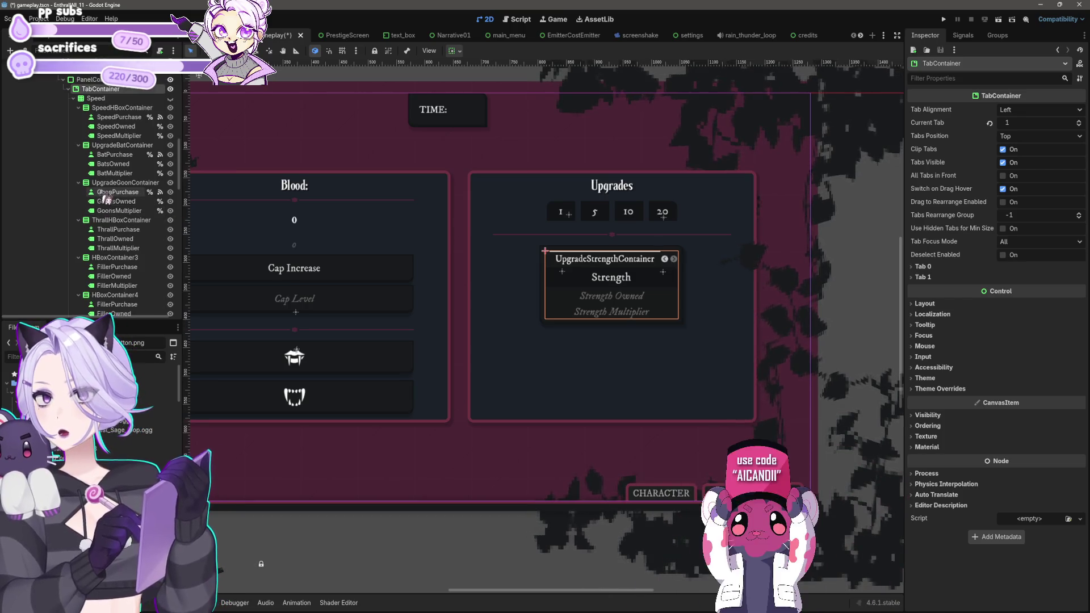
scroll(107, 170, "up", 1)
Duplicate the Speed grid as Speed2 and delete its copied upgrade entries.
right_click(121, 121)
left_click(138, 128)
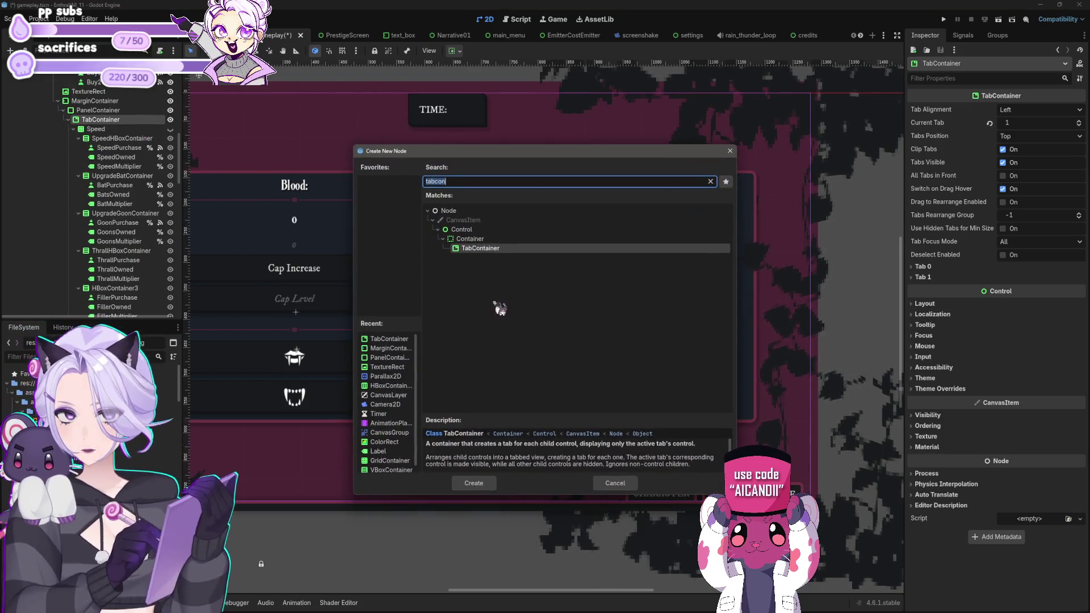
left_click(624, 485)
left_click(112, 131)
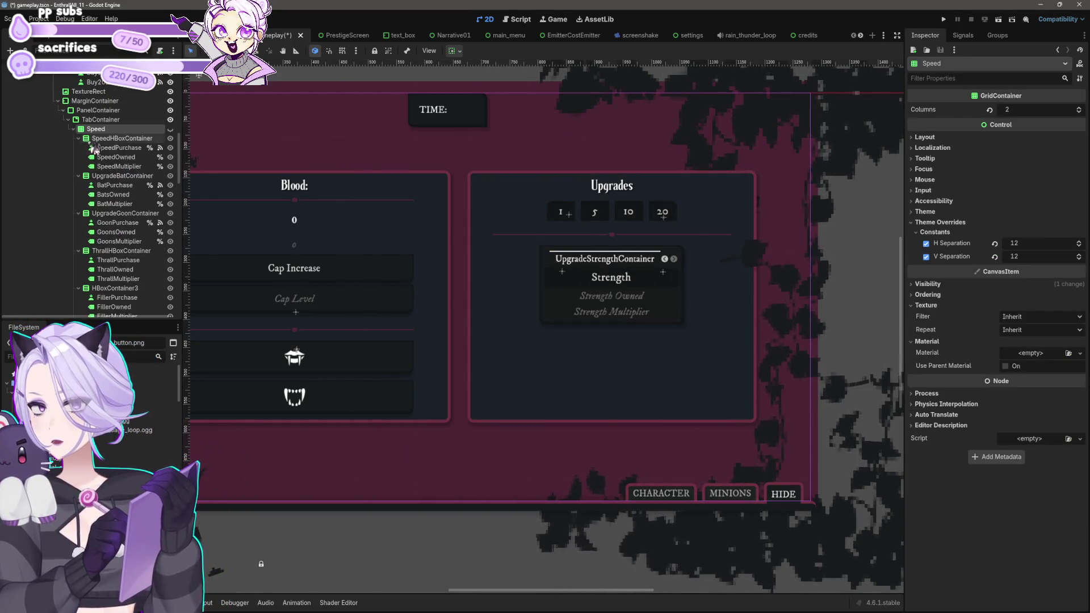
key("ctrl+d")
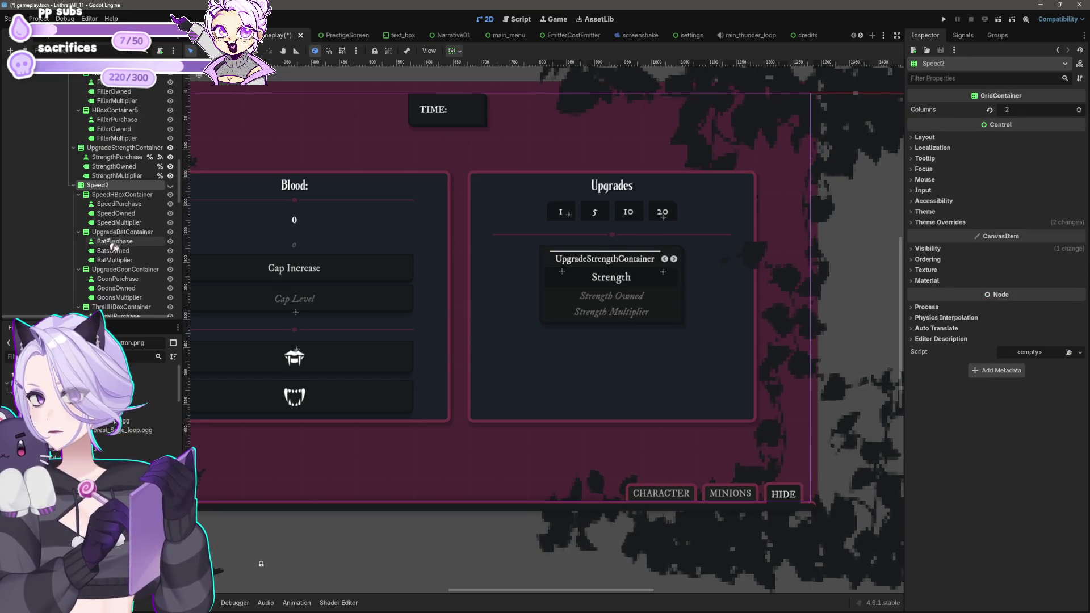
scroll(123, 203, "down", 5)
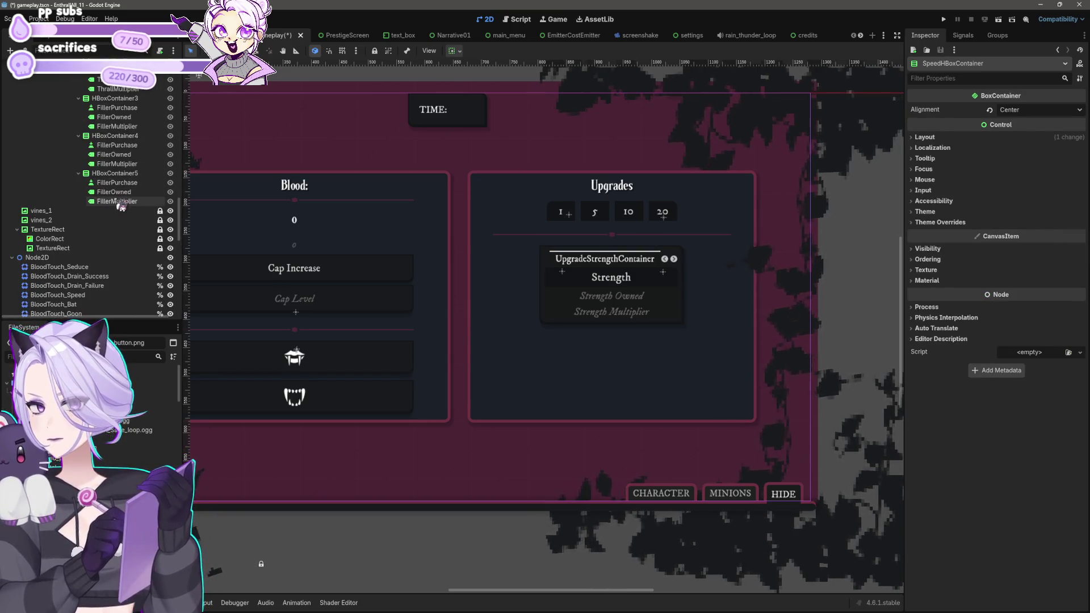
left_click(119, 202, "shift")
key("Delete")
key("Return")
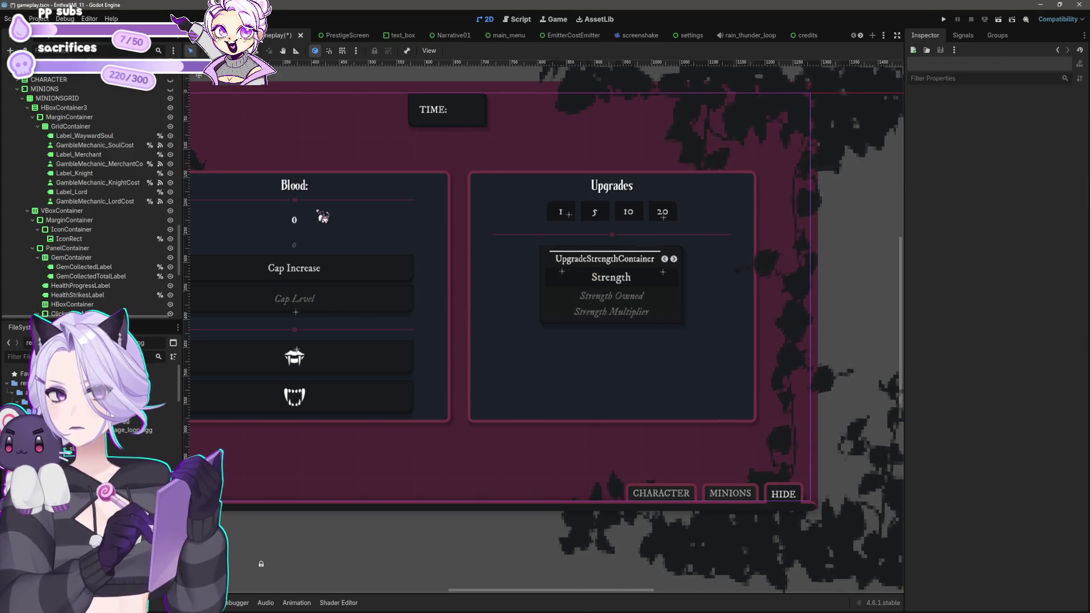
Move the Strength container into Speed2 and rename Speed2 to Strength.
scroll(139, 216, "down", 2)
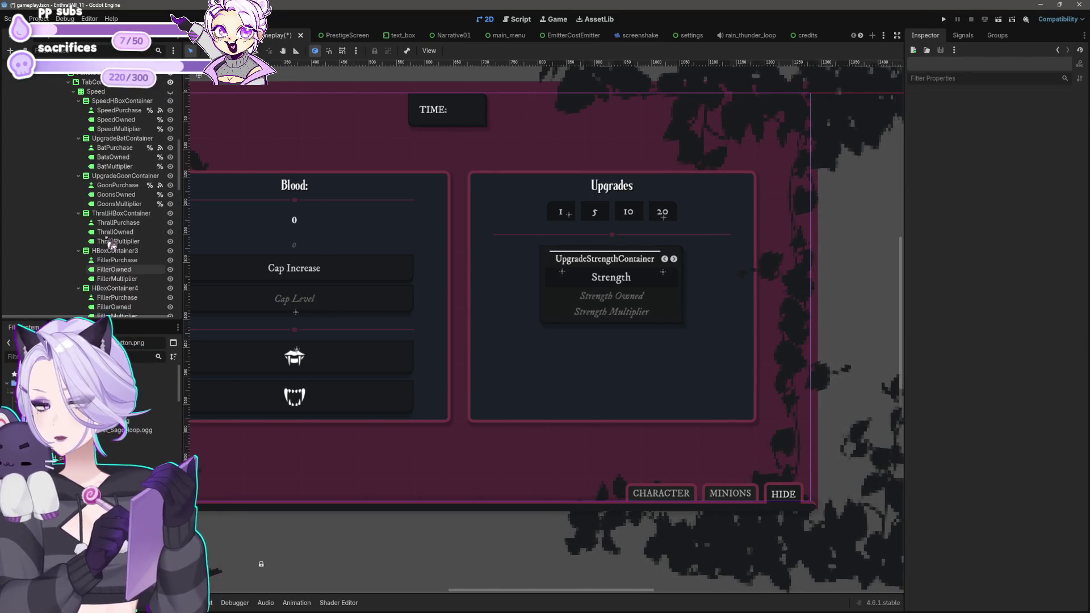
left_click(121, 268, "shift")
left_click_drag(122, 247, 120, 278)
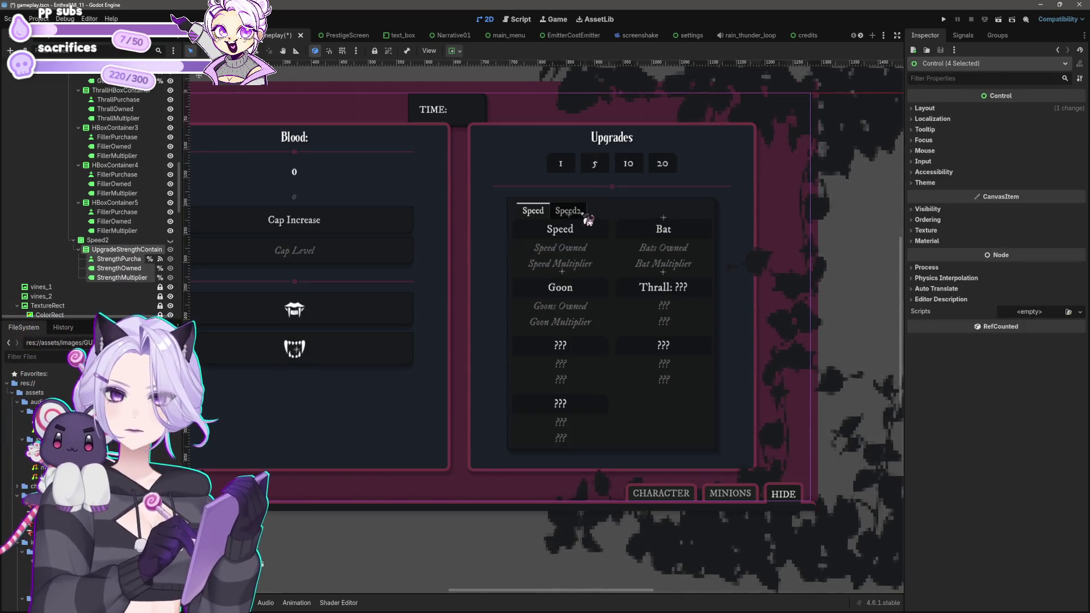
left_click(585, 220)
scroll(112, 207, "down", 3)
left_click(100, 195)
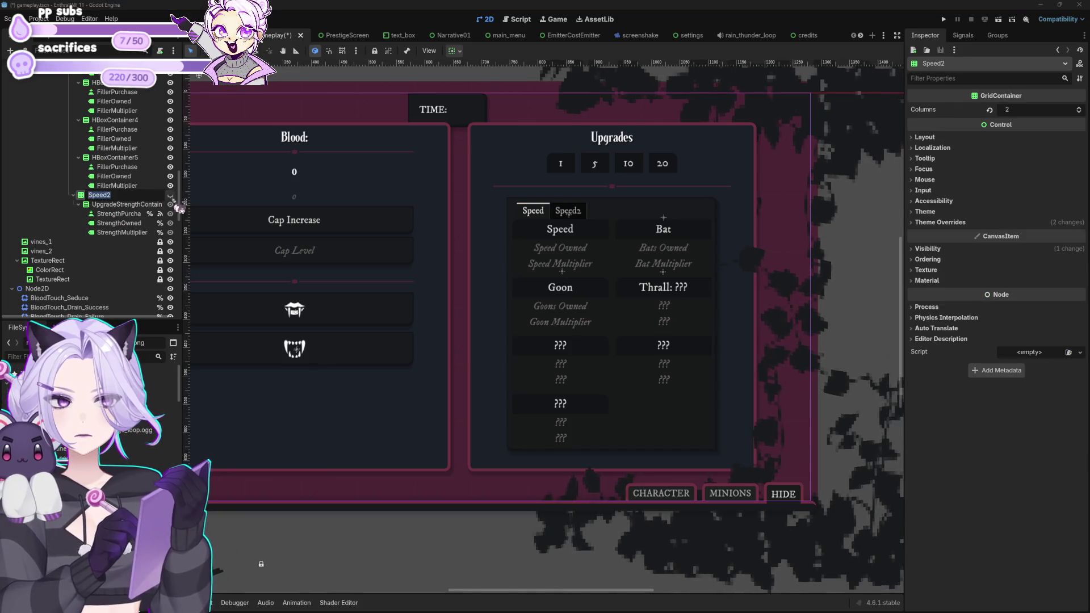
type("Strength")
key("Return")
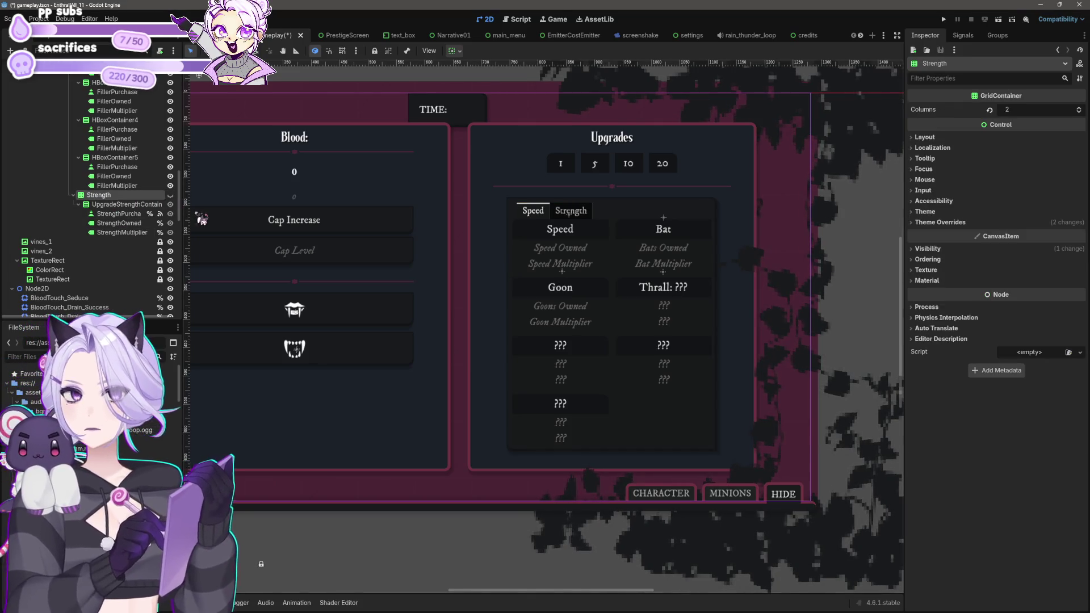
Check the CHARACTER/MINIONS/HIDE tab bar, then run the game.
scroll(742, 304, "down", 2)
left_click(621, 400)
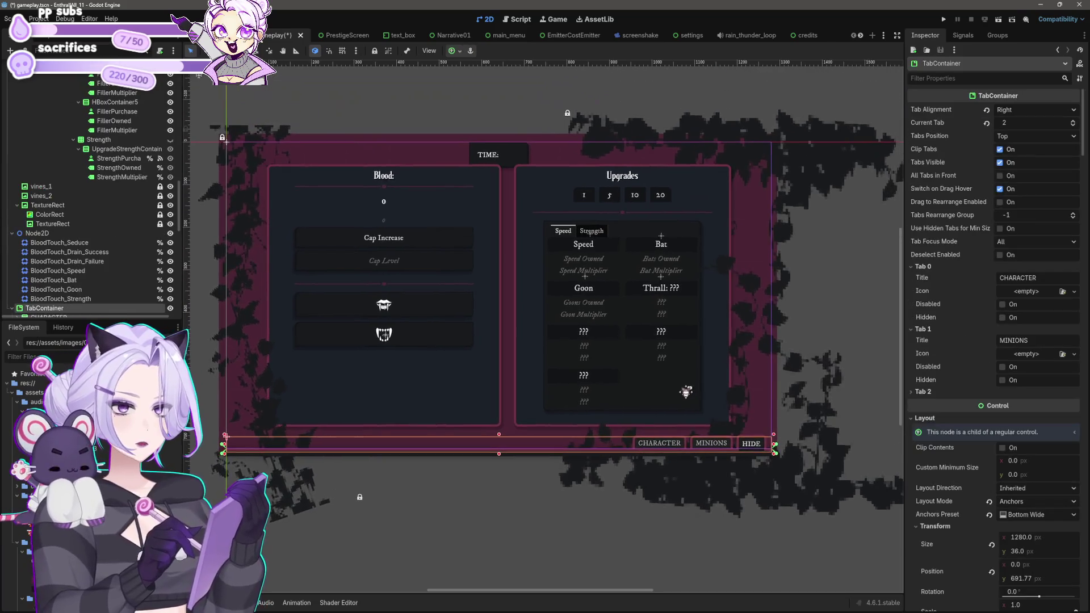
left_click(547, 526)
scroll(555, 465, "up", 2)
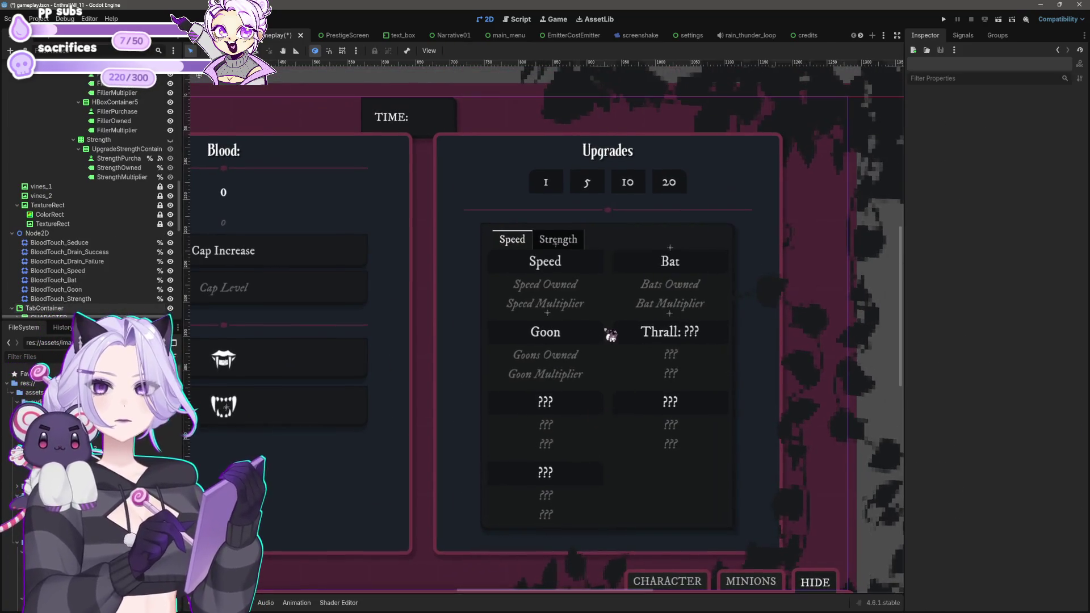
scroll(602, 263, "down", 2)
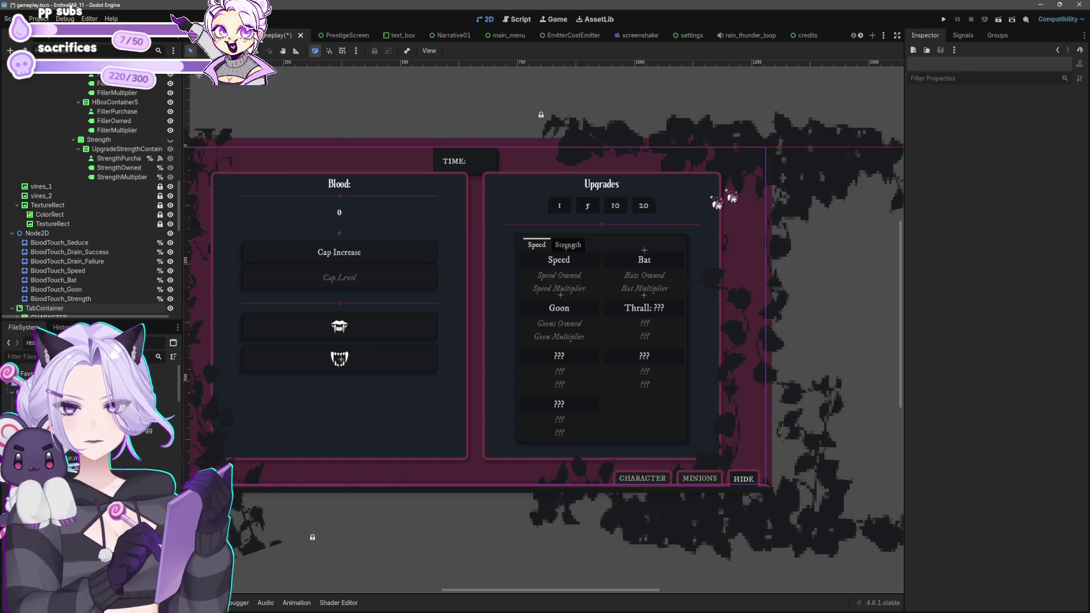
left_click(942, 20)
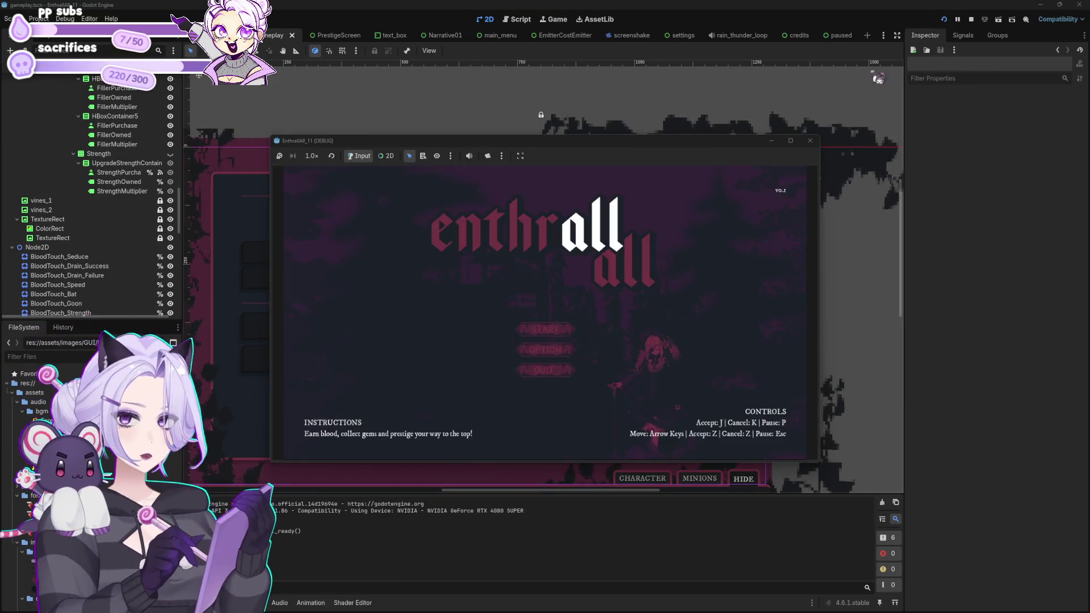
Playtest by starting a game, buying a Bat, switching Speed/Strength tabs and collecting blood.
left_click(547, 333)
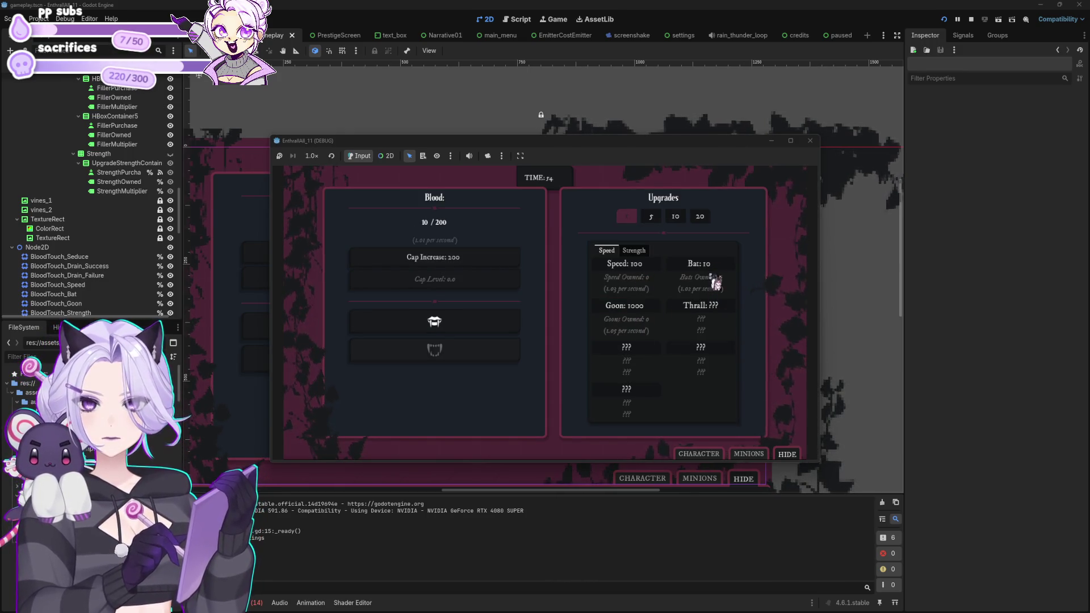
left_click(715, 267)
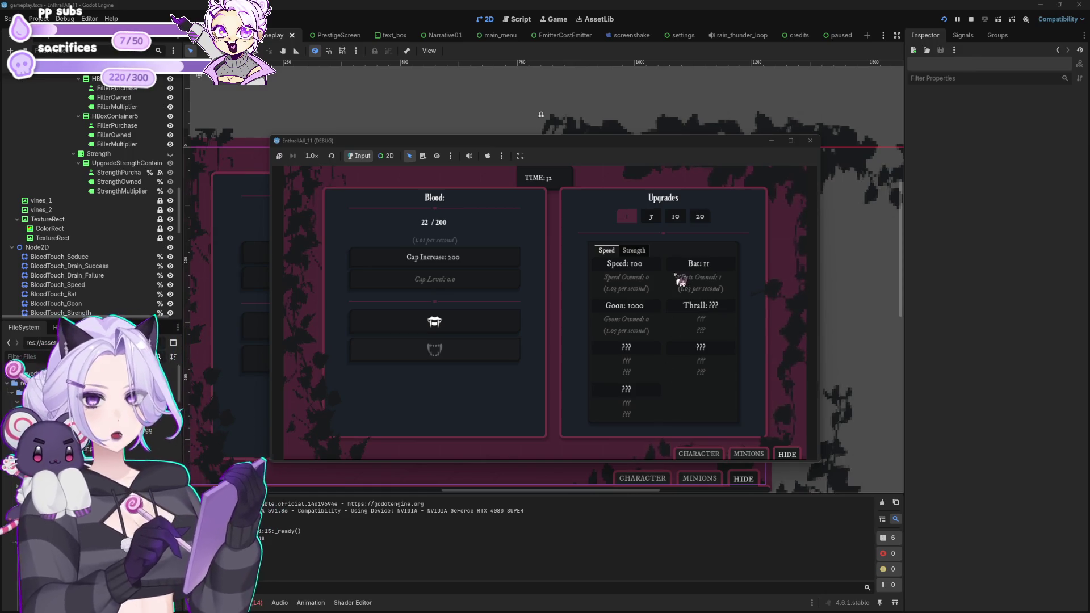
left_click(634, 251)
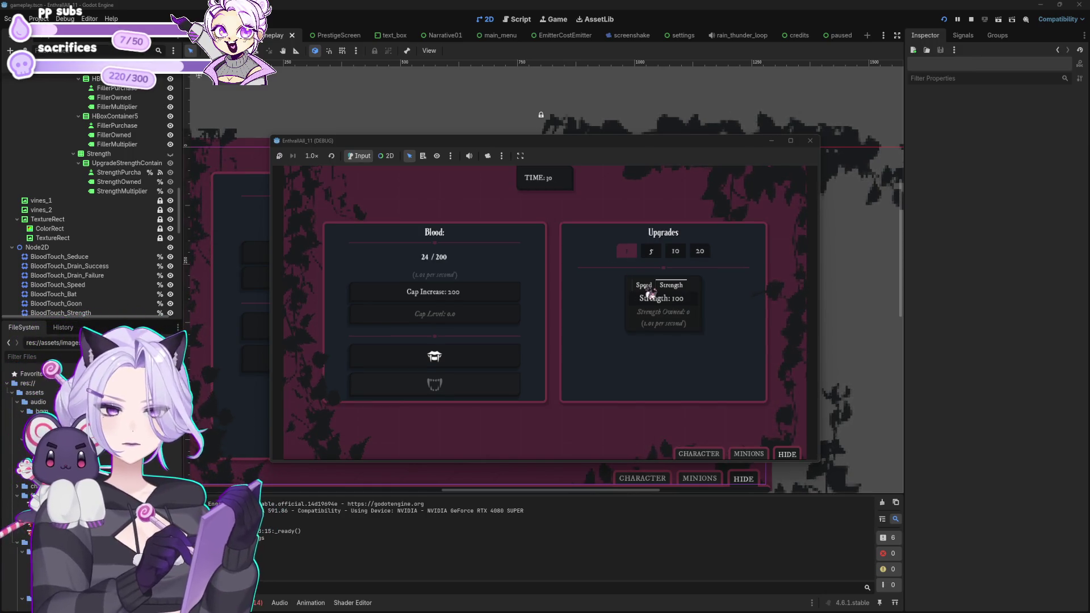
left_click(647, 287)
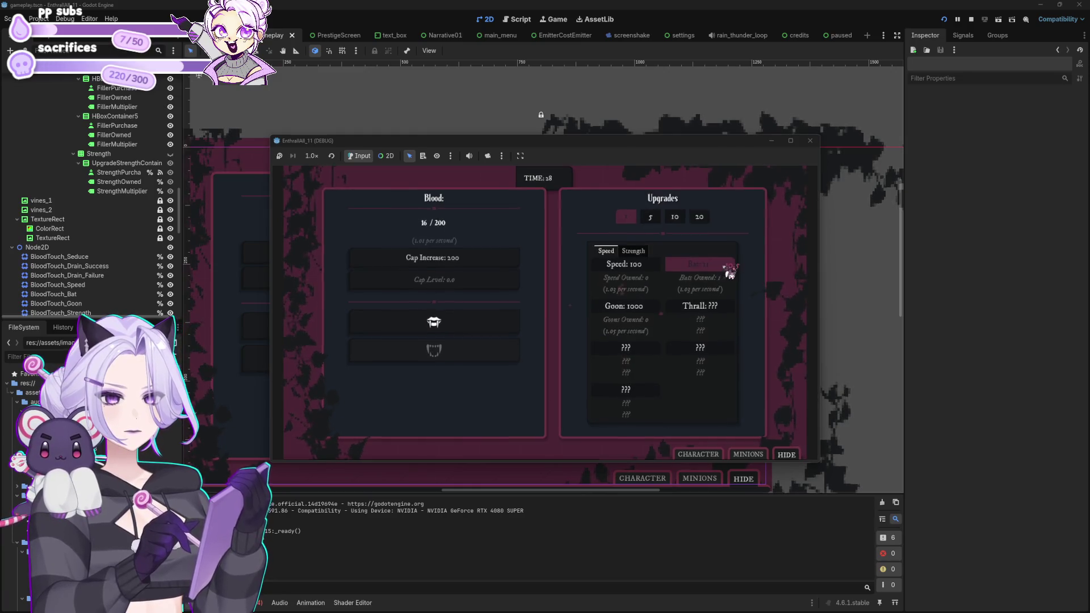
left_click(455, 322)
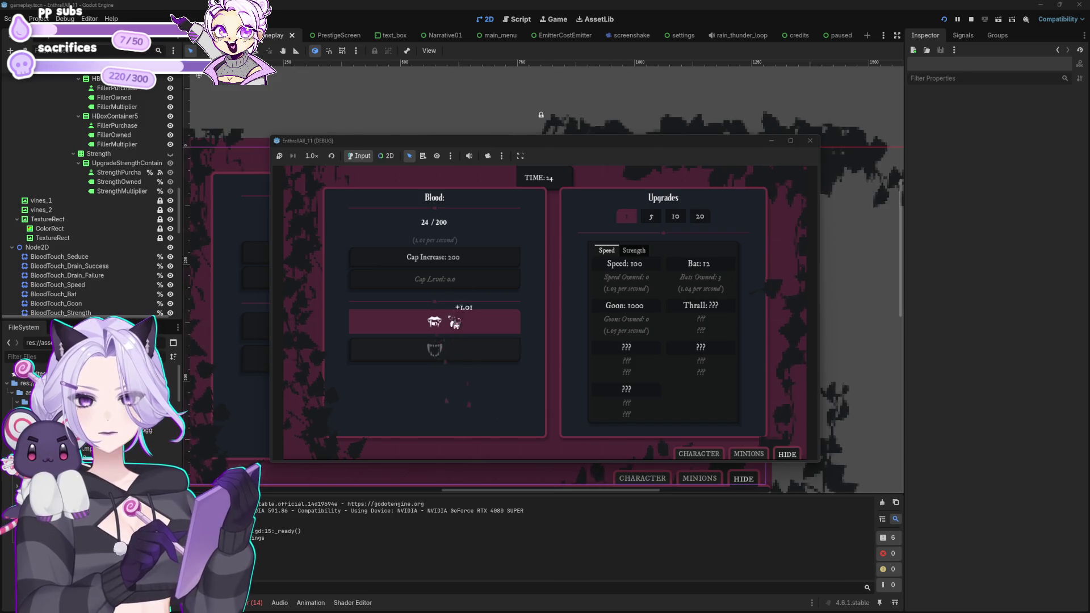
left_click(455, 323)
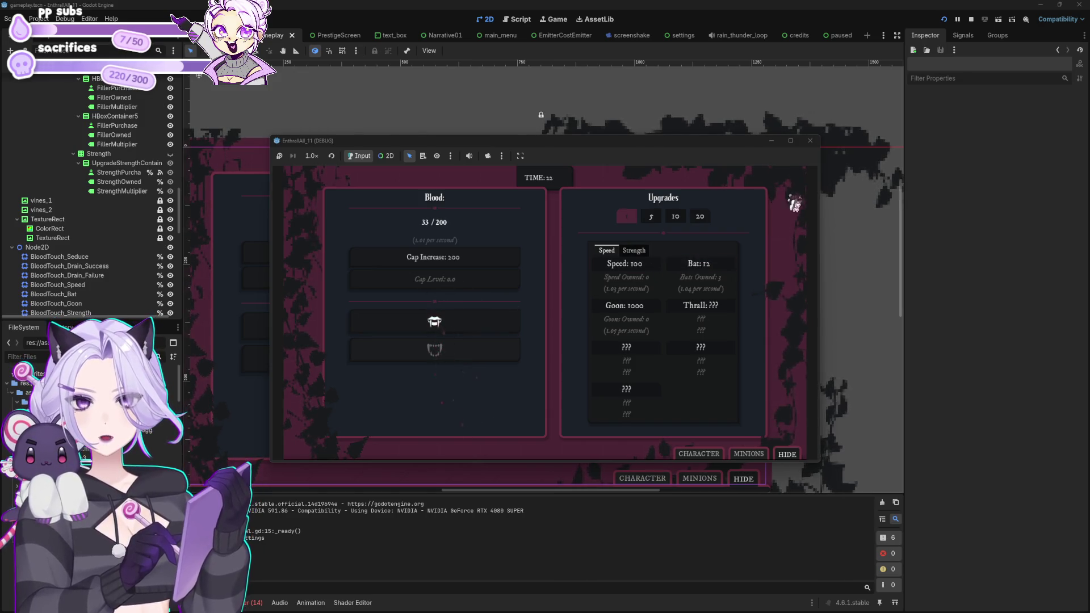
left_click(810, 141)
Select the upgrades TabContainer and expand its Speed and Strength tab settings.
left_click(568, 243)
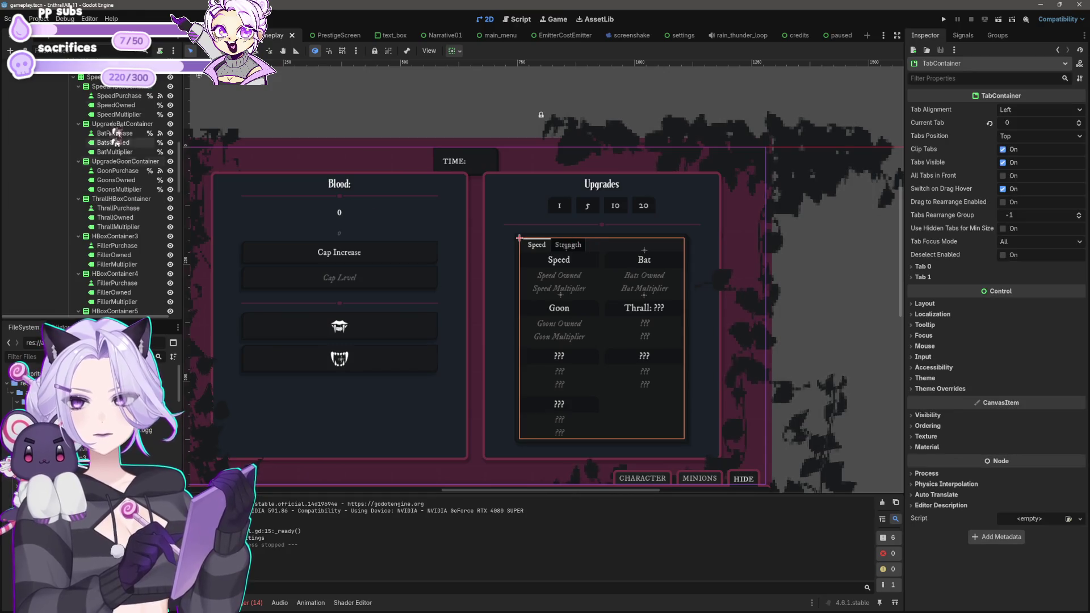
left_click(924, 267)
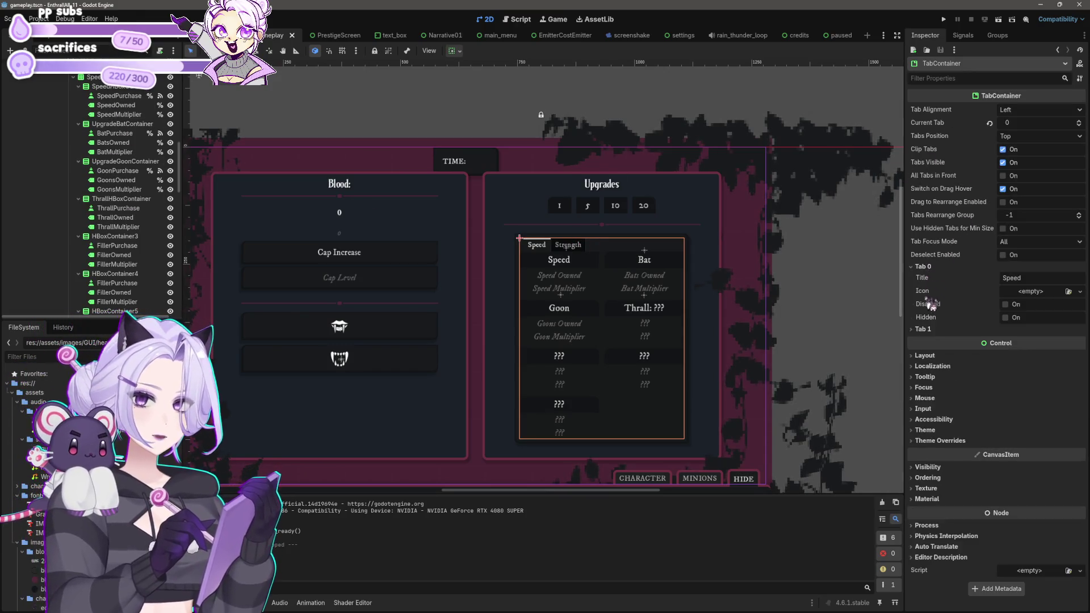
left_click(932, 331)
left_click(1036, 110)
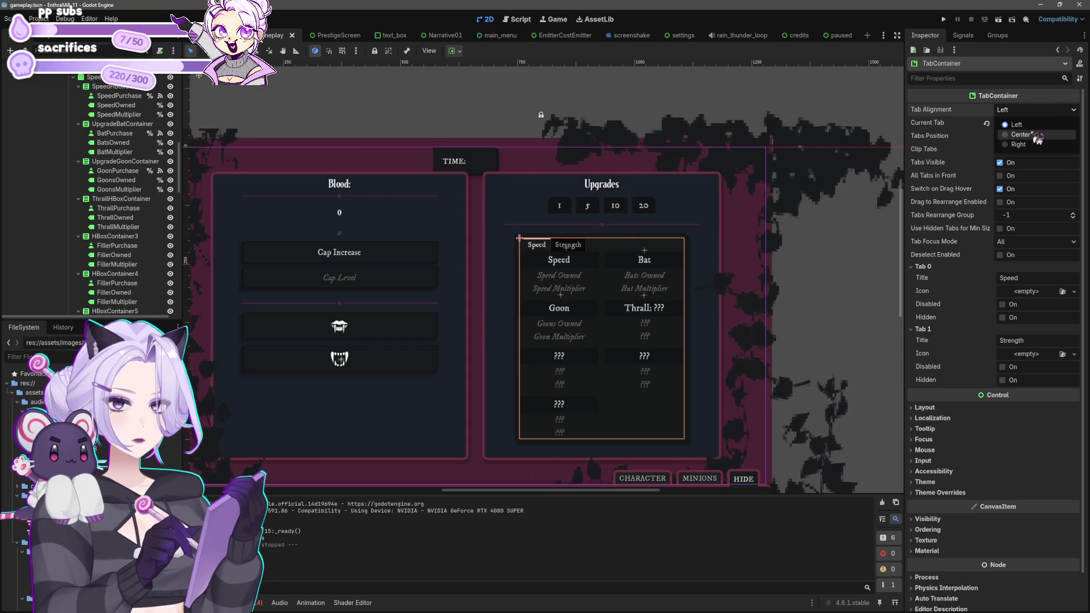
Set the upgrades TabContainer's Tab Alignment to Center.
left_click(1038, 136)
scroll(741, 271, "up", 3)
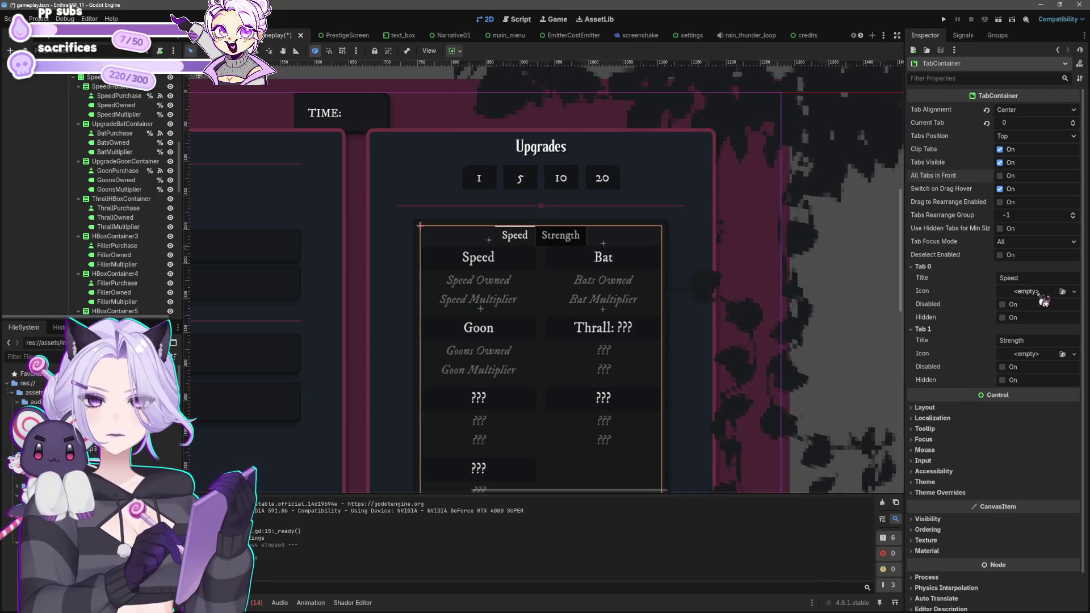
scroll(85, 216, "up", 10)
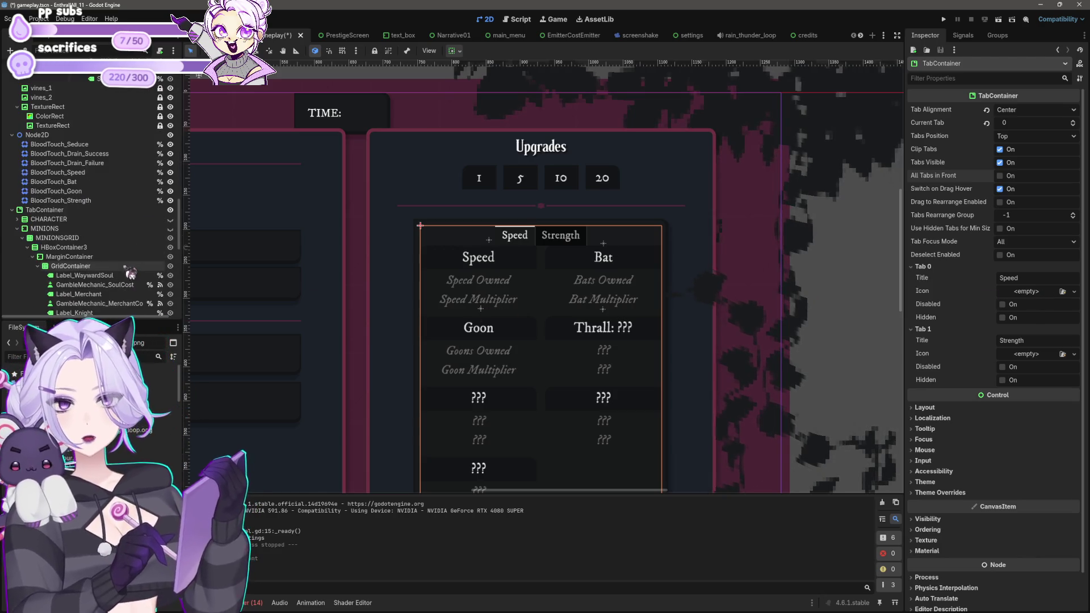
Give the bottom tab bar's HIDE tab (Tab 2) the close button.png icon.
left_click(45, 209)
scroll(628, 384, "down", 6)
scroll(554, 257, "up", 9)
scroll(474, 312, "up", 1)
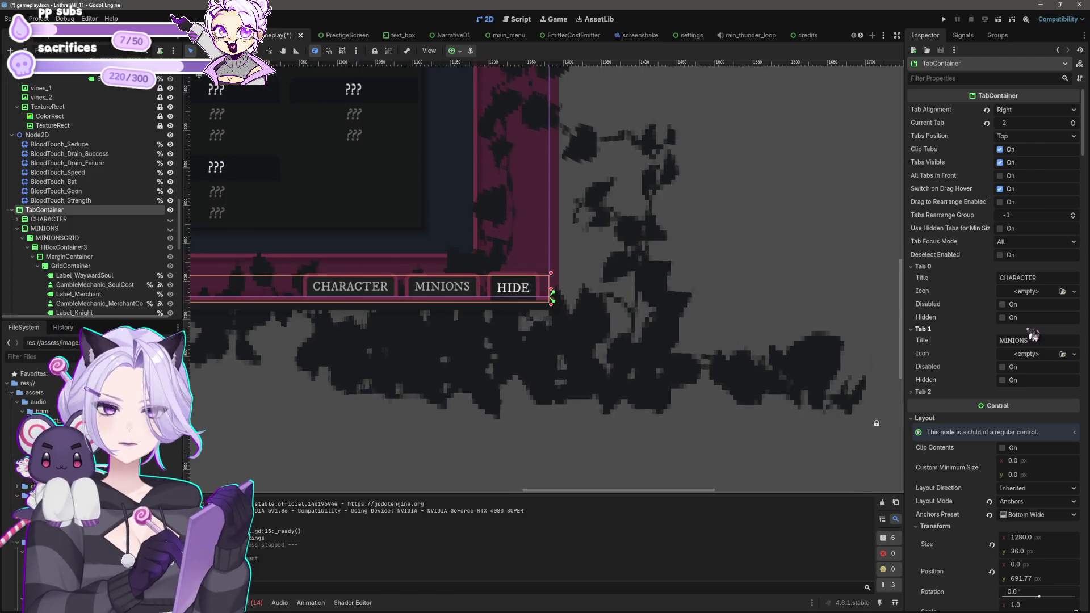
left_click(921, 392)
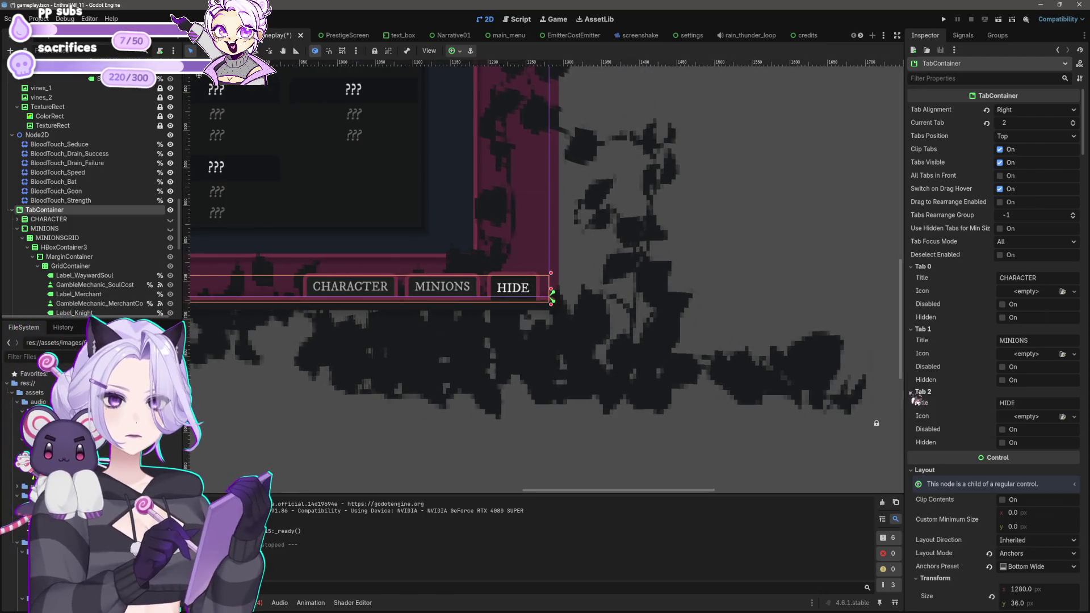
left_click(1026, 417)
left_click(951, 418)
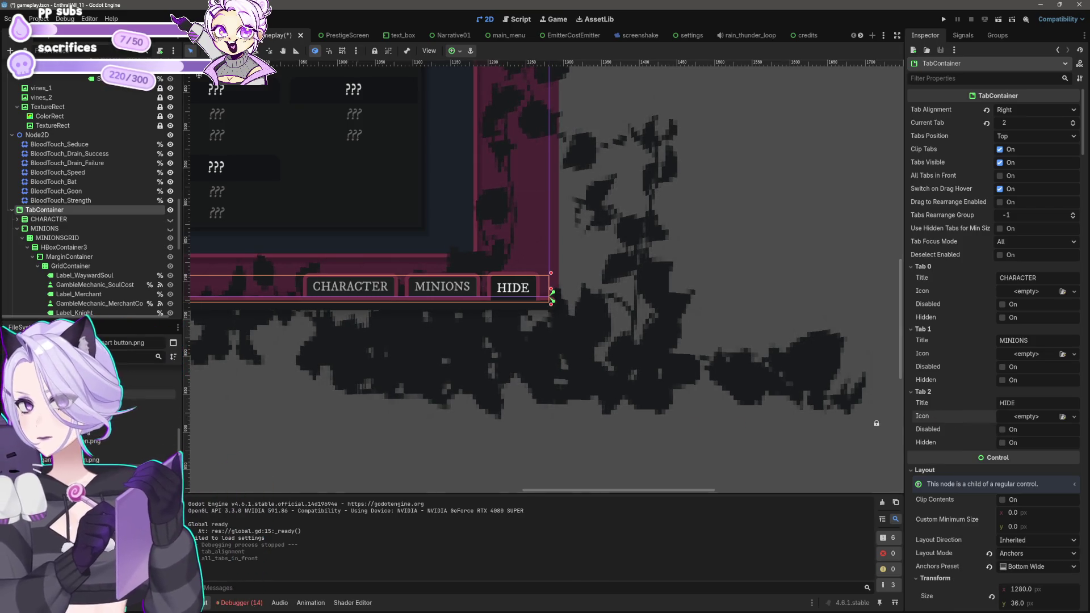
mouse_move(142, 394)
left_mouse_down()
mouse_move(1016, 400)
mouse_move(1027, 421)
left_mouse_up()
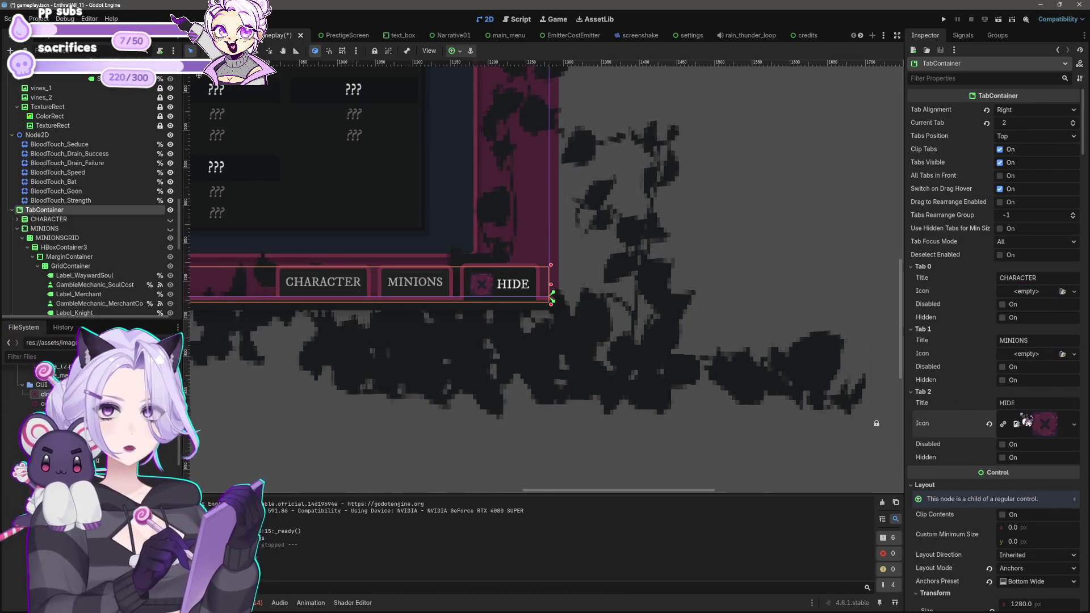
Clear the HIDE tab's title to leave it icon-only, save the scene, and run the game.
left_click(1034, 403)
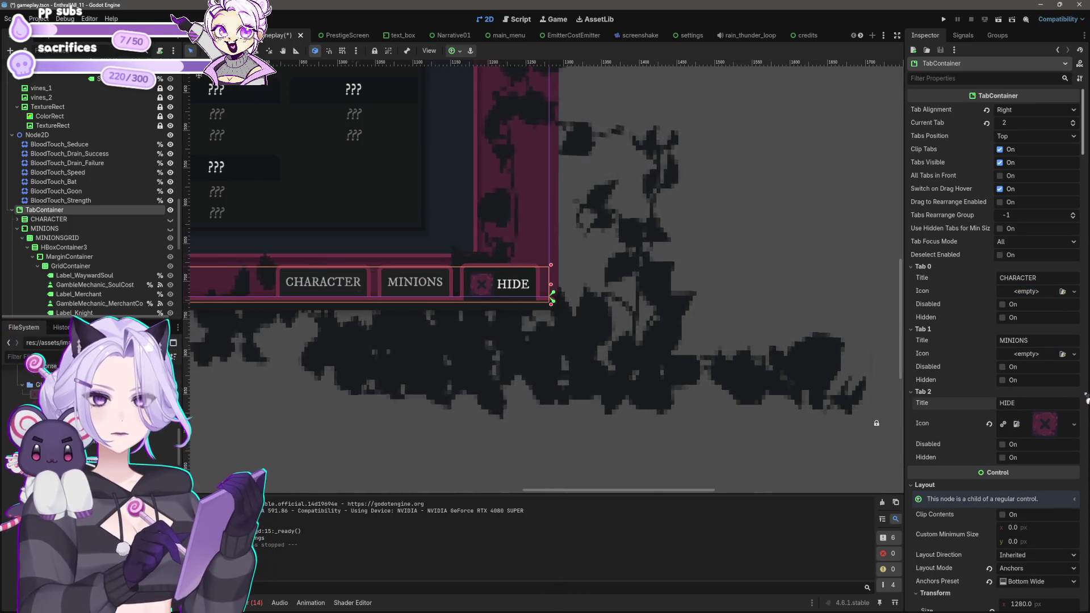
key("BackSpace")
key("BackSpace")
key("BackSpace")
key("BackSpace")
left_click(566, 447)
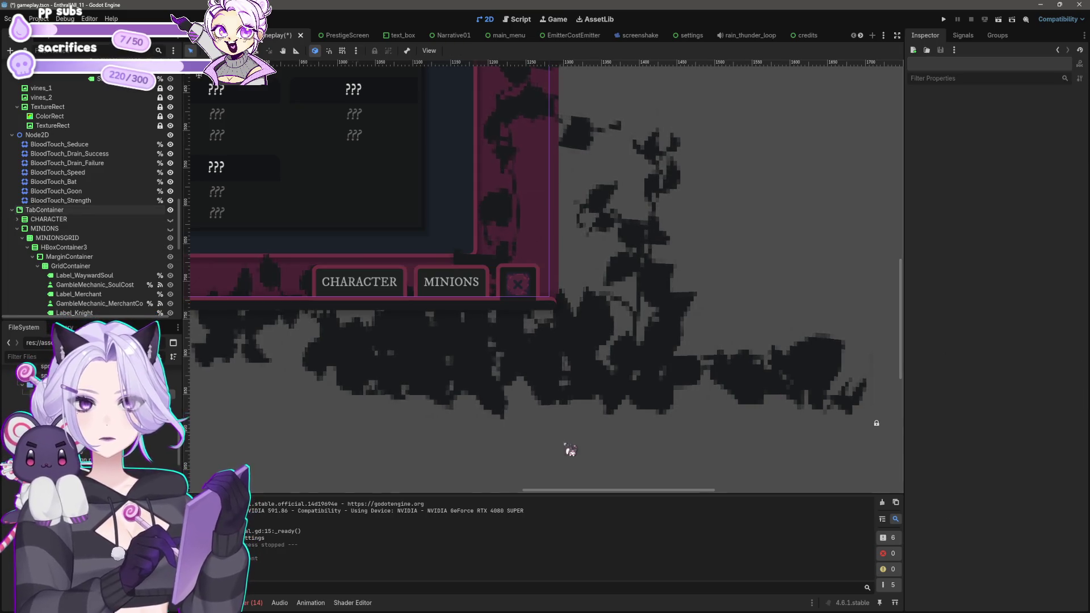
scroll(759, 333, "down", 3)
left_click_drag(730, 335, 855, 372)
key("ctrl+s")
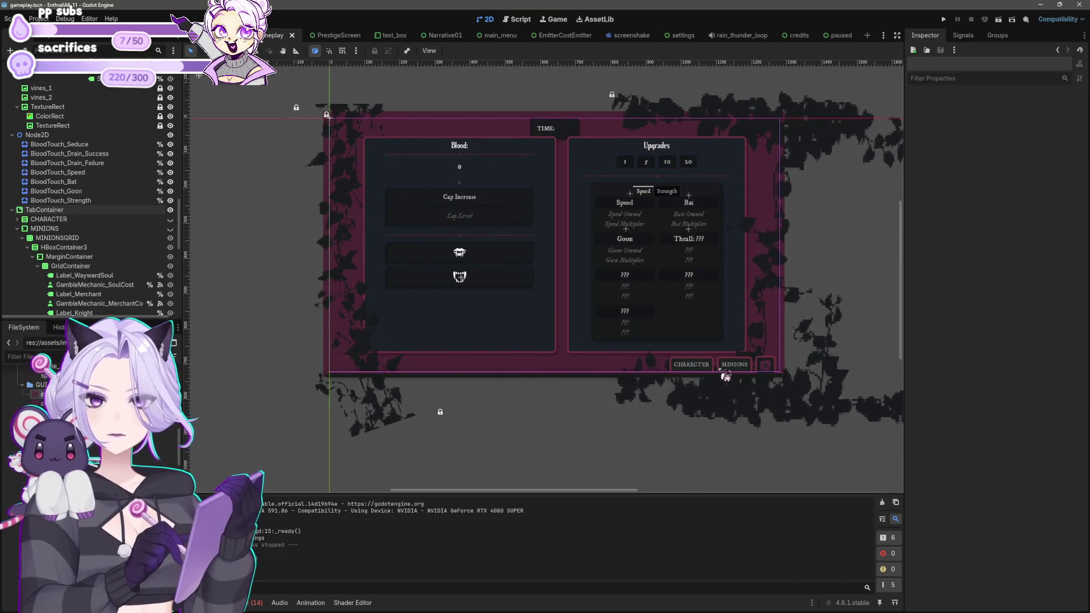
left_click_drag(723, 382, 613, 369)
scroll(613, 370, "up", 2)
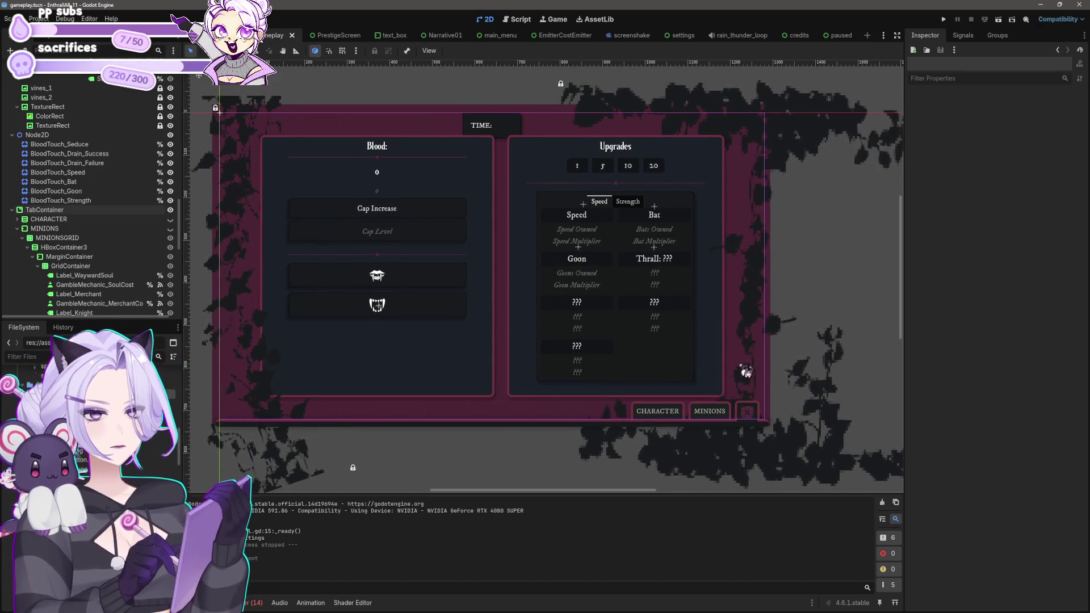
left_click(943, 19)
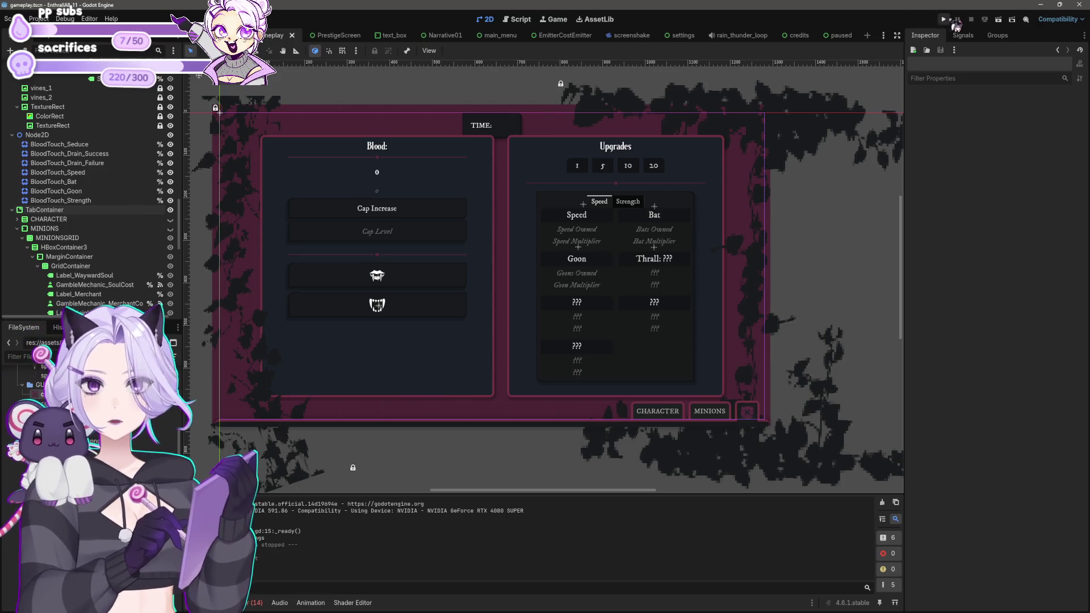
Start a game and test the MINIONS, CHARACTER and icon-only close tabs.
key("z")
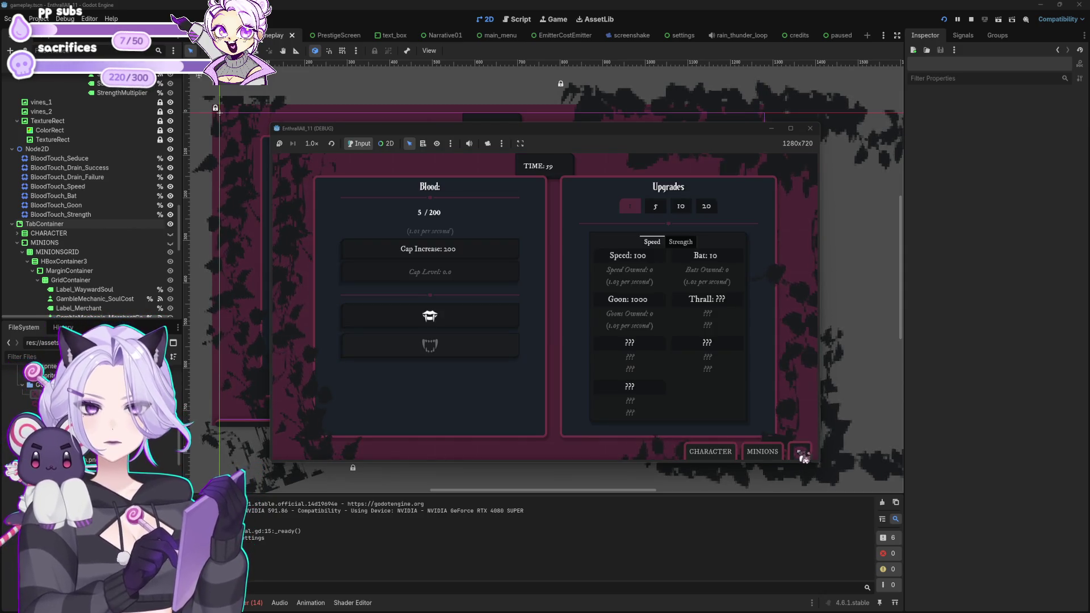
left_click(804, 455)
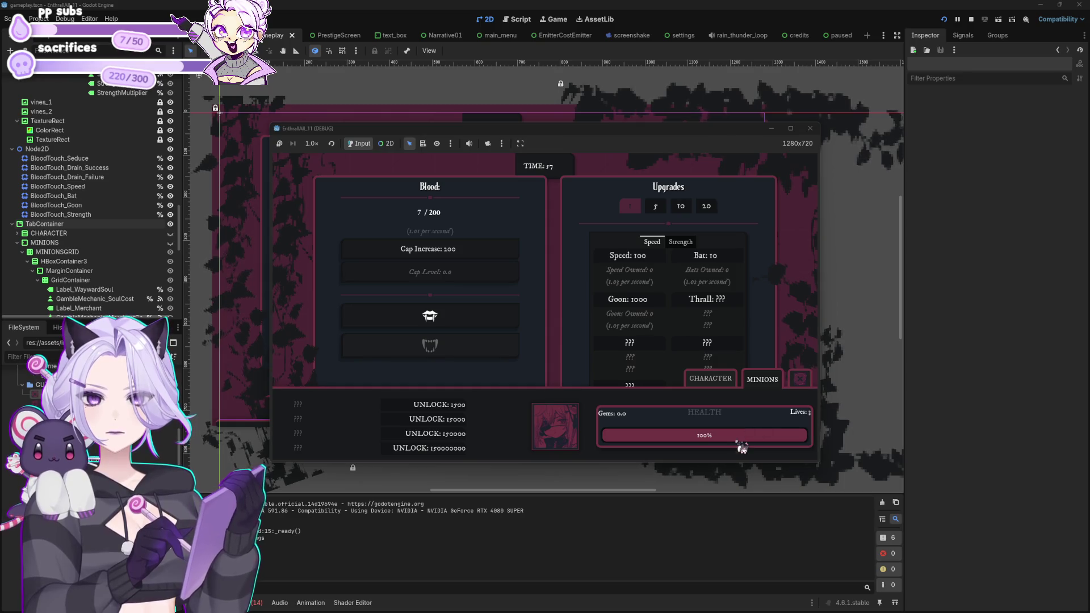
left_click(711, 379)
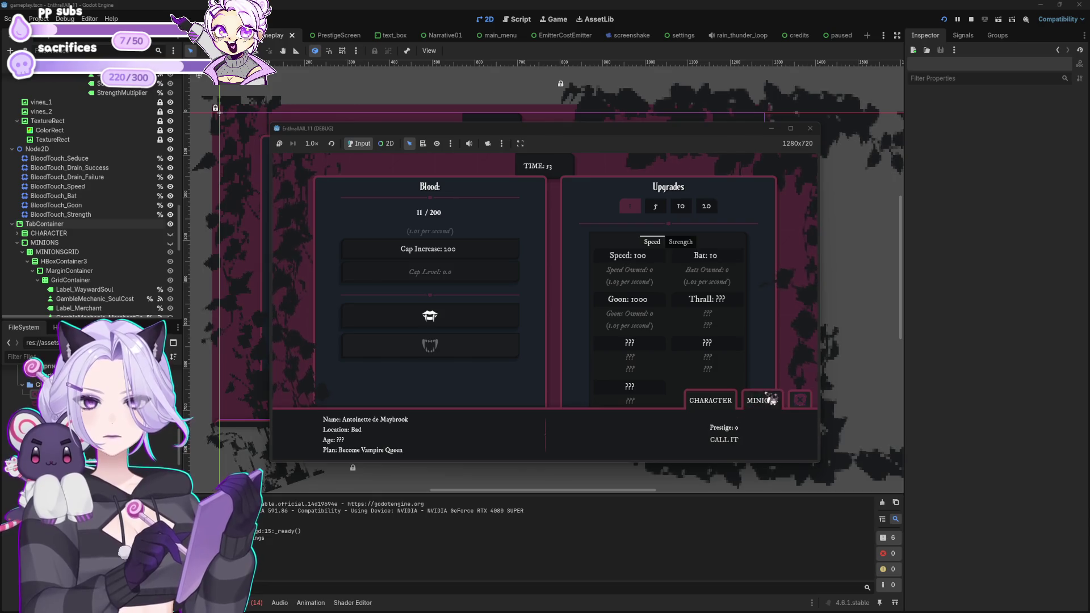
left_click(761, 401)
left_click(767, 451)
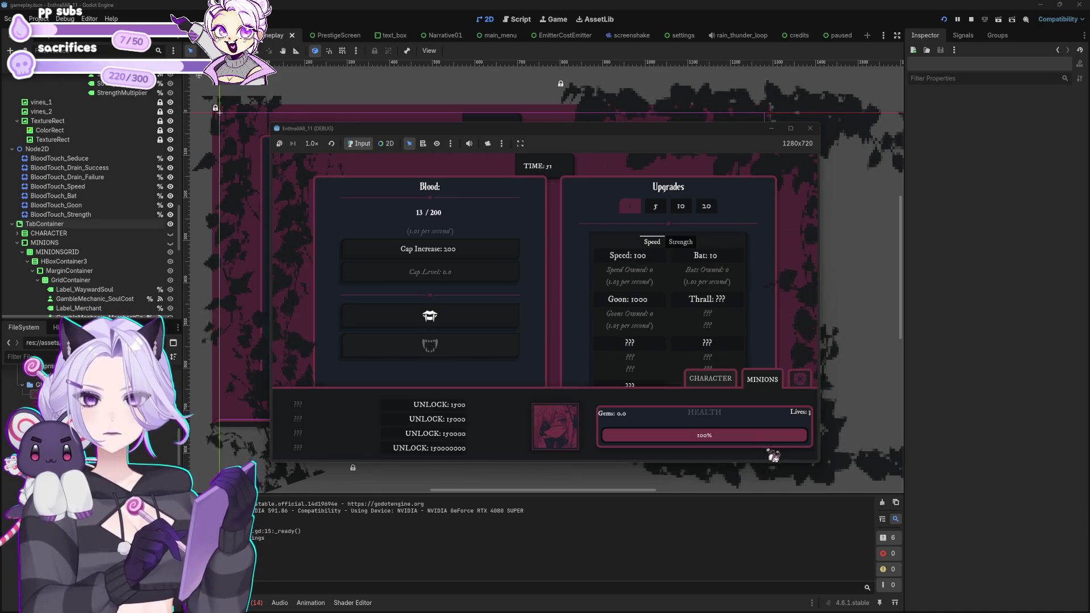
left_click(807, 384)
Try purchase amounts 5 and 1 on the Speed upgrades, then stop the game.
left_click(658, 207)
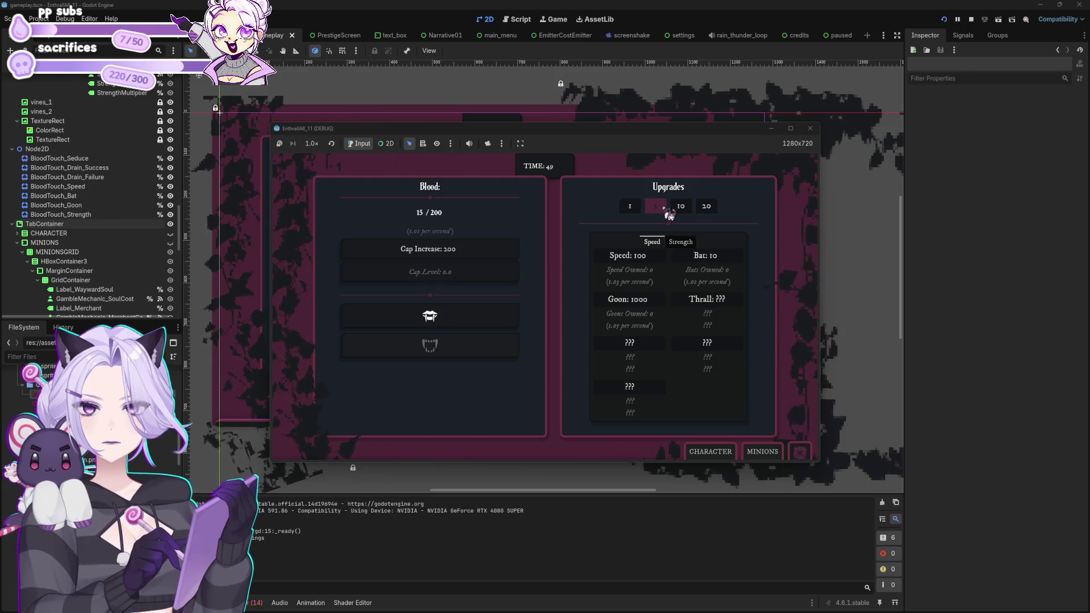
left_click(690, 242)
left_click(652, 279)
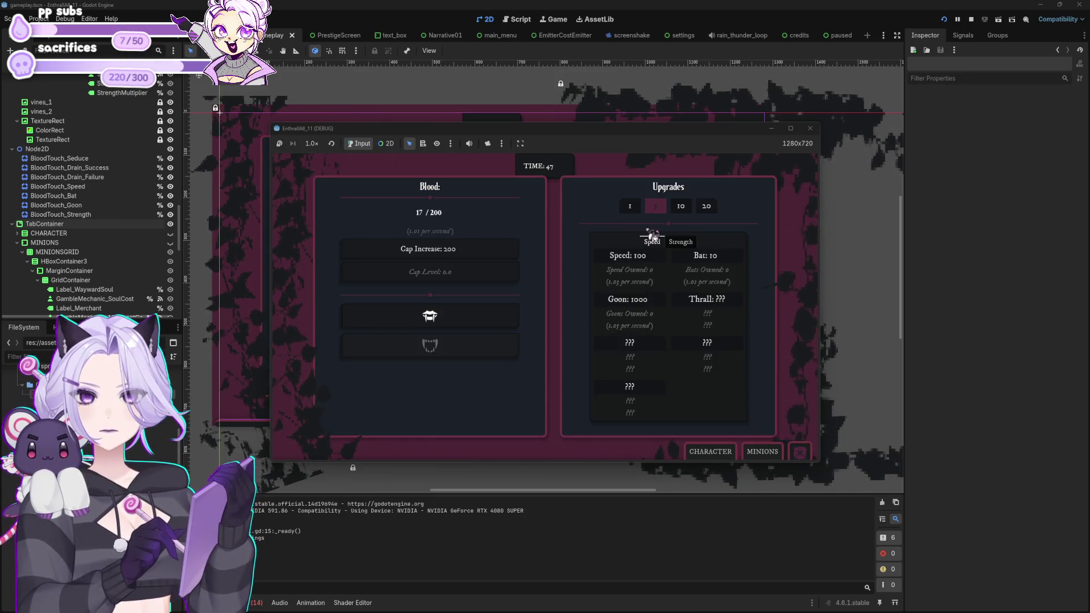
left_click(630, 207)
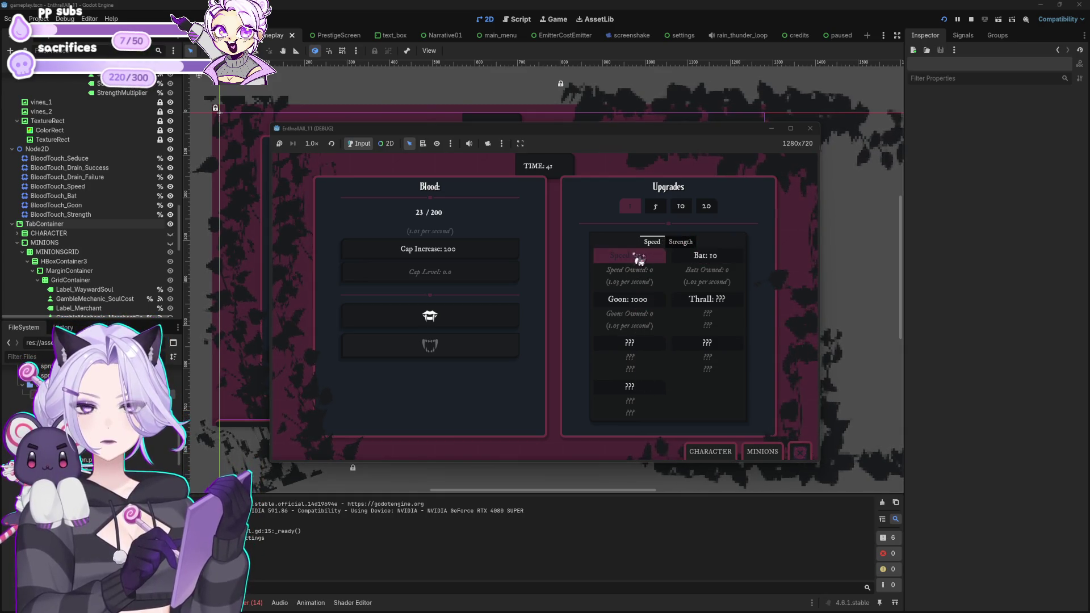
left_click(810, 128)
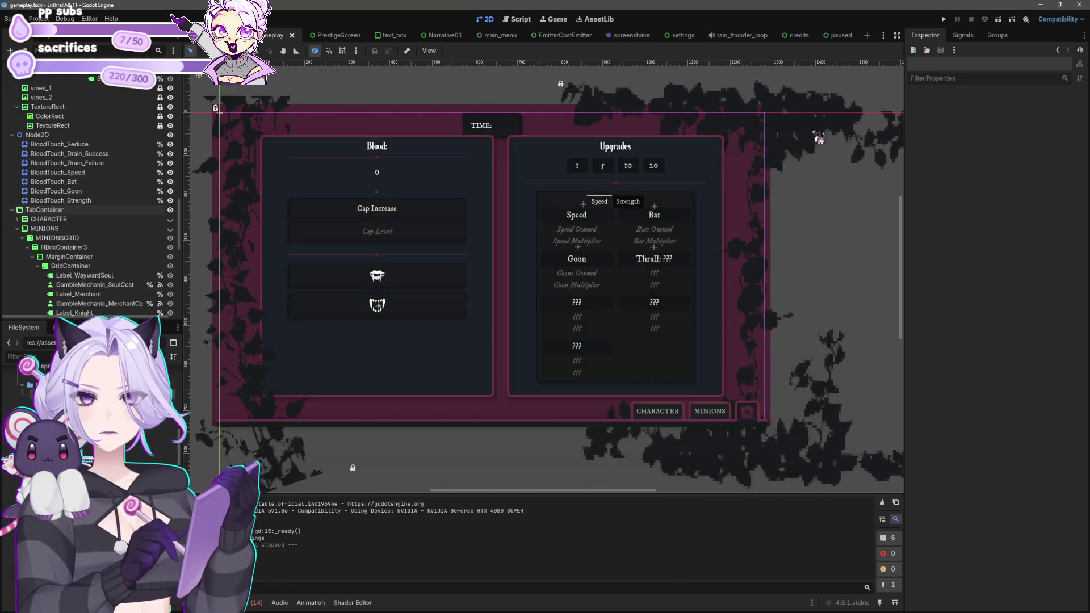
Copy the Theme Overrides Panel style value from the bottom CHARACTER/MINIONS TabContainer.
scroll(613, 280, "up", 1)
scroll(572, 370, "down", 2)
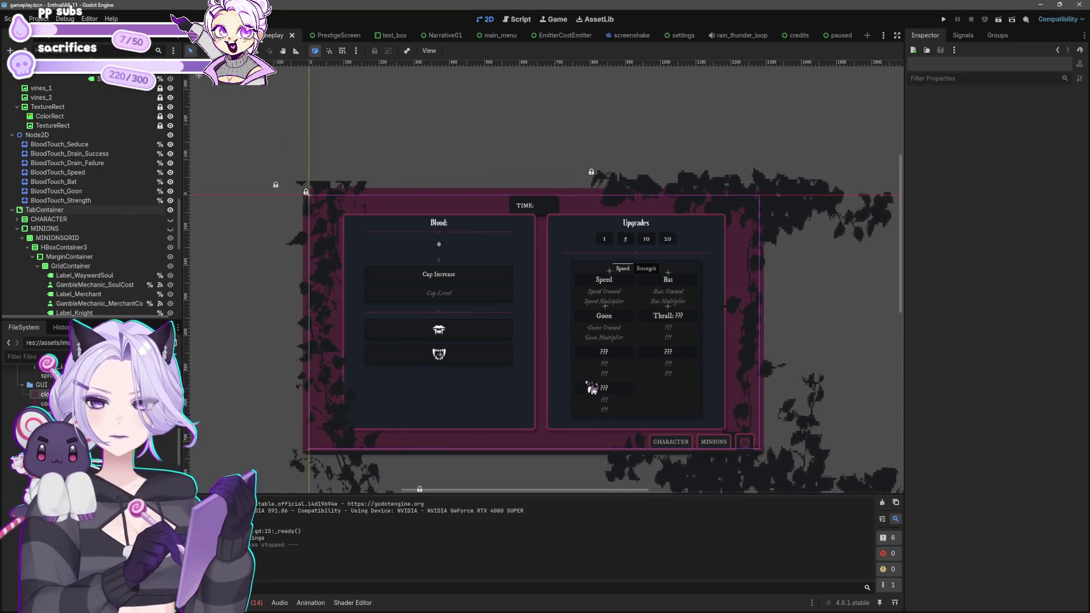
scroll(568, 389, "up", 3)
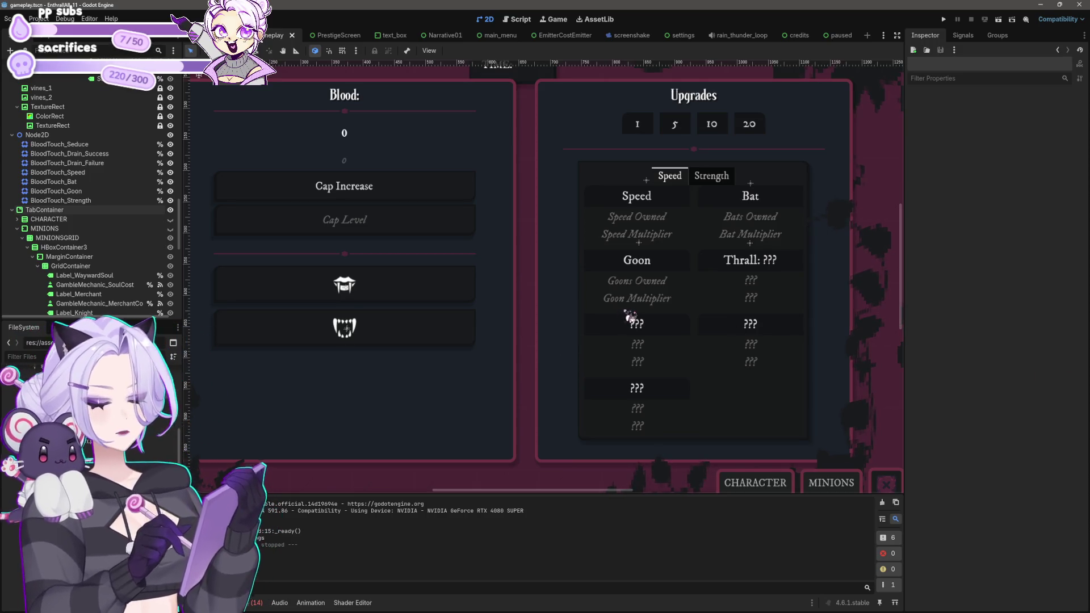
left_click_drag(630, 315, 640, 347)
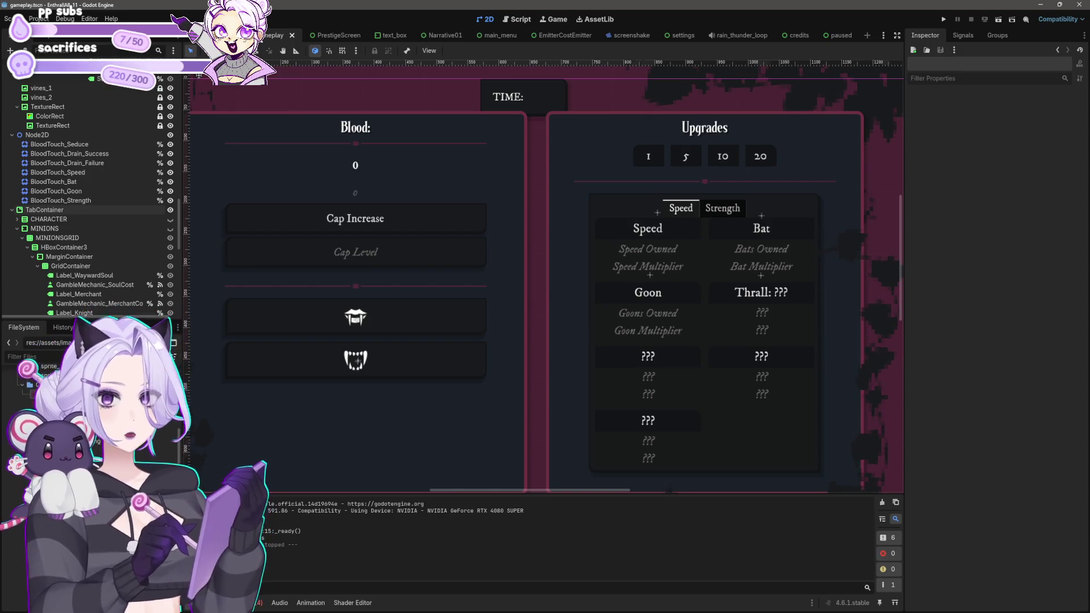
scroll(597, 146, "down", 1)
scroll(689, 243, "down", 2)
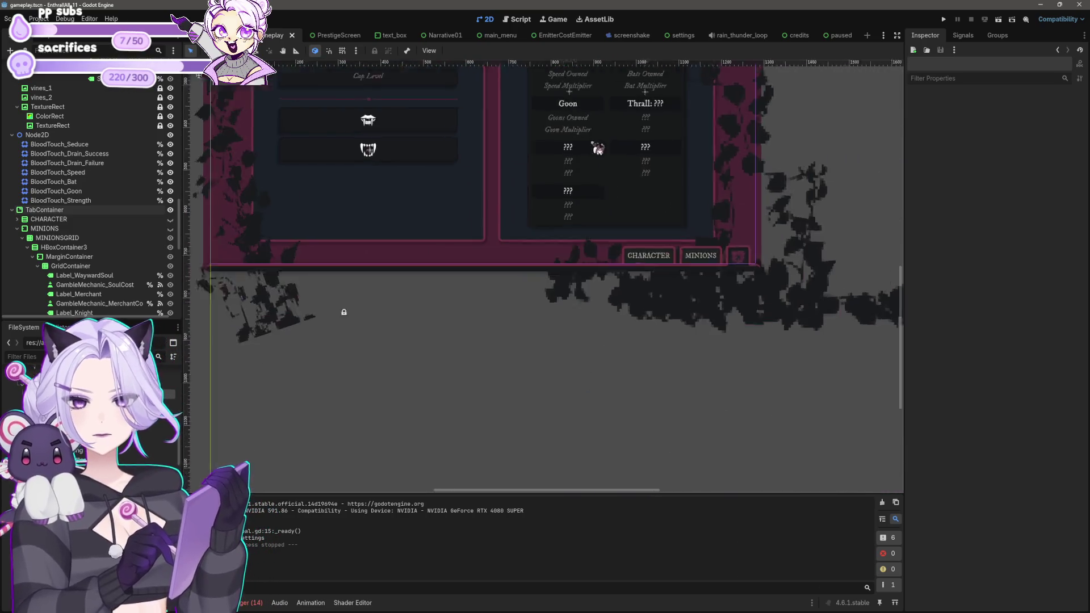
left_click(661, 262)
scroll(994, 397, "down", 10)
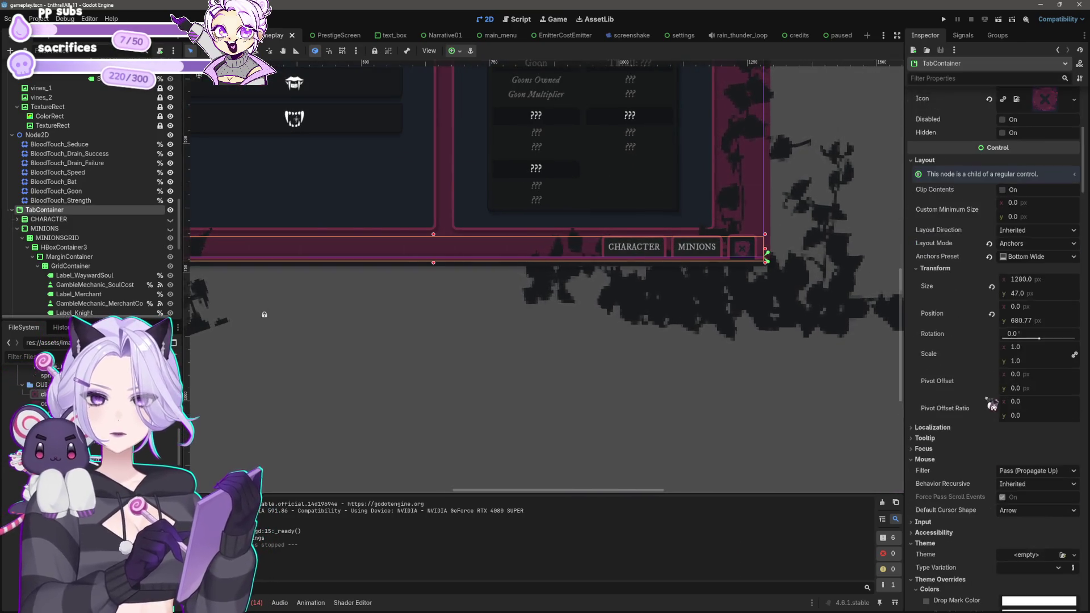
right_click(945, 463)
left_click(984, 471)
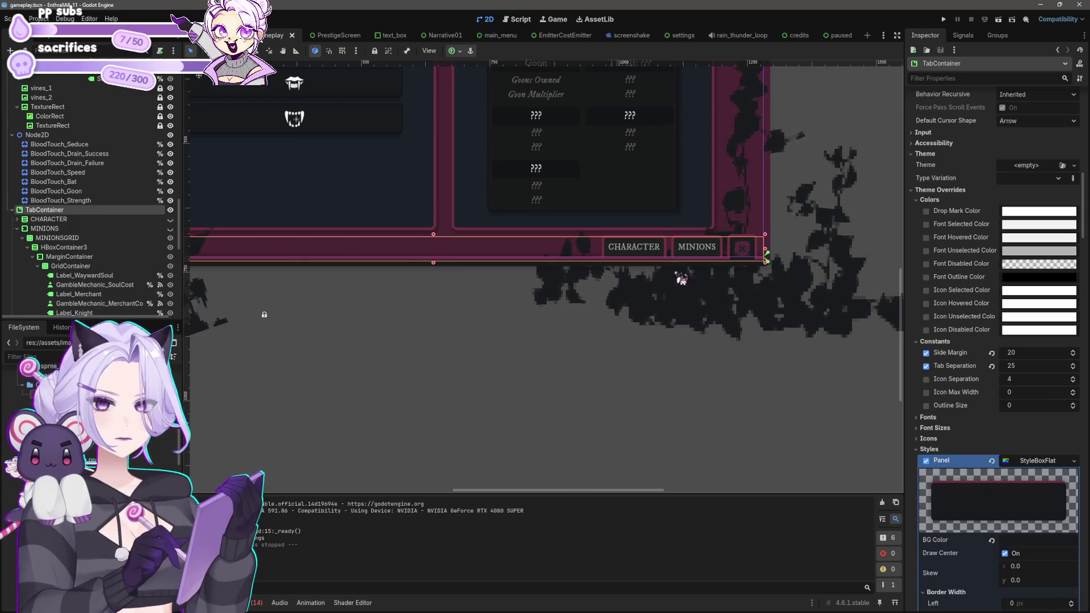
Select the inner Speed/Strength TabContainer.
scroll(682, 280, "up", 3)
left_click(614, 135)
scroll(114, 201, "up", 4)
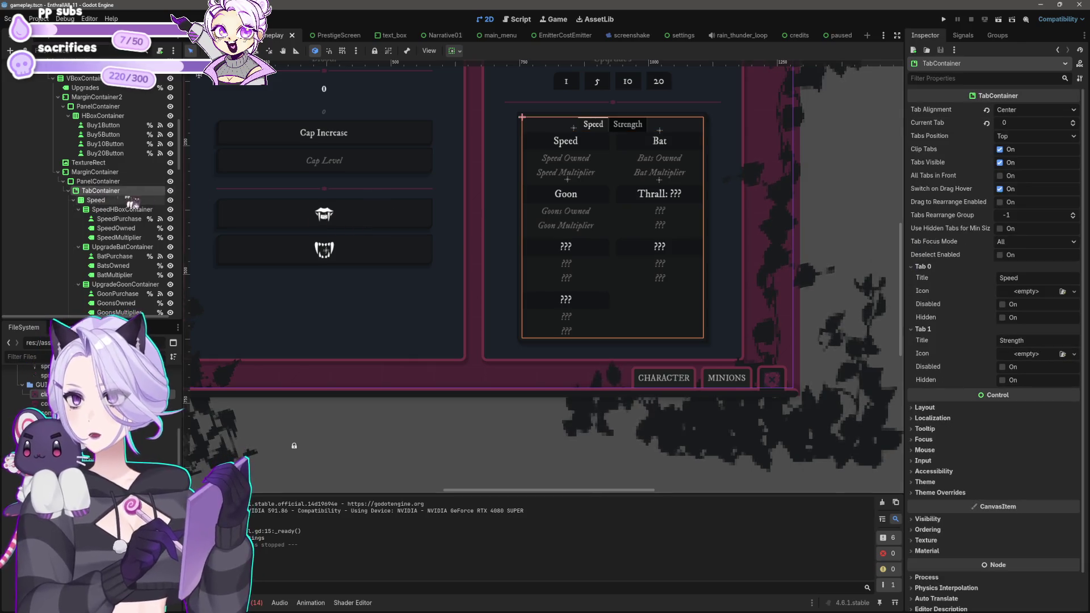
Paste the copied StyleBoxFlat into the Speed/Strength TabContainer's Styles > Panel override.
scroll(999, 390, "down", 2)
left_click(954, 454)
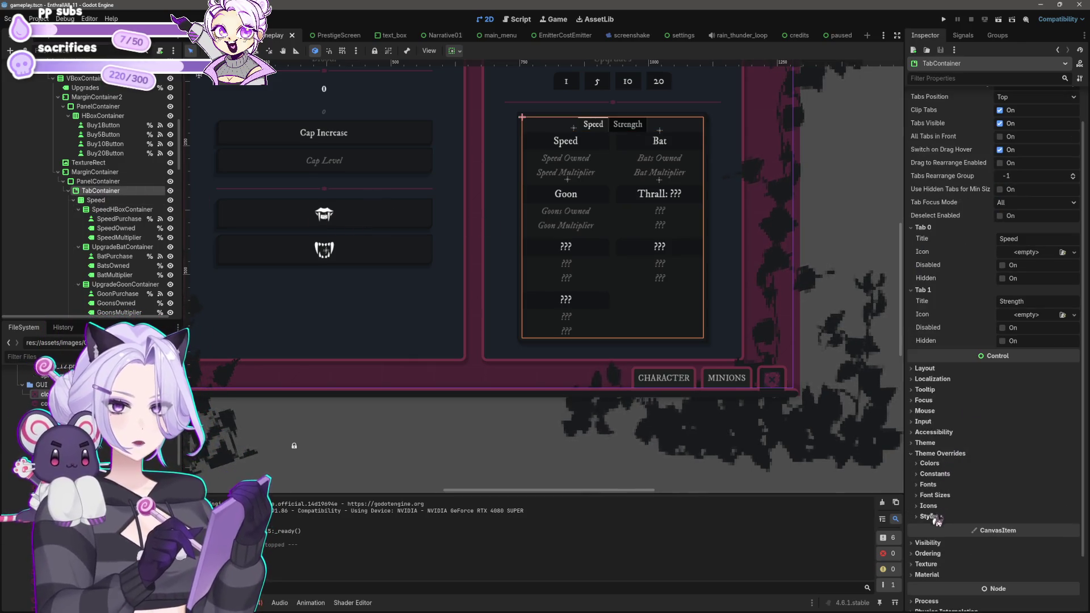
left_click(929, 517)
scroll(955, 454, "down", 3)
right_click(950, 373)
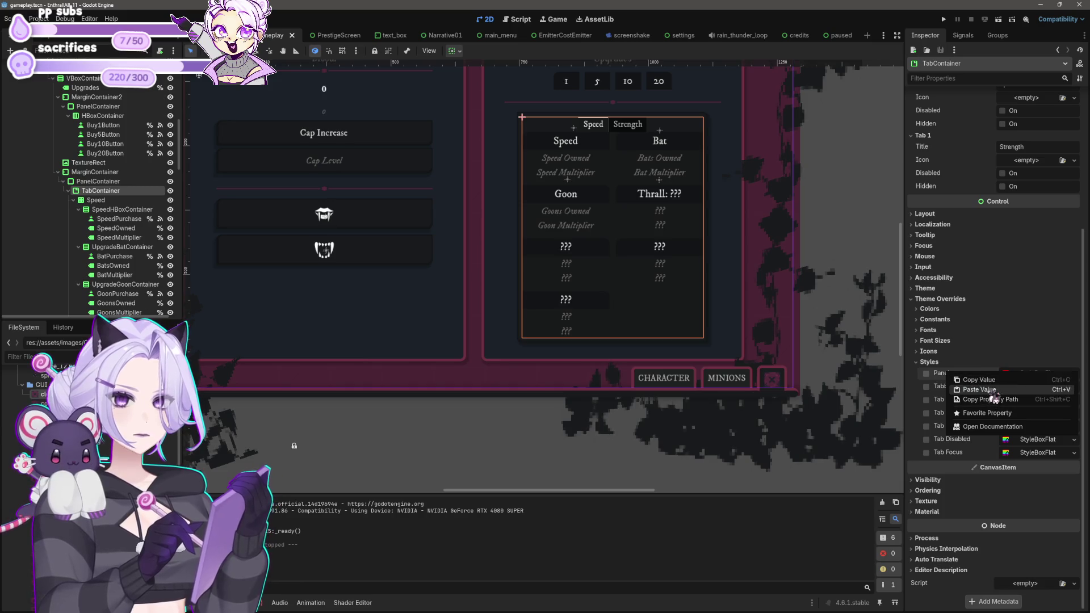
left_click(991, 391)
left_click(498, 462)
Save the gameplay scene with the restyled upgrades panel.
left_click_drag(522, 371, 545, 427)
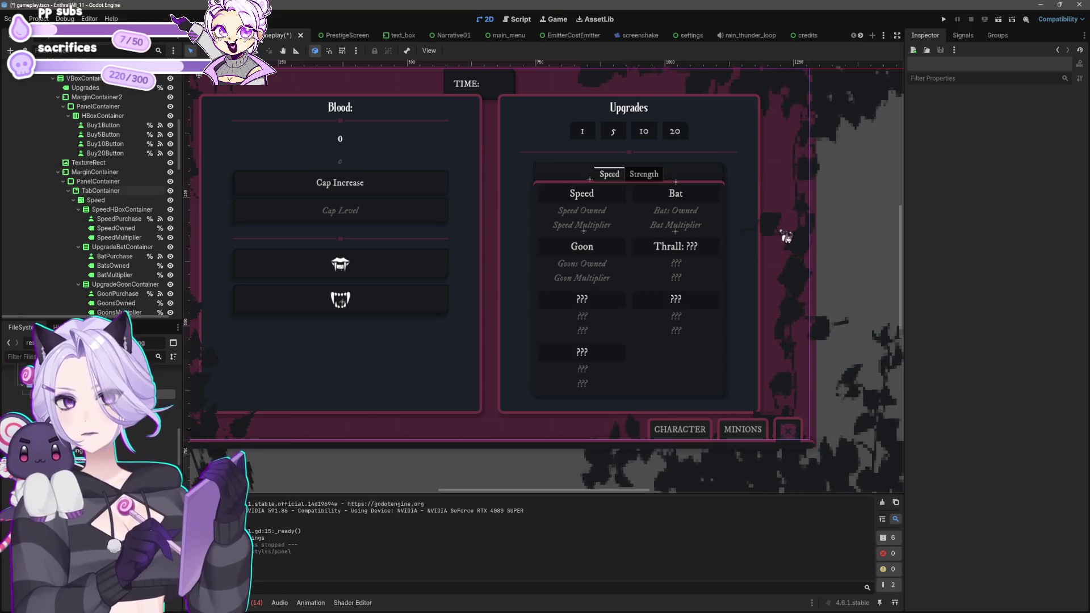
scroll(785, 234, "down", 2)
left_click_drag(778, 233, 774, 255)
key("ctrl+s")
left_click(710, 361)
scroll(733, 318, "up", 5)
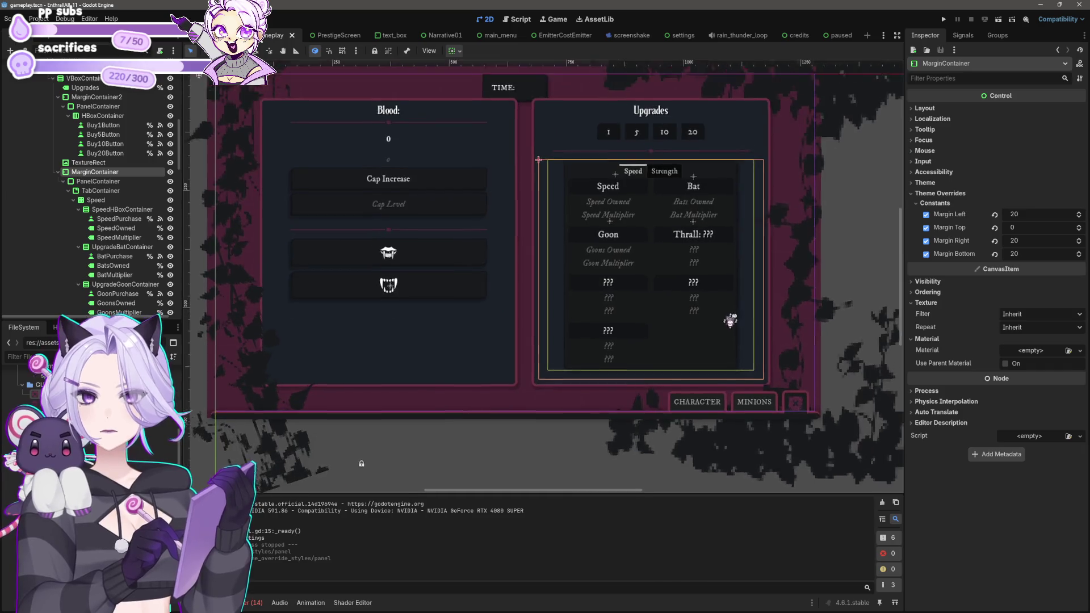
key("ctrl+s")
Inspect the Speed purchase button, the Speed/Strength TabContainer and the Blood panel container.
scroll(607, 254, "up", 3)
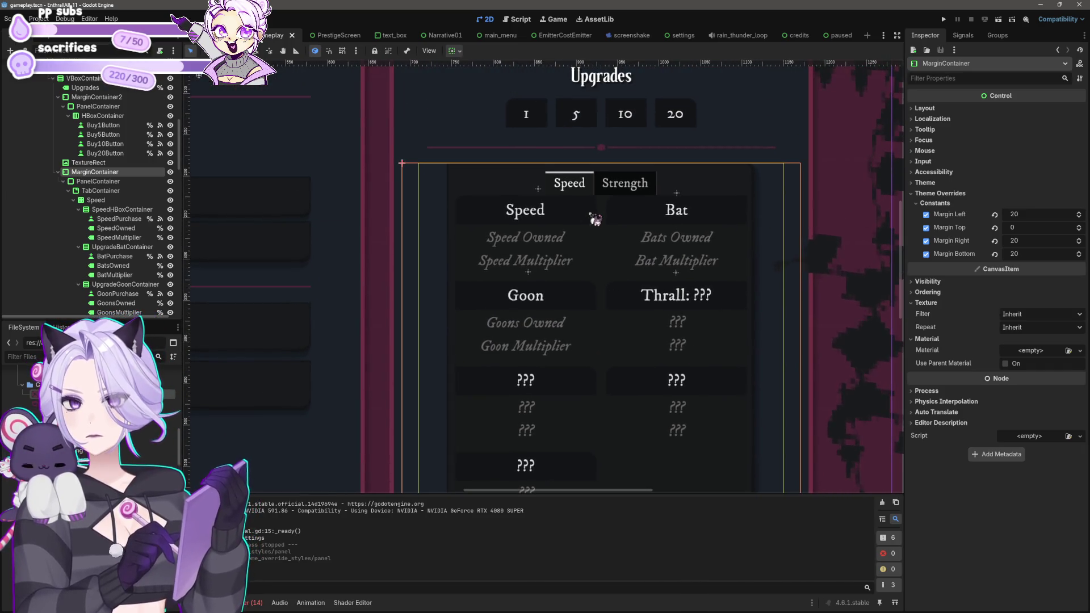
left_click(591, 218)
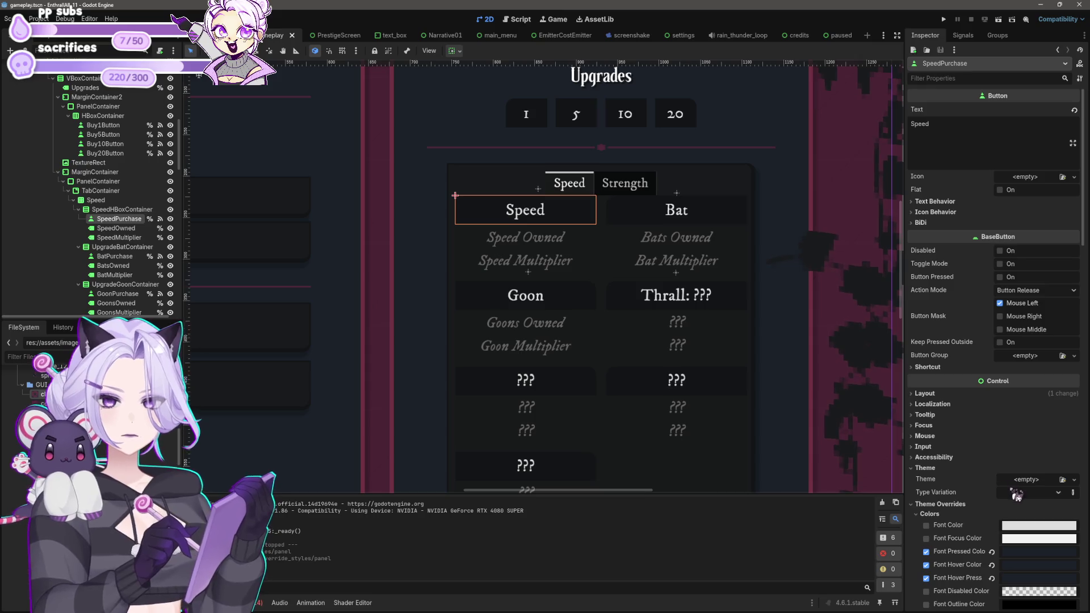
scroll(996, 480, "down", 2)
left_click(657, 184)
scroll(692, 227, "down", 3)
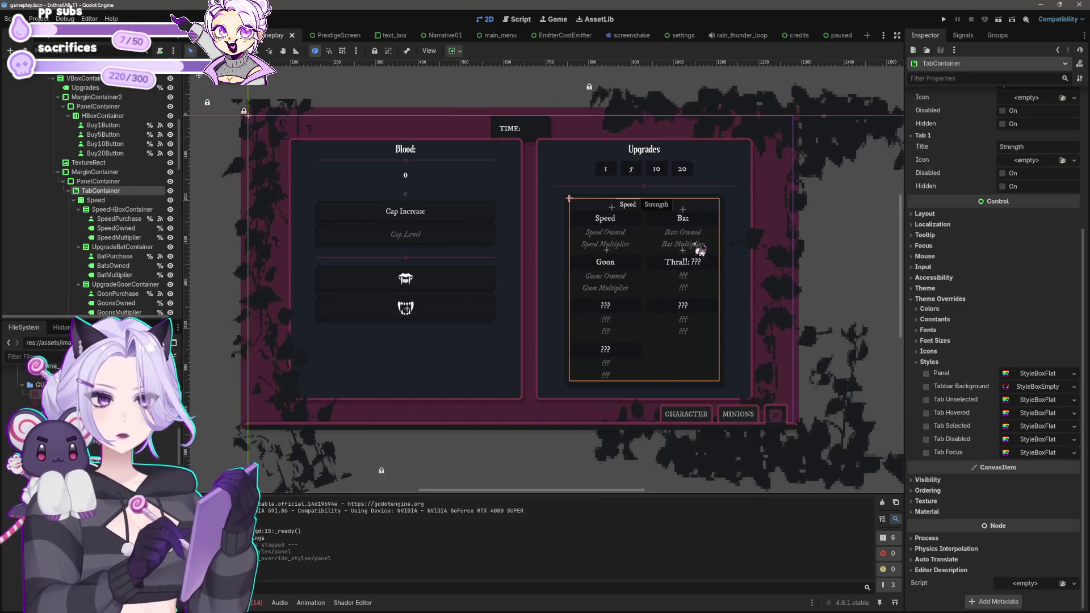
scroll(642, 317, "down", 3)
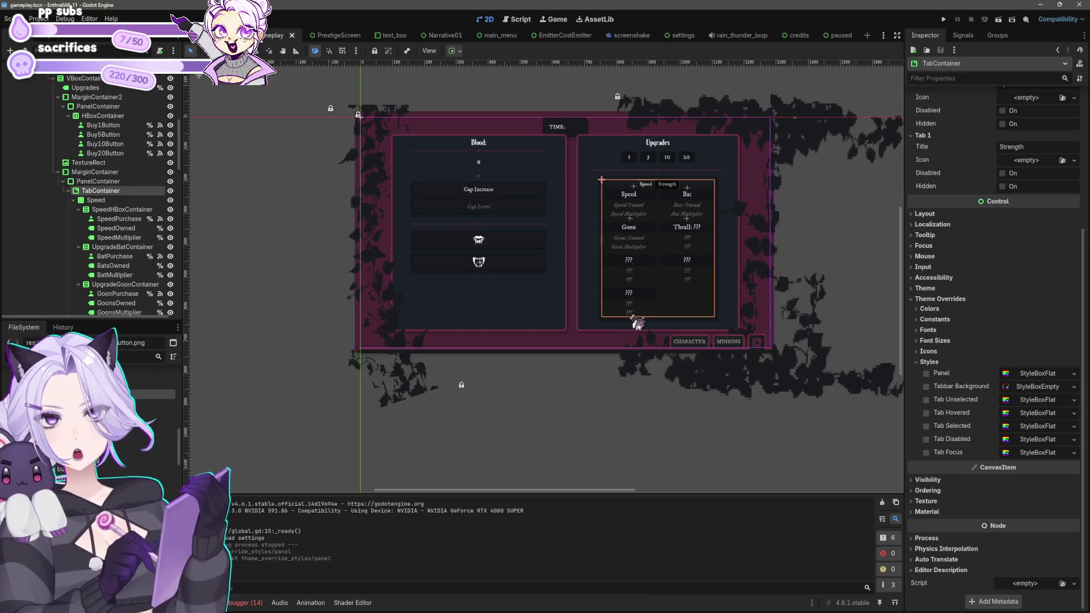
left_click(555, 459)
scroll(560, 449, "up", 2)
scroll(560, 446, "up", 1)
scroll(567, 366, "up", 2)
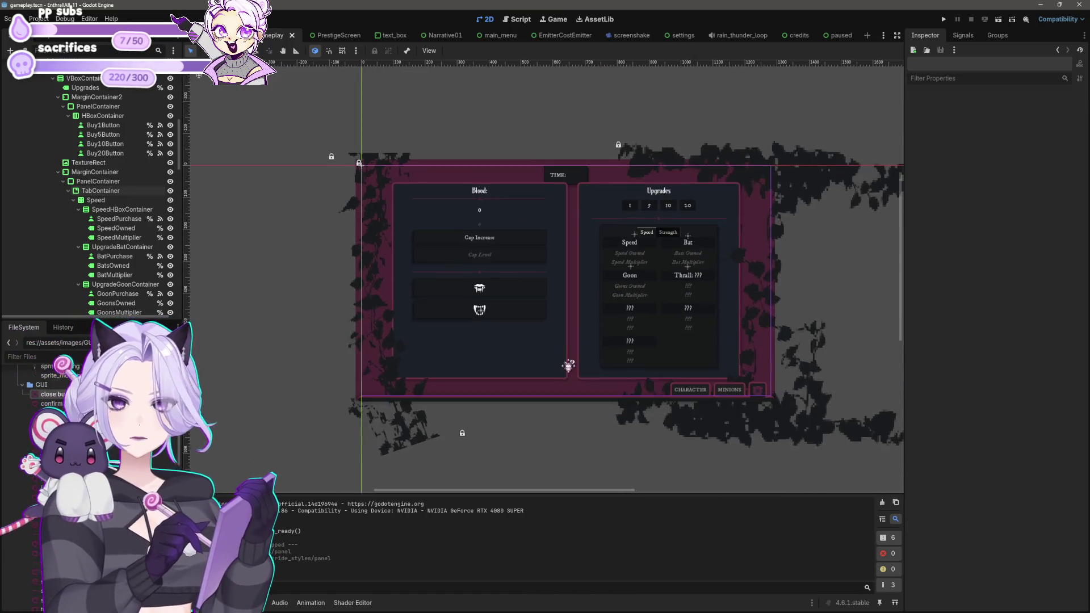
left_click(563, 338)
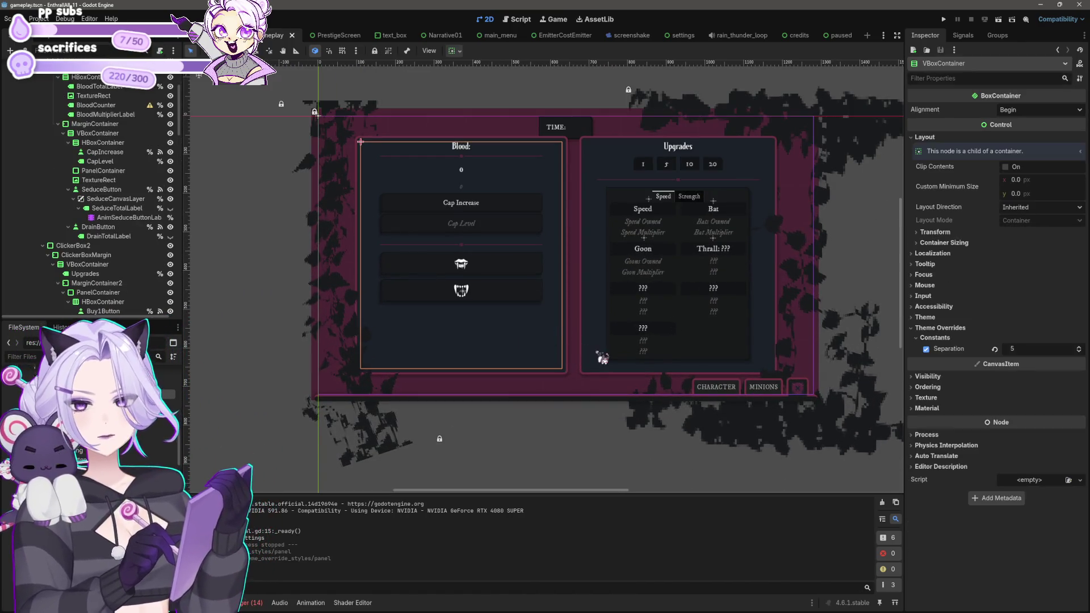
Inspect the Upgrades margin container, purchase-button panel, heading label and full-screen margin container.
left_click(601, 357)
left_click(631, 166)
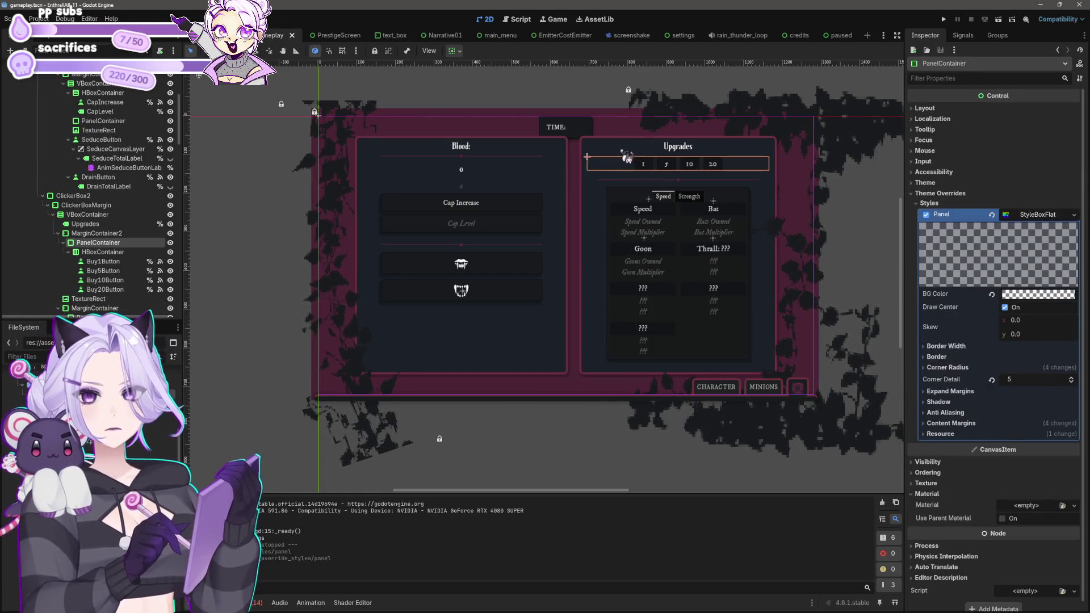
left_click(626, 161)
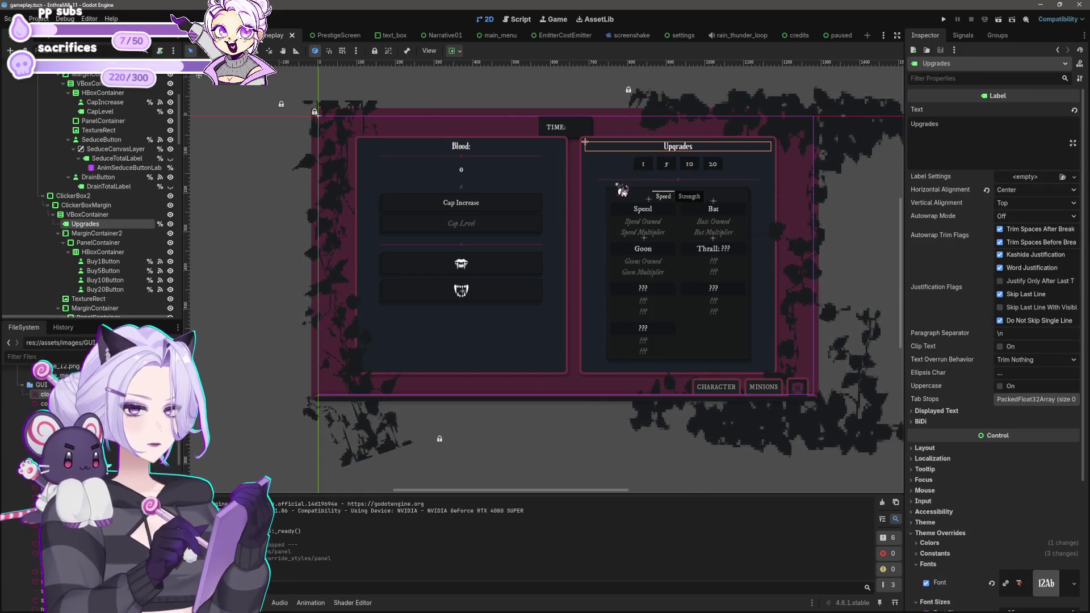
left_click(590, 132)
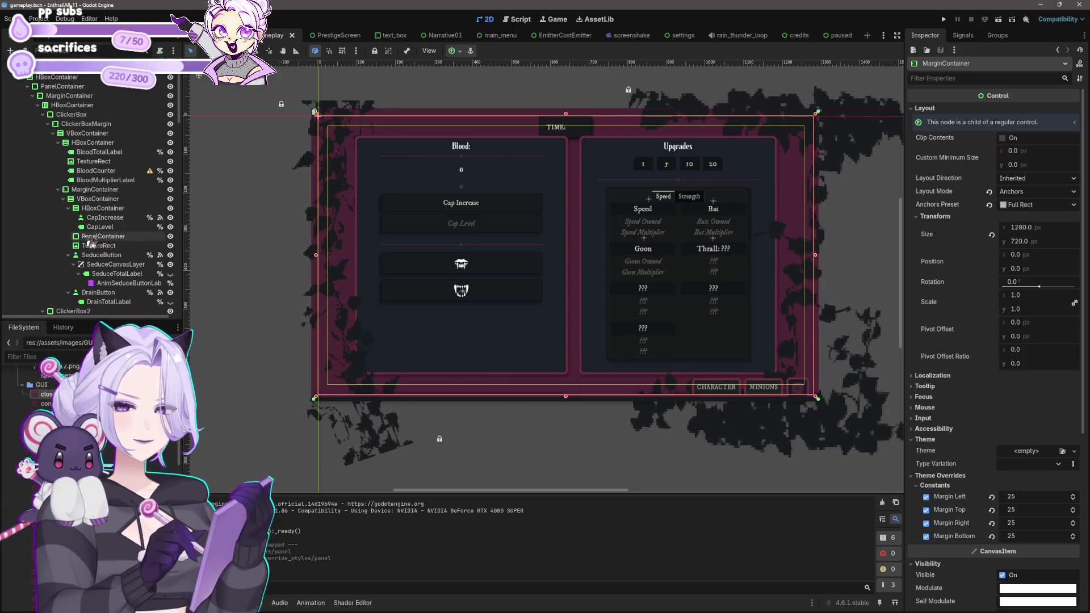
Move the TIME label with its MarginContainer and PanelContainer above Blood:, then undo it.
scroll(80, 80, "up", 2)
type("timer")
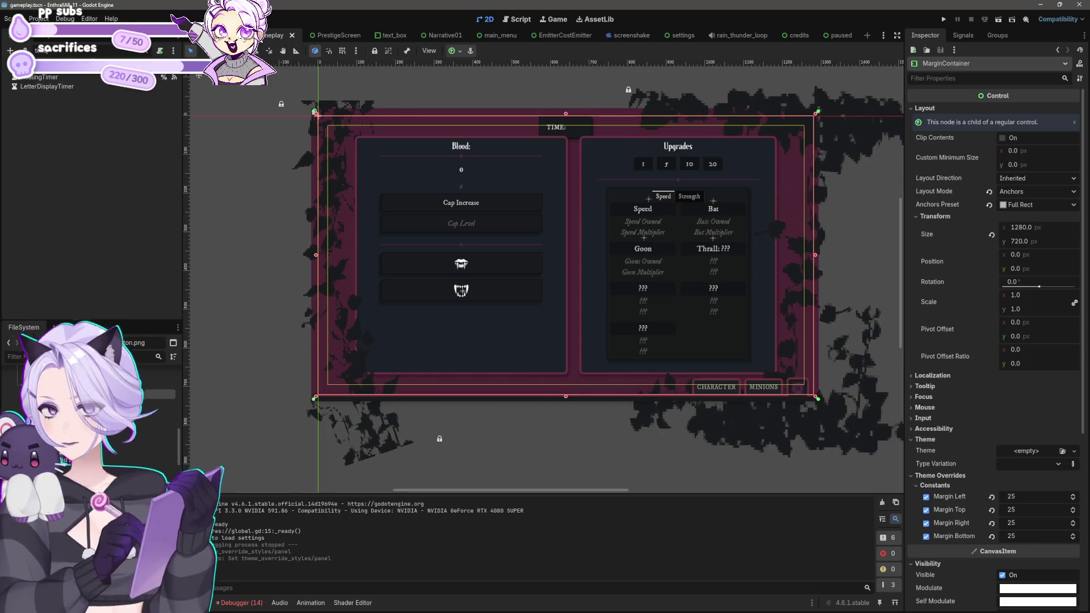
left_click(40, 76)
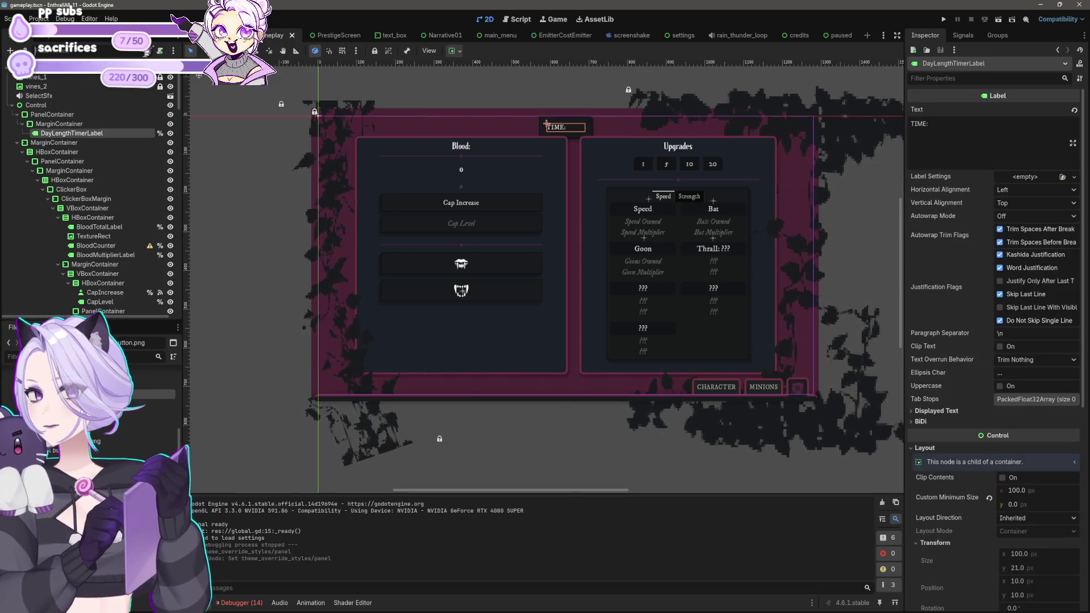
left_click(59, 124, "ctrl")
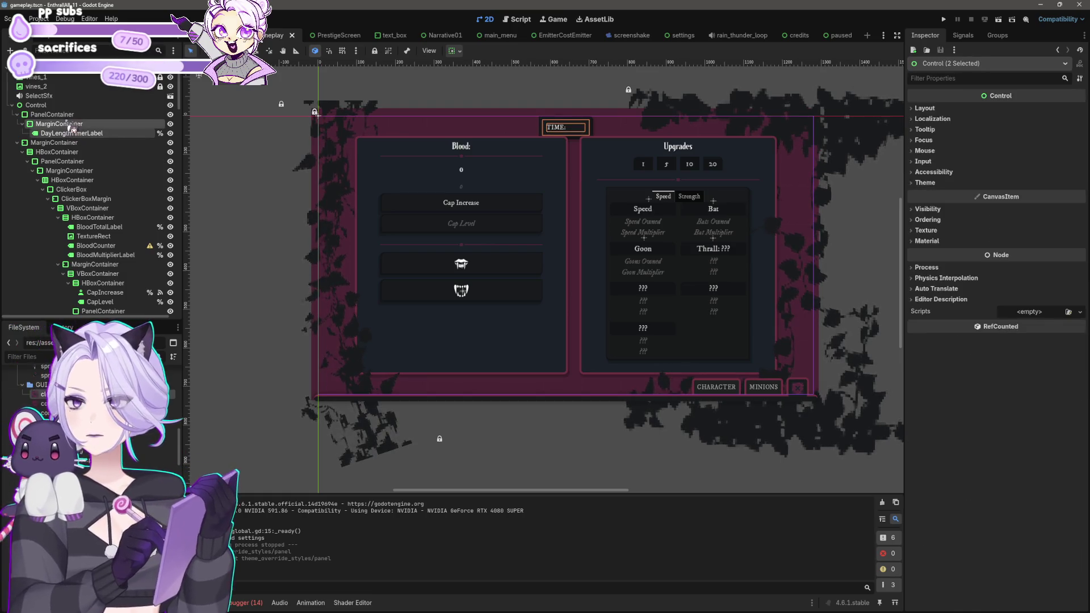
left_click(65, 116, "ctrl")
mouse_move(67, 122)
left_mouse_down()
mouse_move(114, 262)
mouse_move(111, 230)
left_mouse_up()
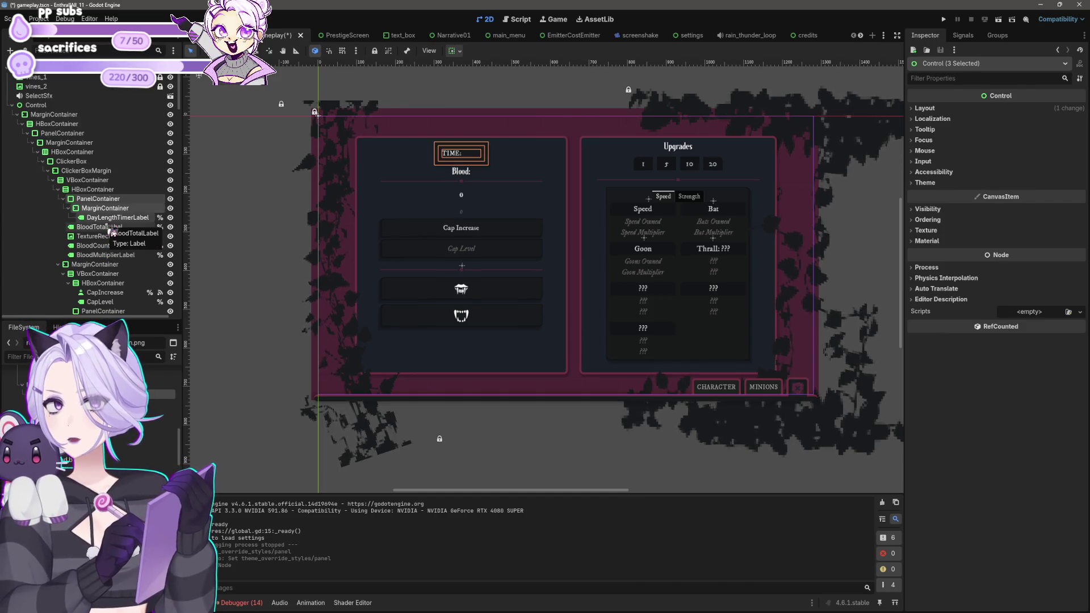
left_click(250, 278)
scroll(253, 262, "up", 1)
key("ctrl+z")
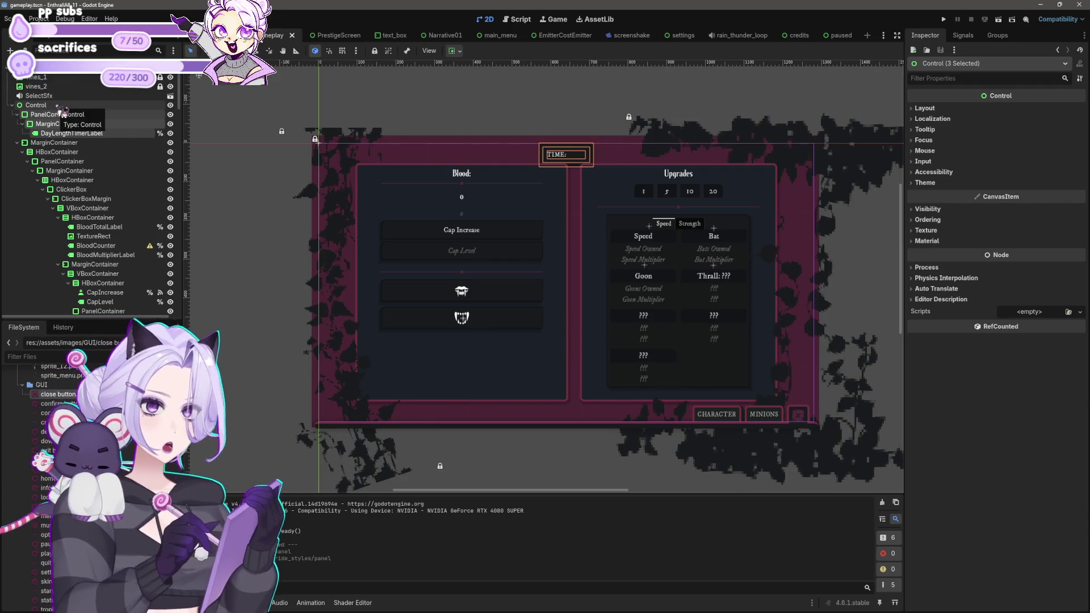
Bring the whole UI back into view and show the debugger's list of 14 errors.
left_click(451, 335)
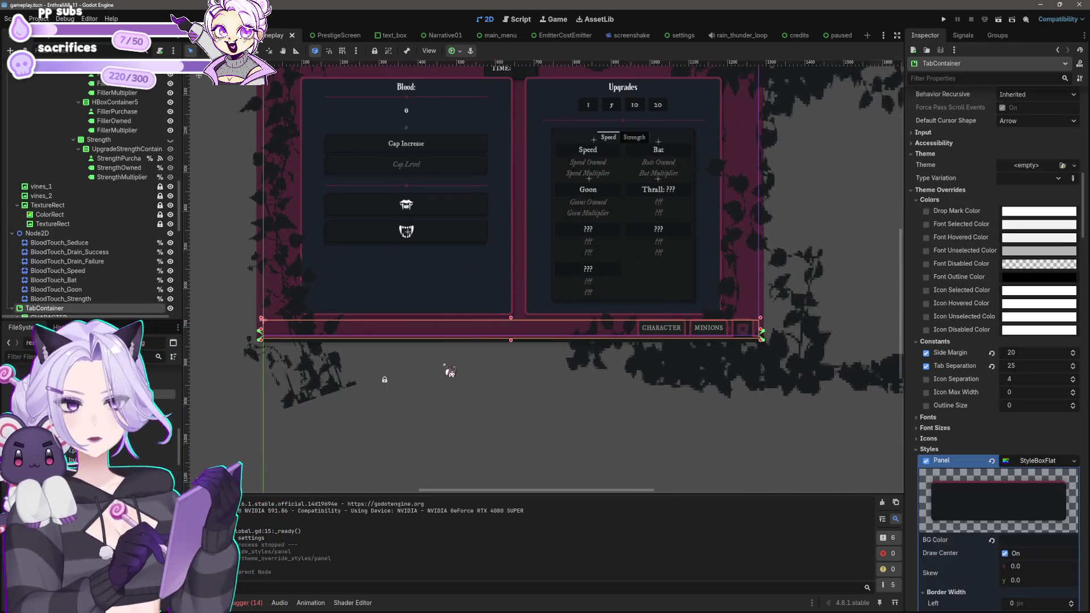
left_click_drag(451, 370, 459, 507)
left_click(516, 173)
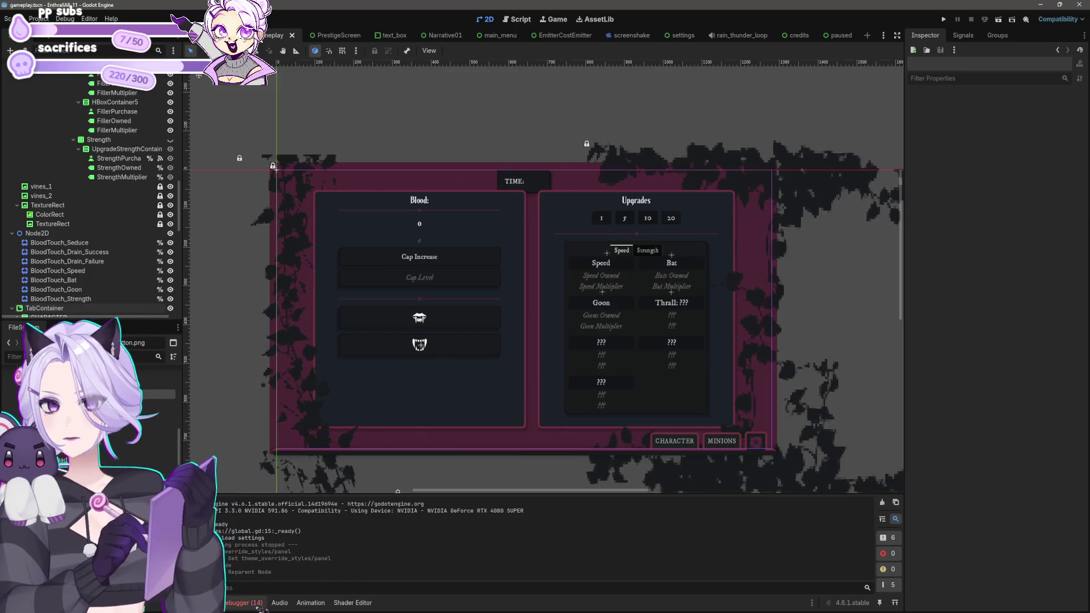
left_click(248, 603)
left_click(255, 496)
scroll(335, 551, "down", 5)
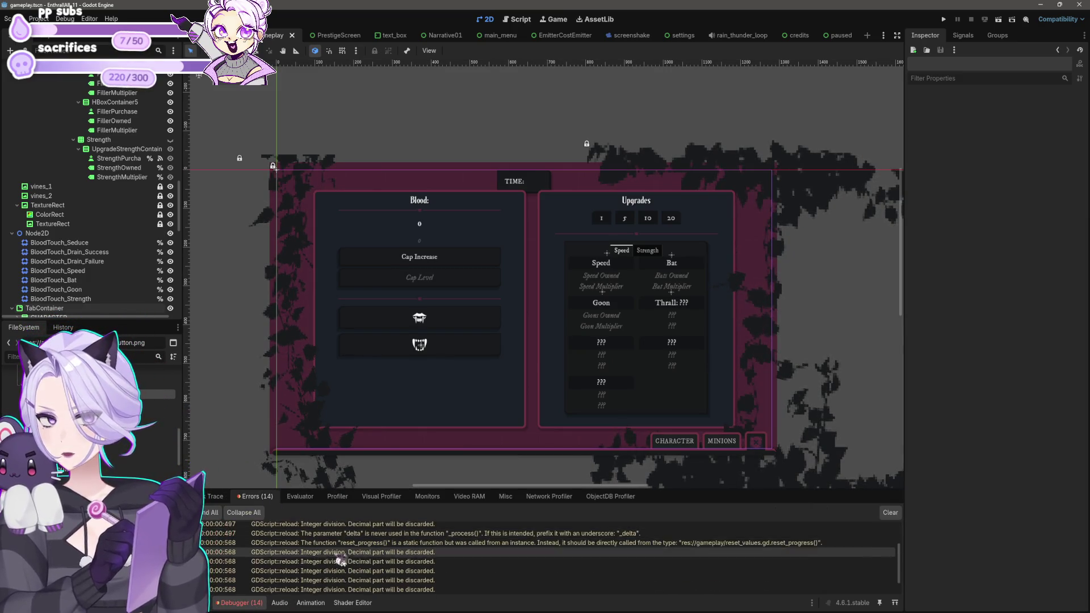
double_click(352, 588)
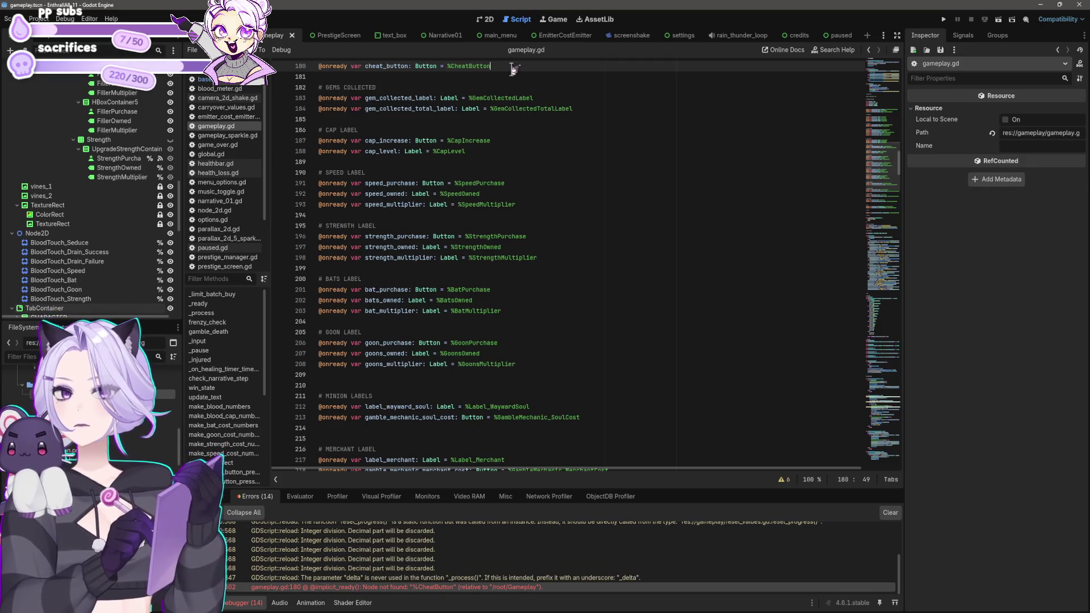
key("shift+End")
key("BackSpace")
key("Delete")
key("Delete")
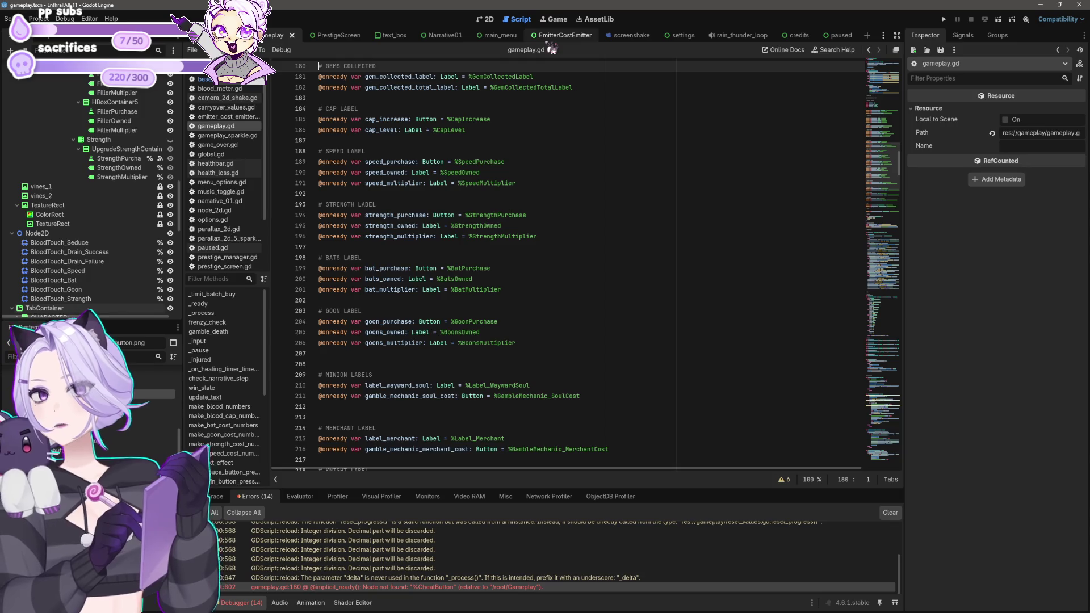
scroll(576, 175, "up", 8)
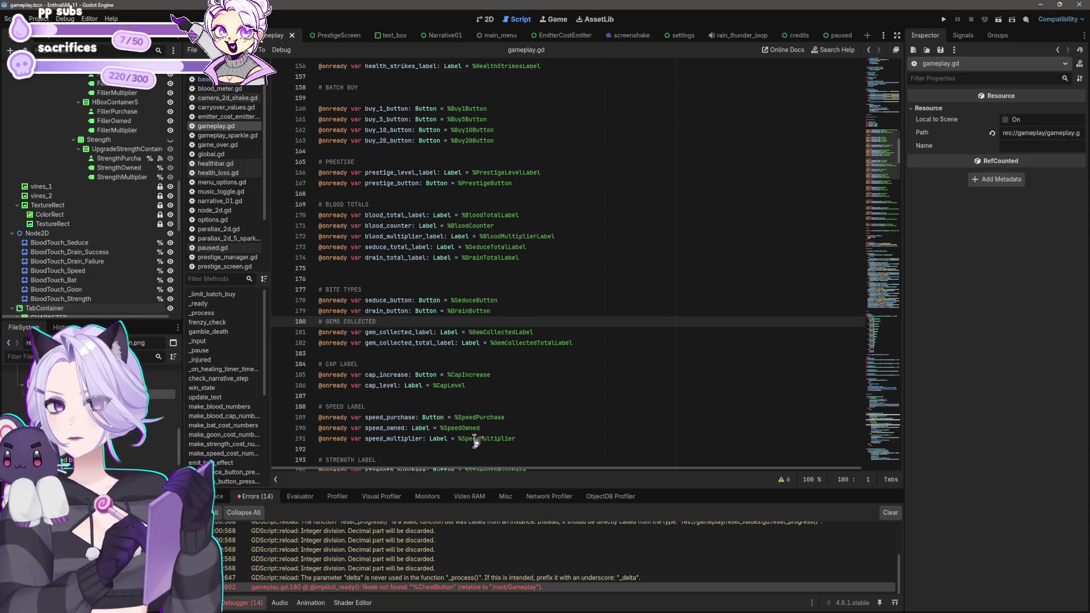
Run the project with F5 and place the caret after the seduce function.
key("F5")
scroll(596, 227, "down", 3)
left_click(559, 278)
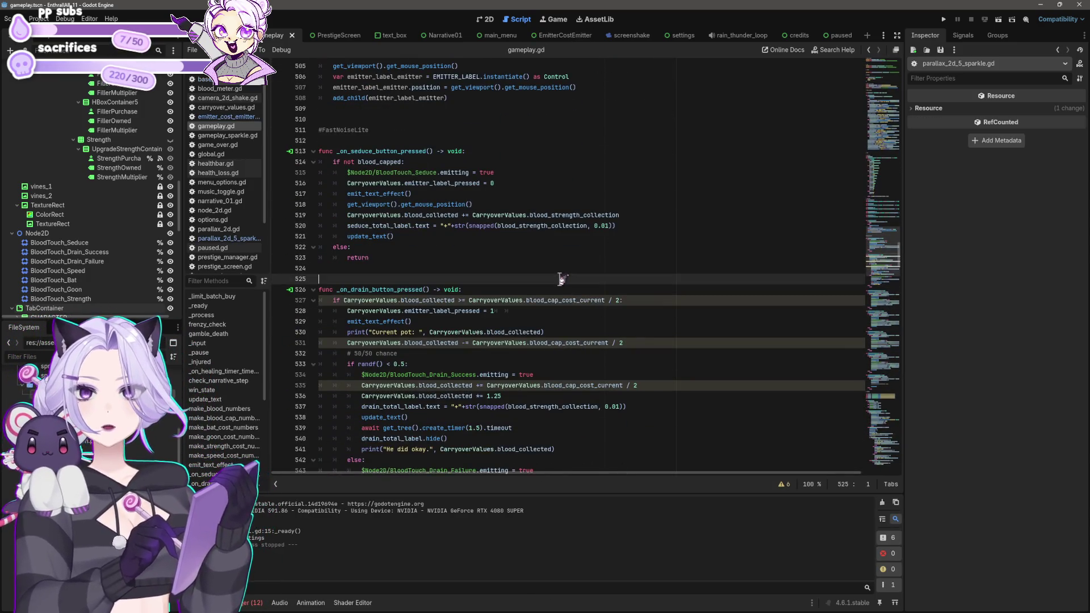
left_click(555, 270)
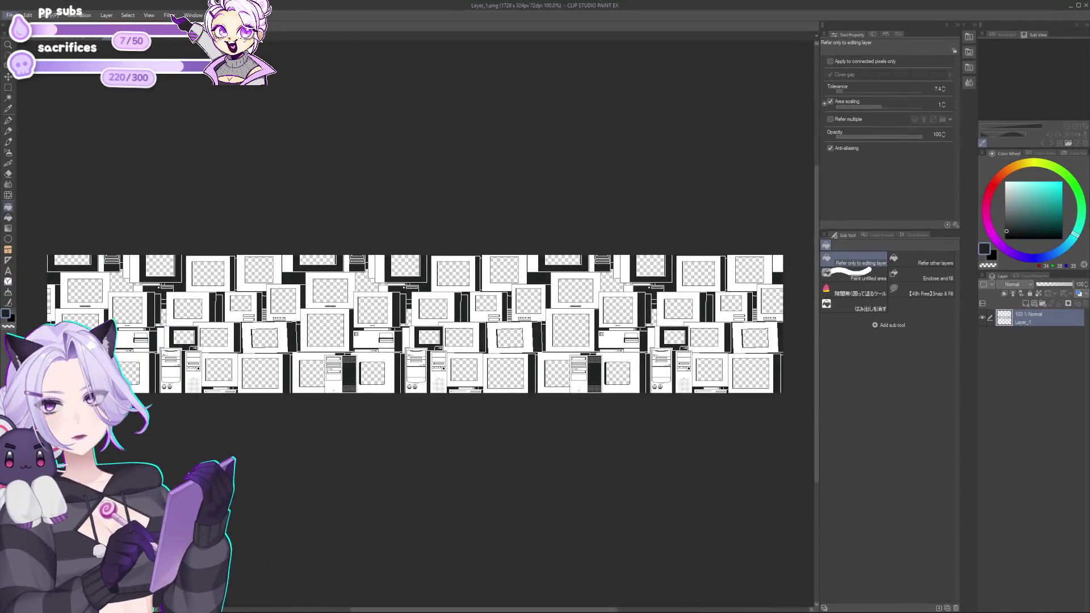
Create a new 3000×3000 canvas.
left_click(10, 15)
left_click(23, 27)
double_click(496, 291)
type("3000")
key("Tab")
type("300")
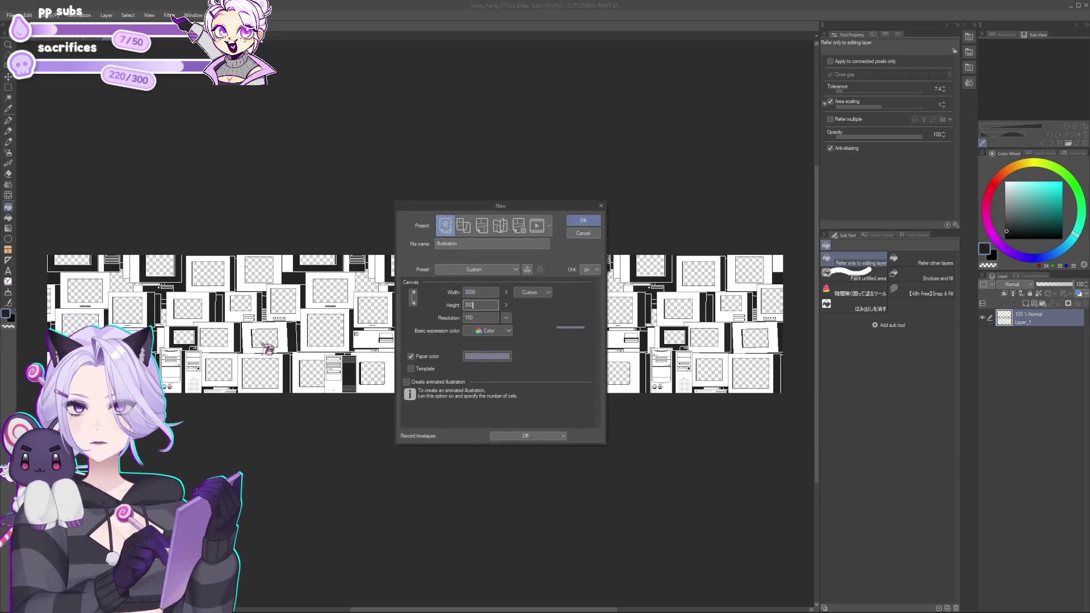
type("0")
key("Return")
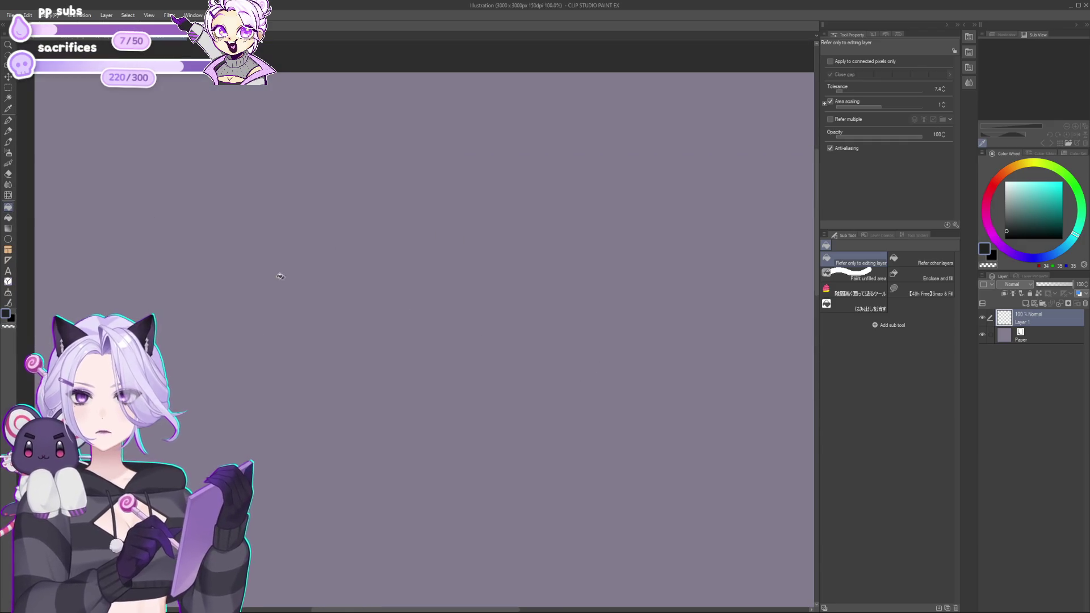
Add a text box reading 'how to make a game: :)'.
left_click(8, 271)
left_click(291, 221)
type("how to make a")
key("BackSpace")
type("a game: :)")
Add the note 'passive gain of blood' on a new line below the title.
key("Return")
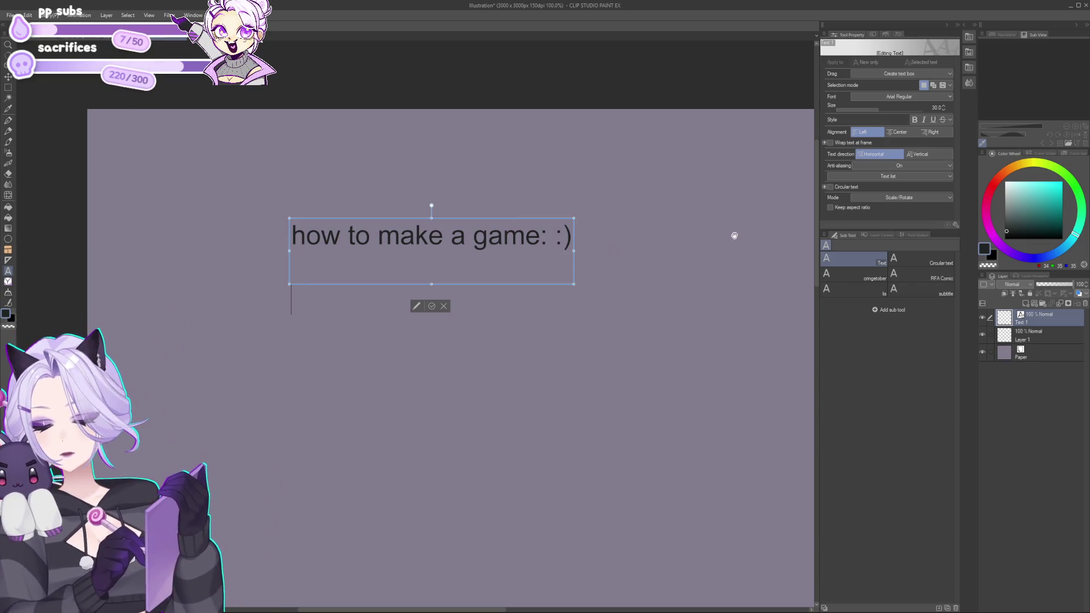
key("Return")
type("speed")
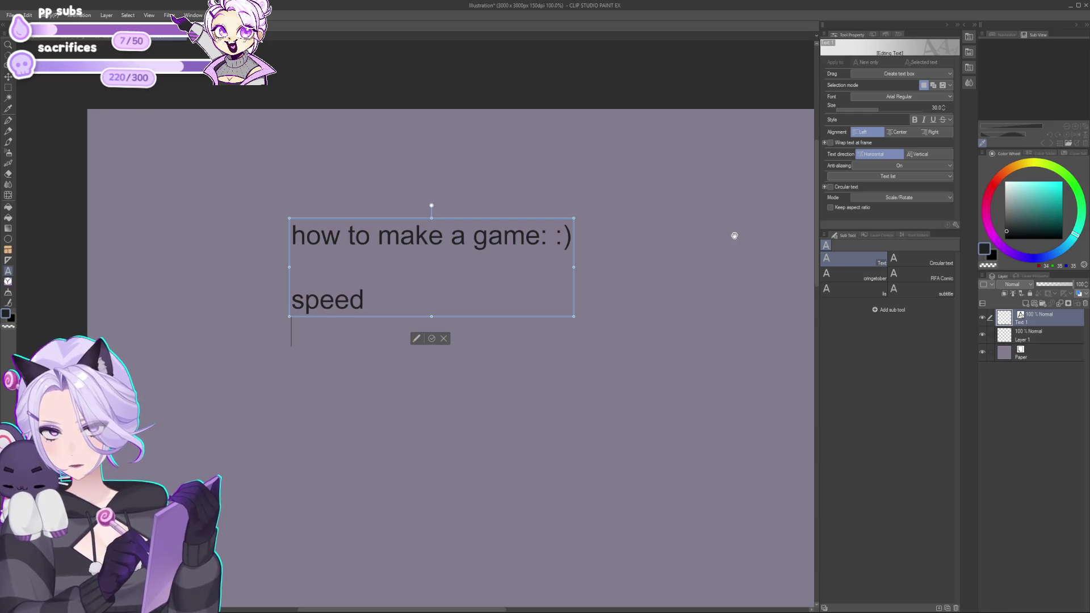
key("BackSpace")
key("BackSpace")
key("BackSpace")
type("s")
key("BackSpace")
key("Return")
type("pas")
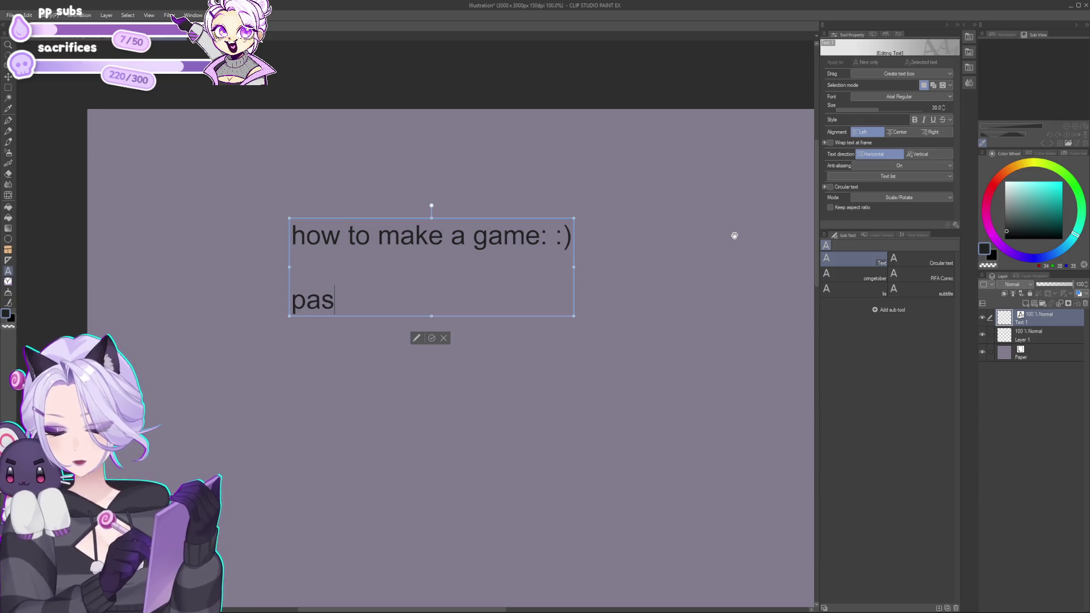
type("sive gain of blood")
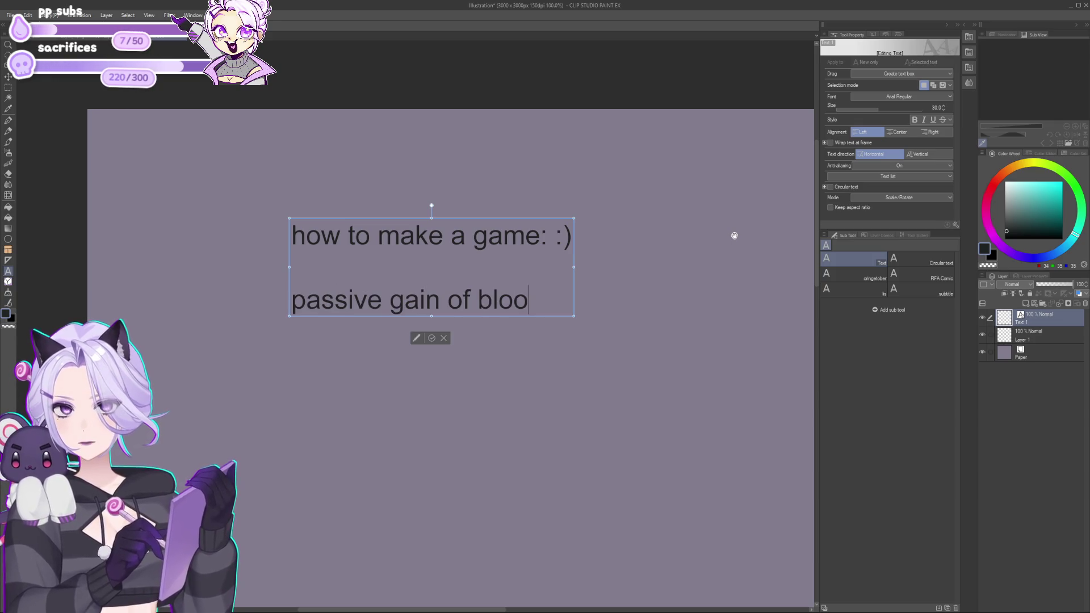
key("Return")
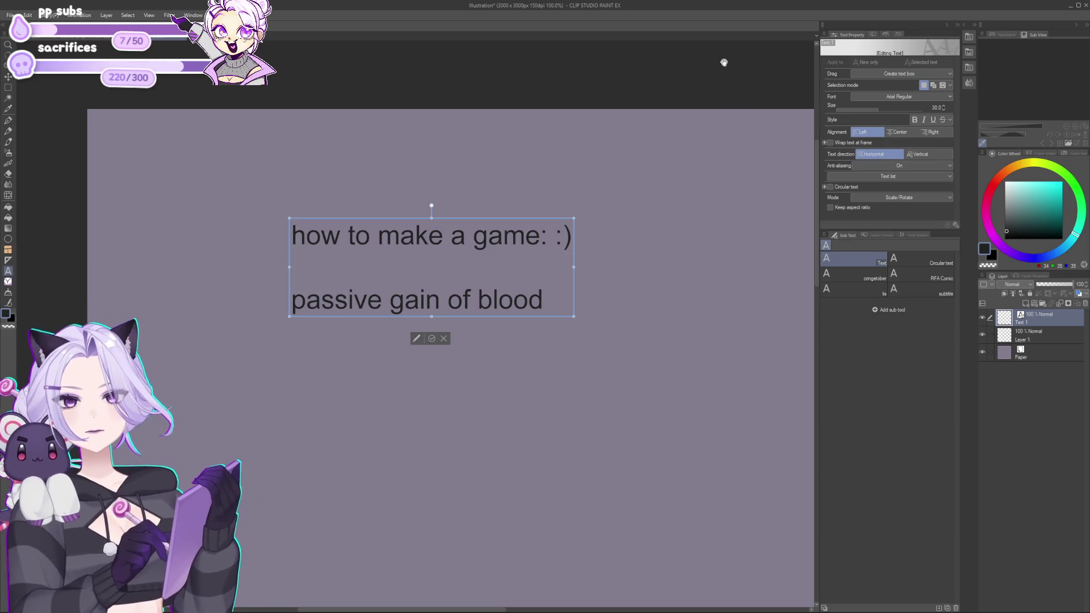
Set all the note text to size 20 and switch back to Godot.
key("ctrl+a")
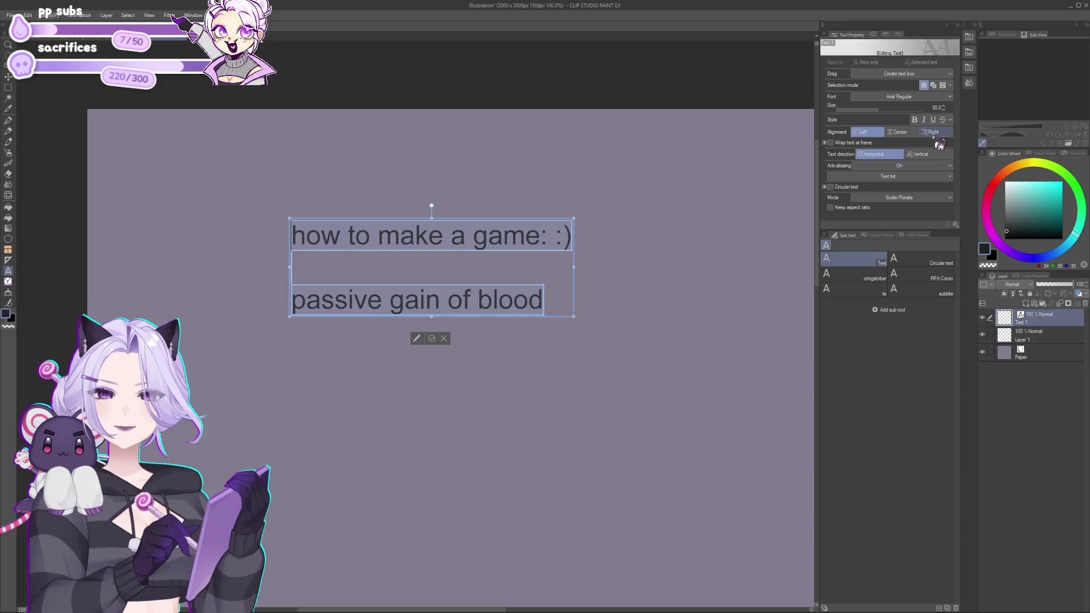
double_click(937, 108)
type("20")
key("Return")
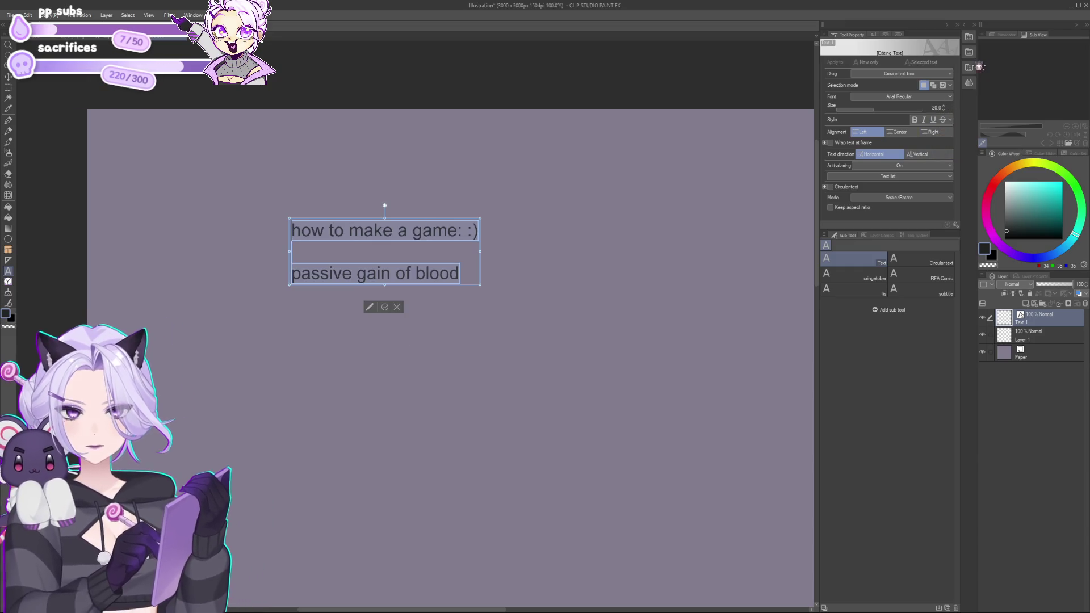
left_click(425, 273)
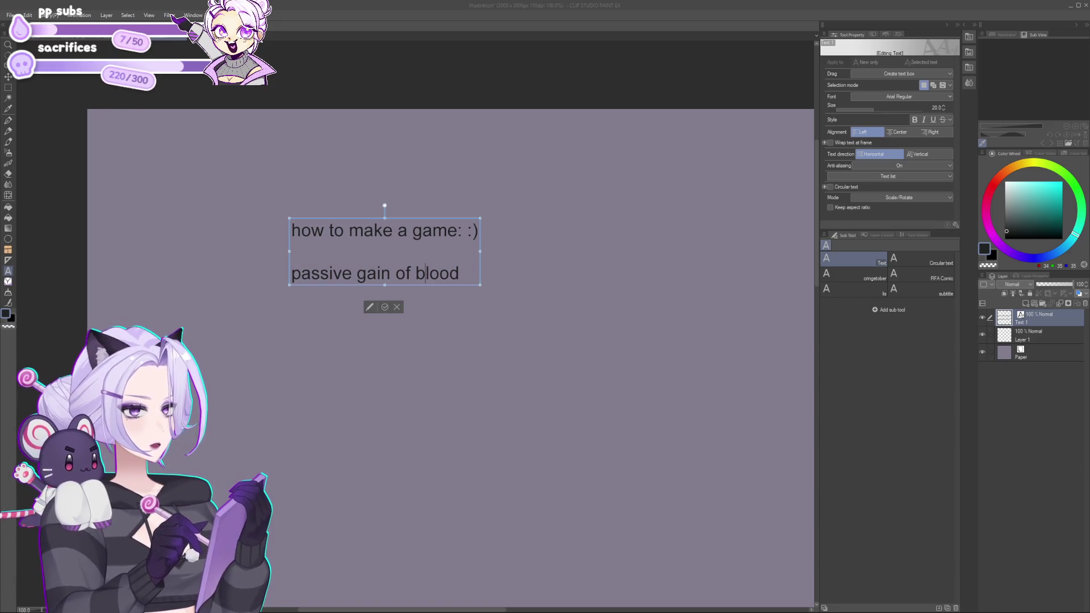
key("End")
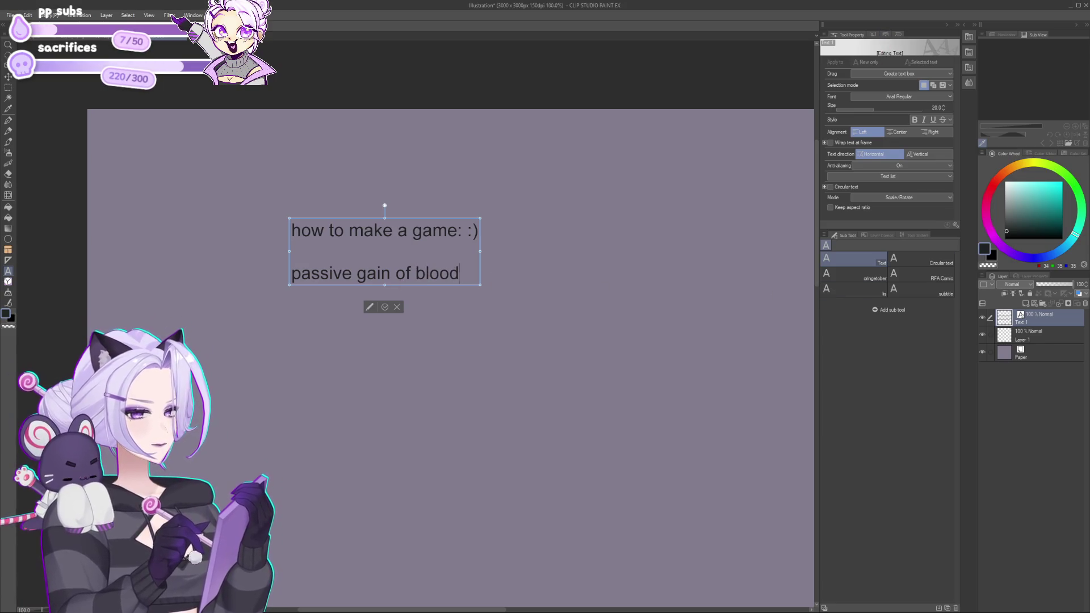
key("alt+Tab")
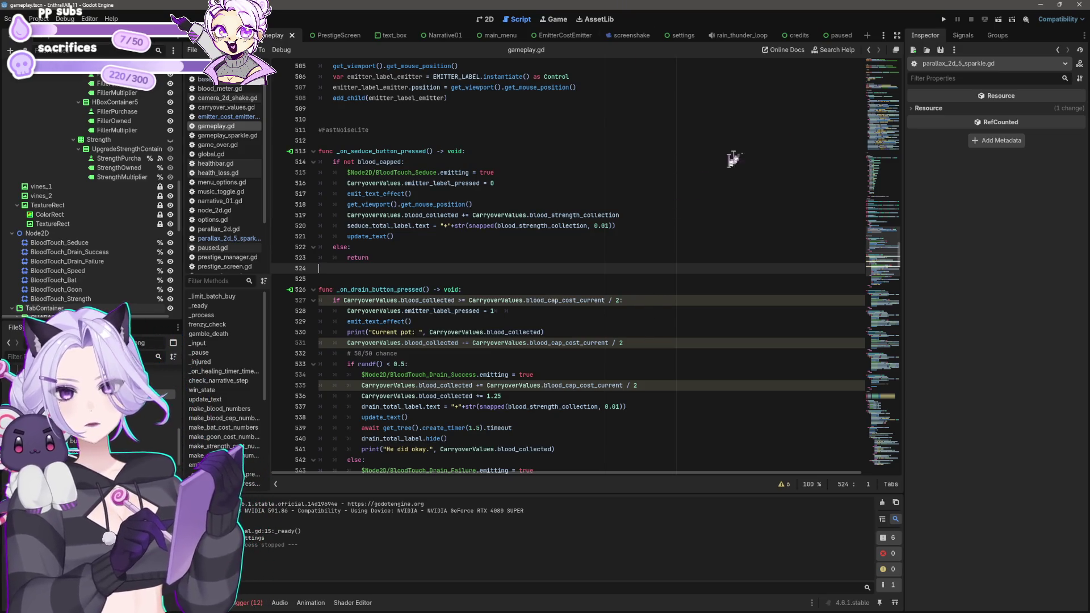
scroll(698, 297, "up", 20)
scroll(728, 335, "up", 20)
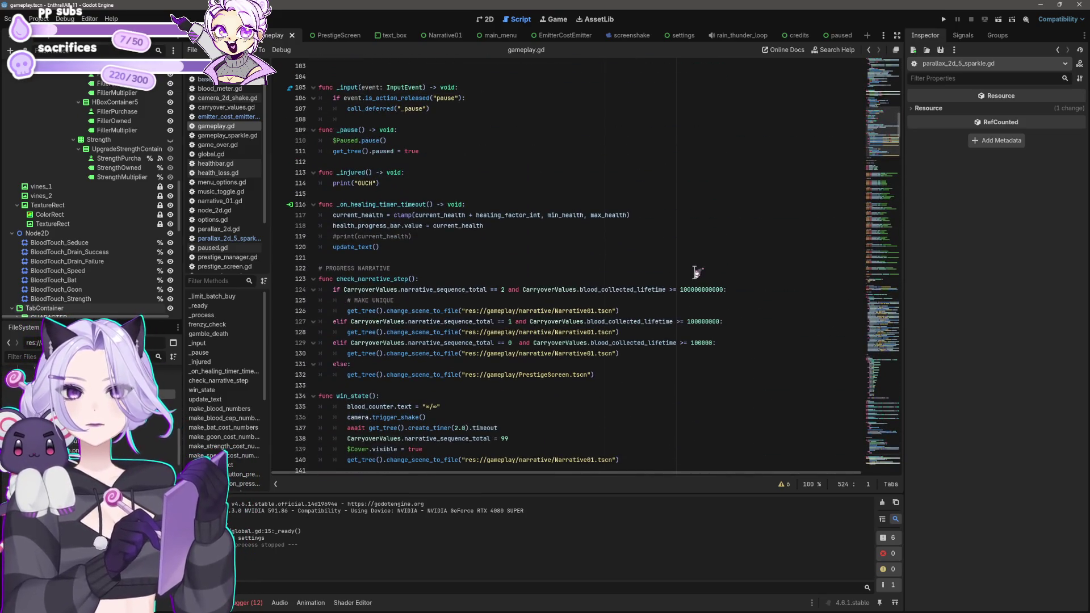
scroll(706, 292, "up", 15)
scroll(714, 337, "down", 2)
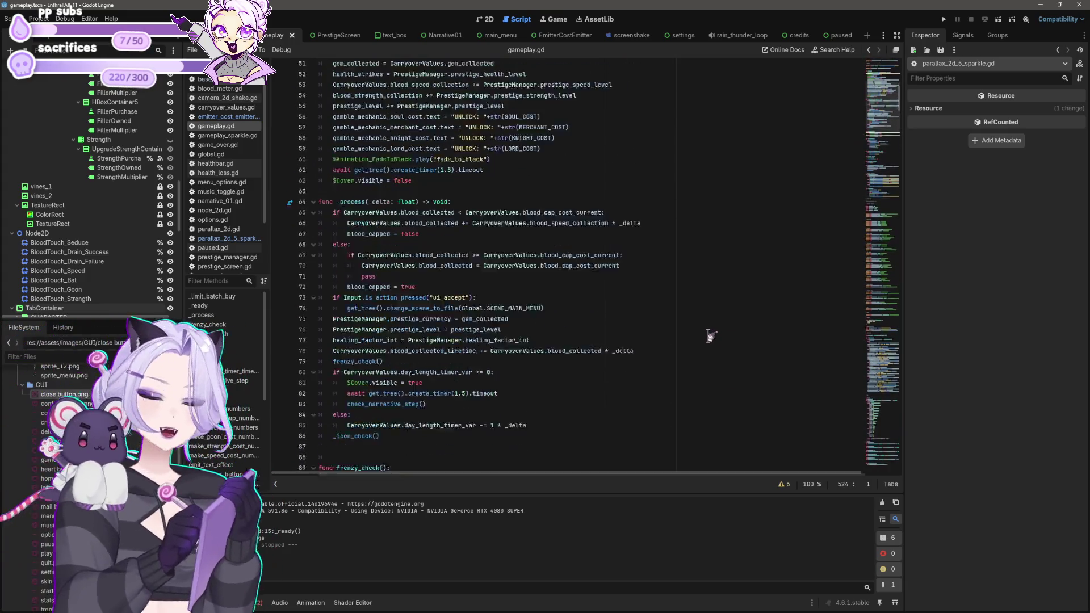
left_click(487, 257)
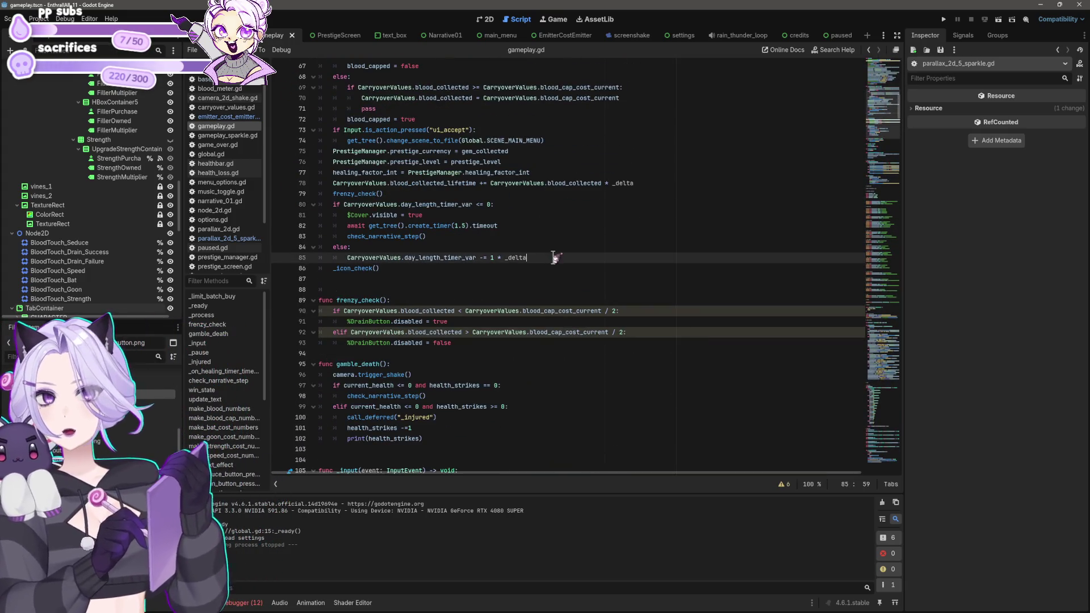
scroll(554, 256, "up", 5)
left_click(546, 215)
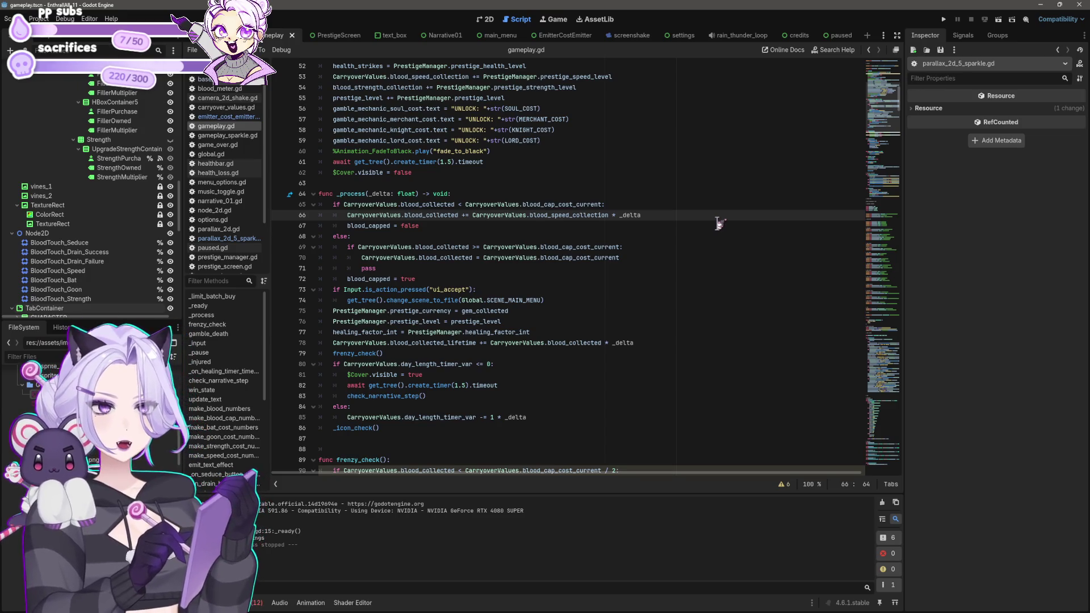
left_click(579, 247)
left_click(695, 257)
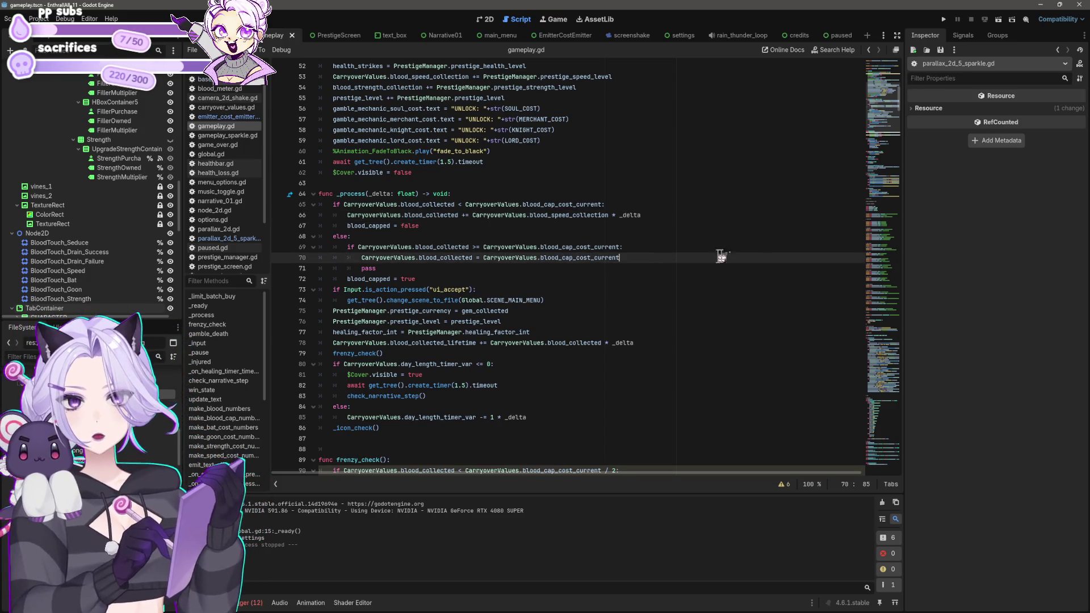
left_click(701, 279)
left_click(708, 310)
scroll(707, 311, "down", 1)
left_click(708, 311)
left_click(598, 415)
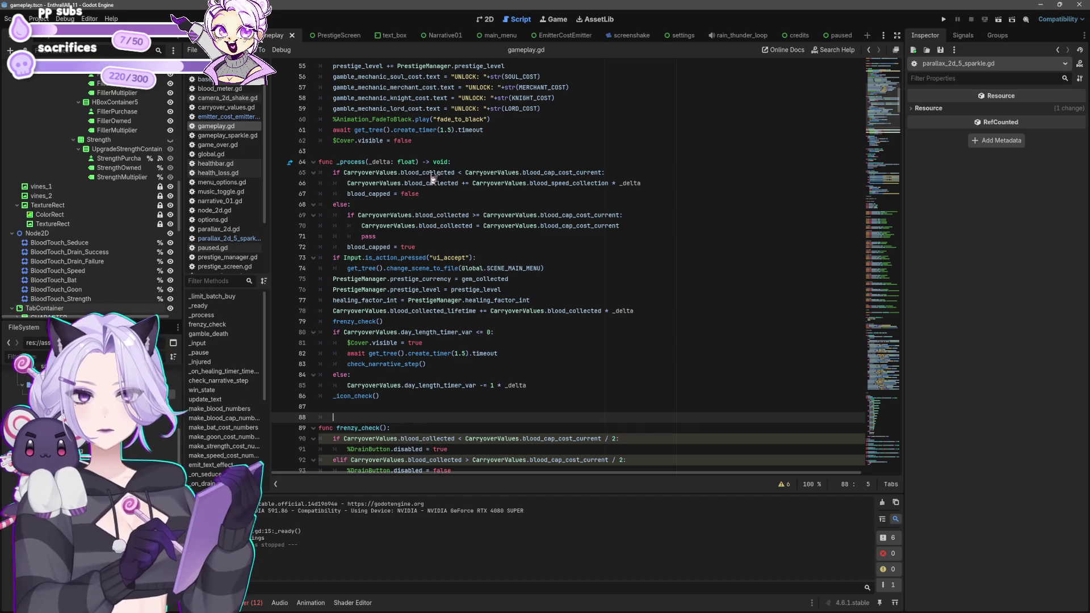
left_click_drag(530, 183, 595, 193)
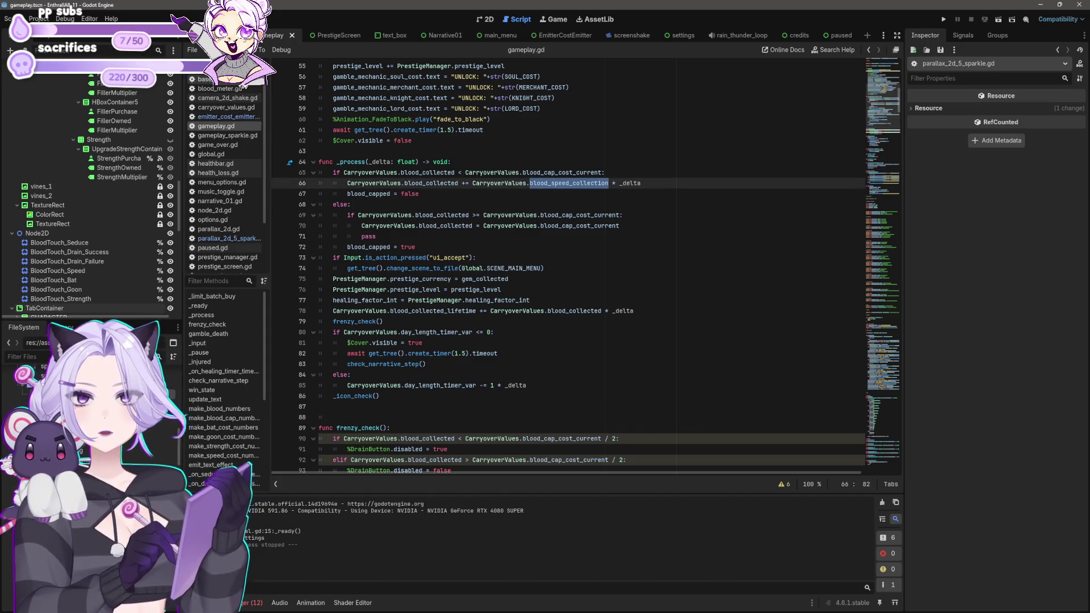
Confirm blood_speed_collection defaults to 1.01 in base_values.gd, then save the script and scene.
left_click(243, 81)
key("ctrl+f")
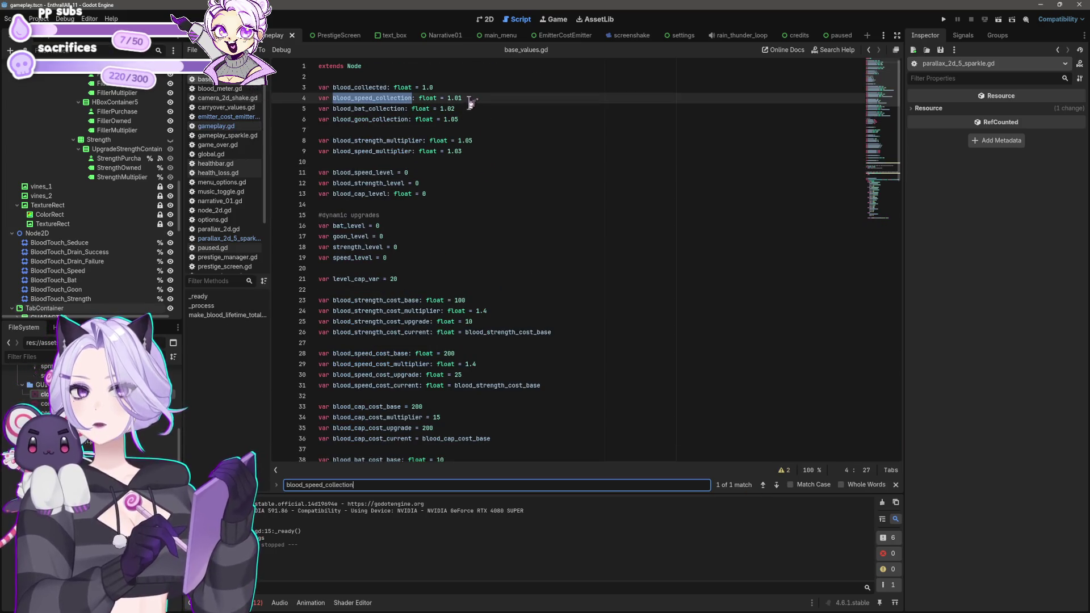
left_click(472, 98)
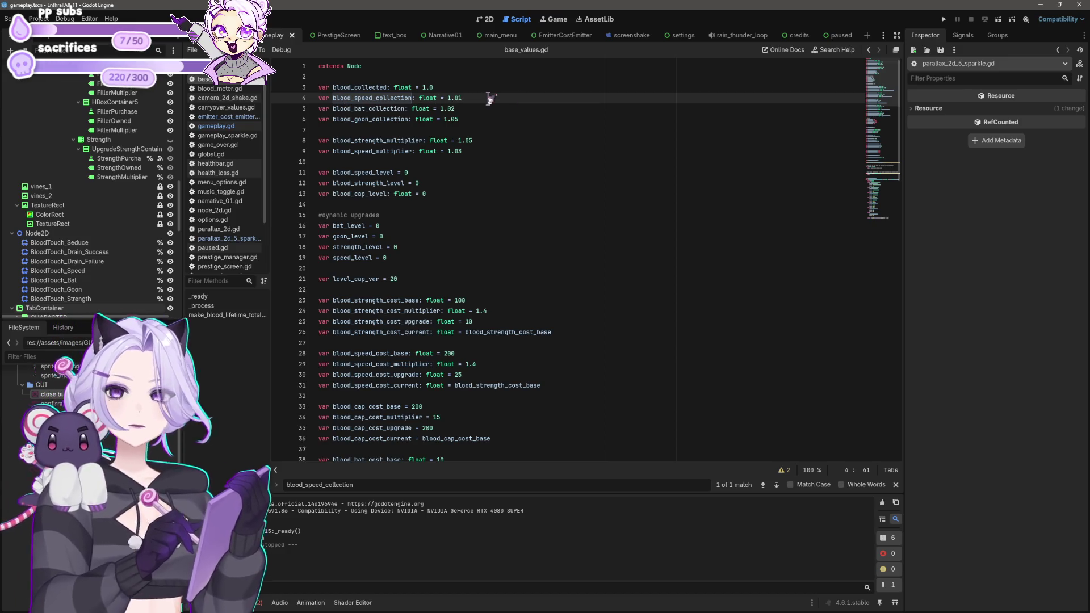
key("ctrl+s")
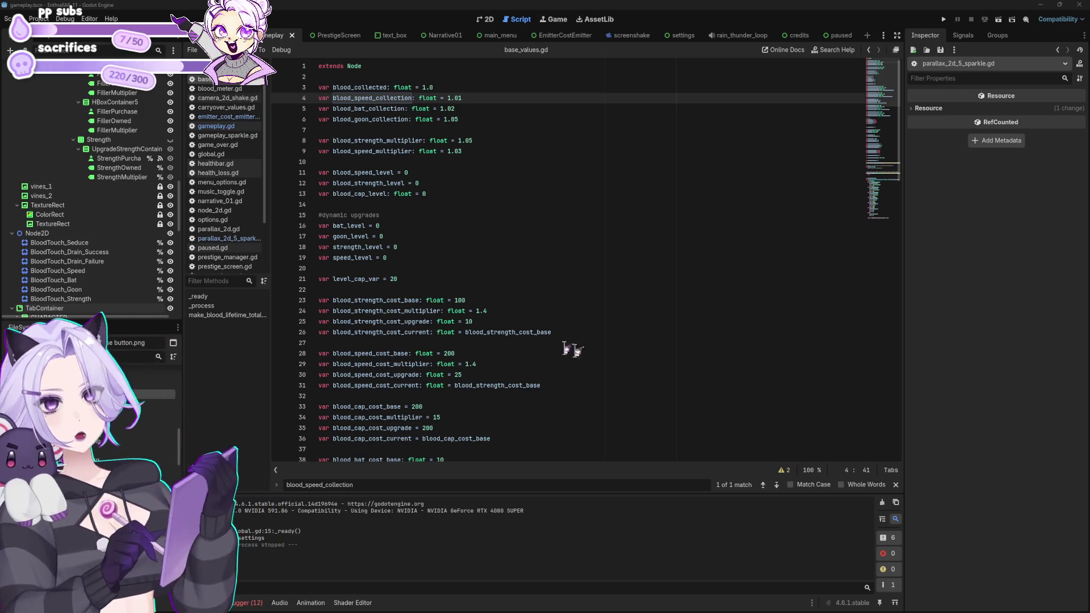
left_click(471, 193)
key("ctrl+s")
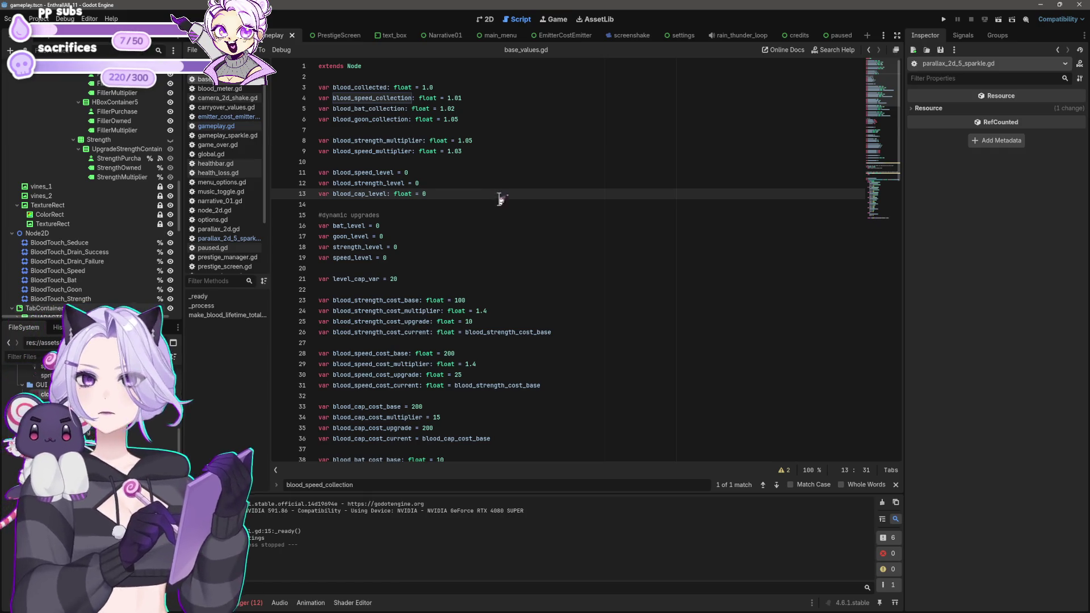
Reopen gameplay.gd and place the caret after _delta on line 66.
left_click(238, 126)
left_click_drag(609, 204, 646, 189)
left_click(668, 183)
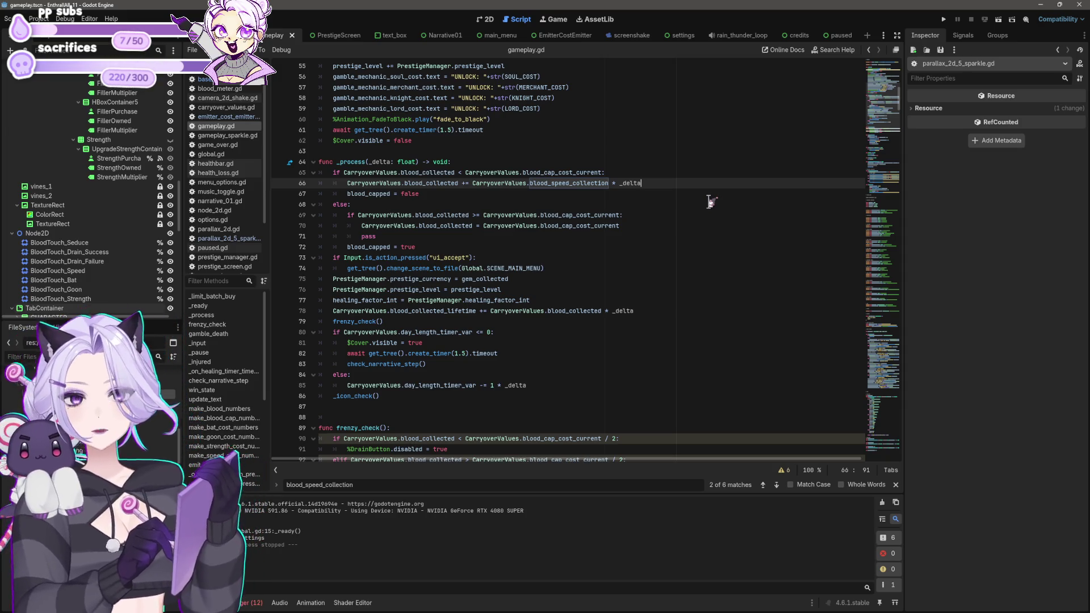
Insert the comment 'IF THE BLOOD HITS THE CAP, THIS FORCIBLY ROUNDS IT DOWN TO BE EXACTLY THE CAP' above the inner if.
left_click(711, 202)
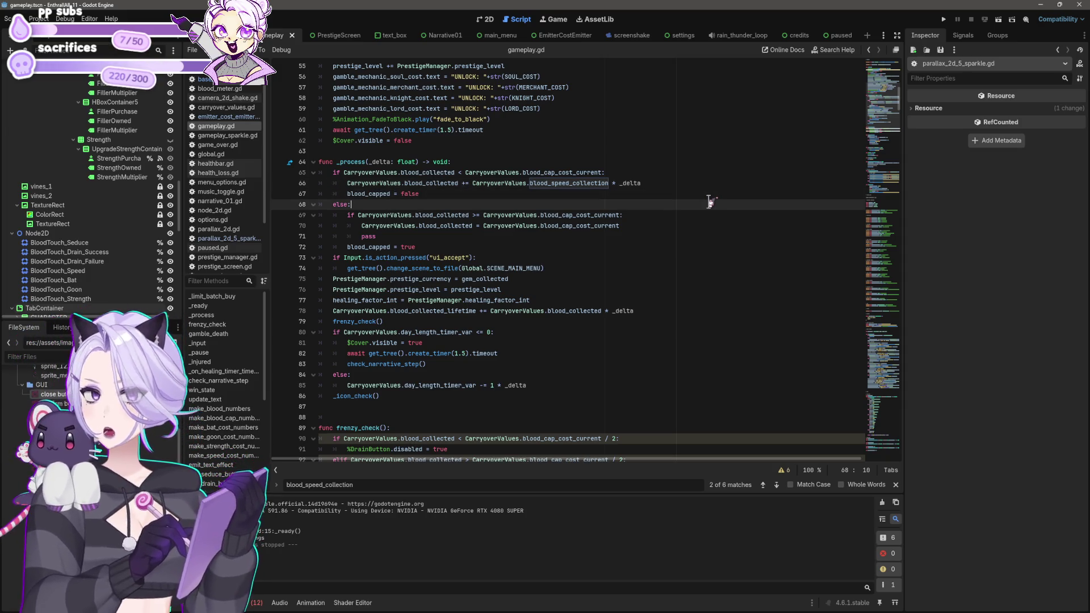
key("Down")
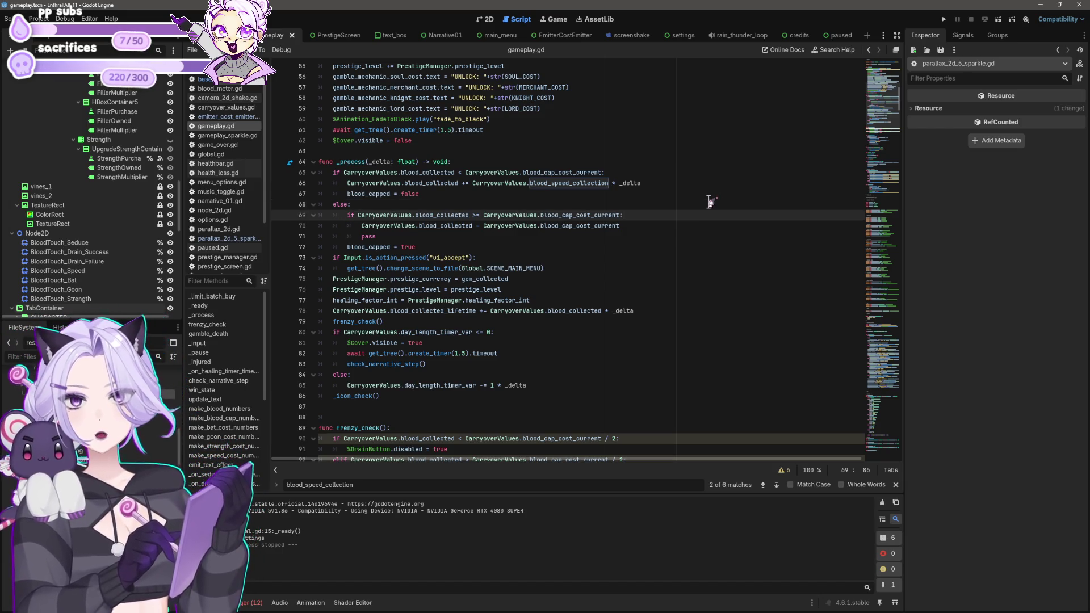
key("Down")
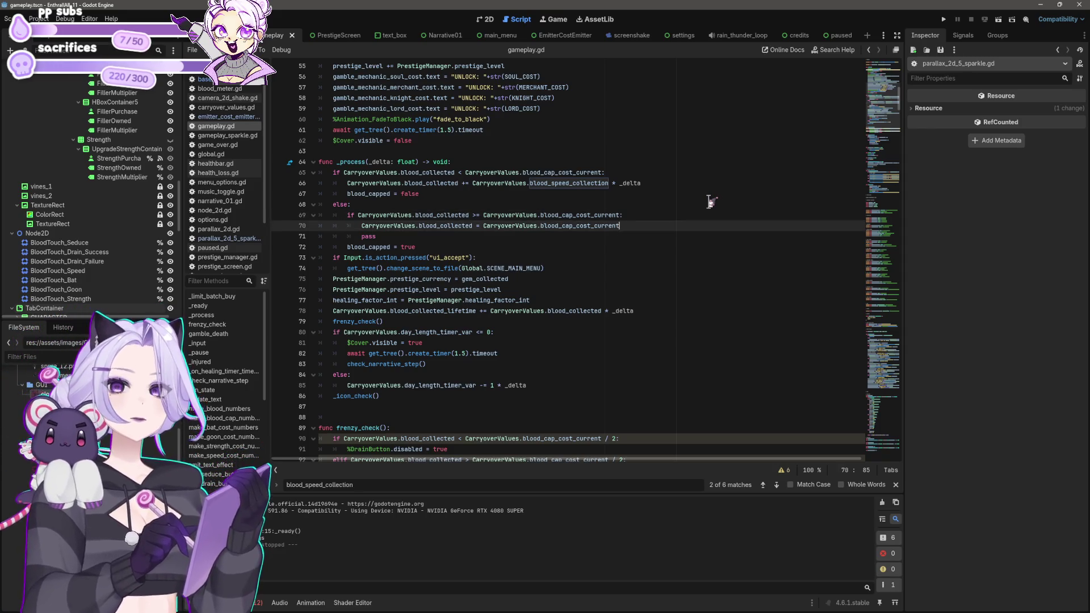
key("Down")
key("Up")
key("Up")
key("Up")
key("Down")
key("Down")
key("Up")
key("Home")
key("Return")
key("Up")
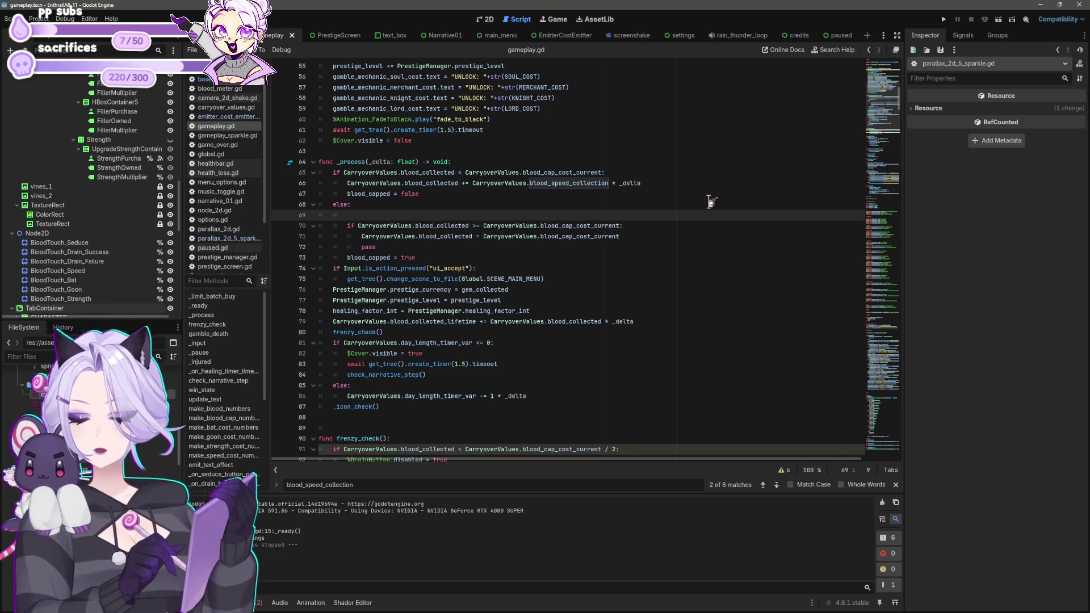
type("IF THE BLO")
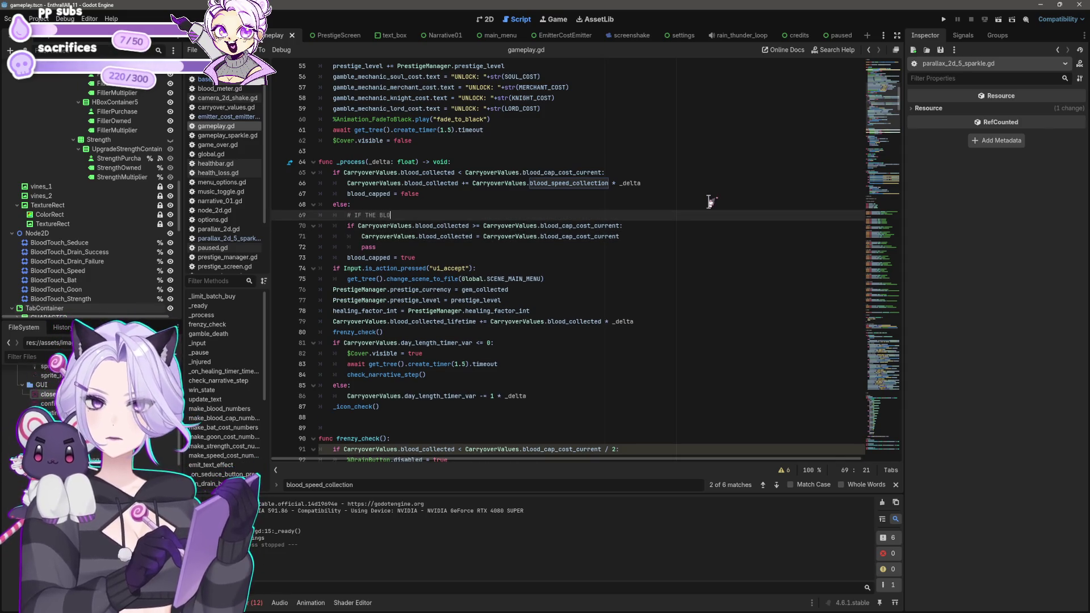
type("OD HITS THE CAP, THIS FORCIBLY ROUNDS IT DOWN TO BE EXACTLY THE CAP")
Add '# IF YOUR BLOOD IS NOT CAPPED, THIS WILL ADD BLOOD_SPEED_COLLECTION PER 1 SECOND' above the blood increment.
key("Up")
key("Up")
key("Up")
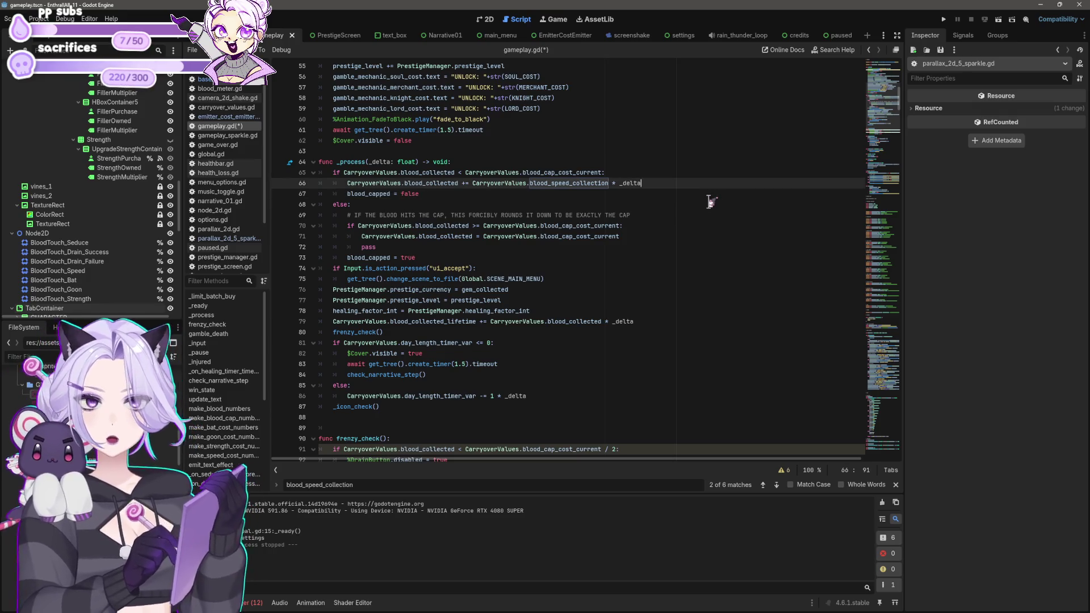
key("ctrl+shift+Return")
type("# ")
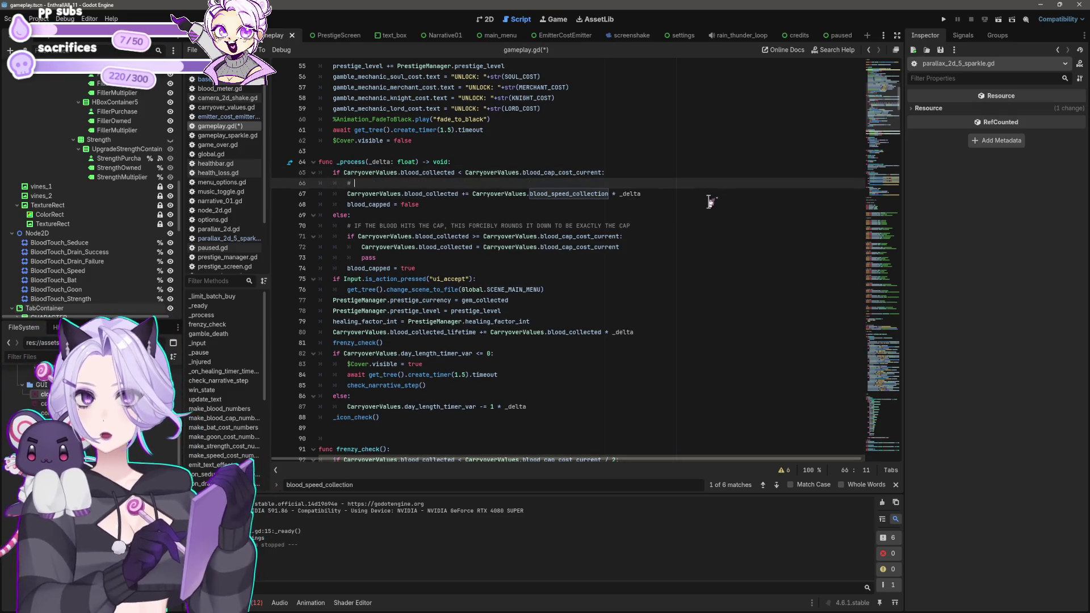
type("IF YOUR BLO")
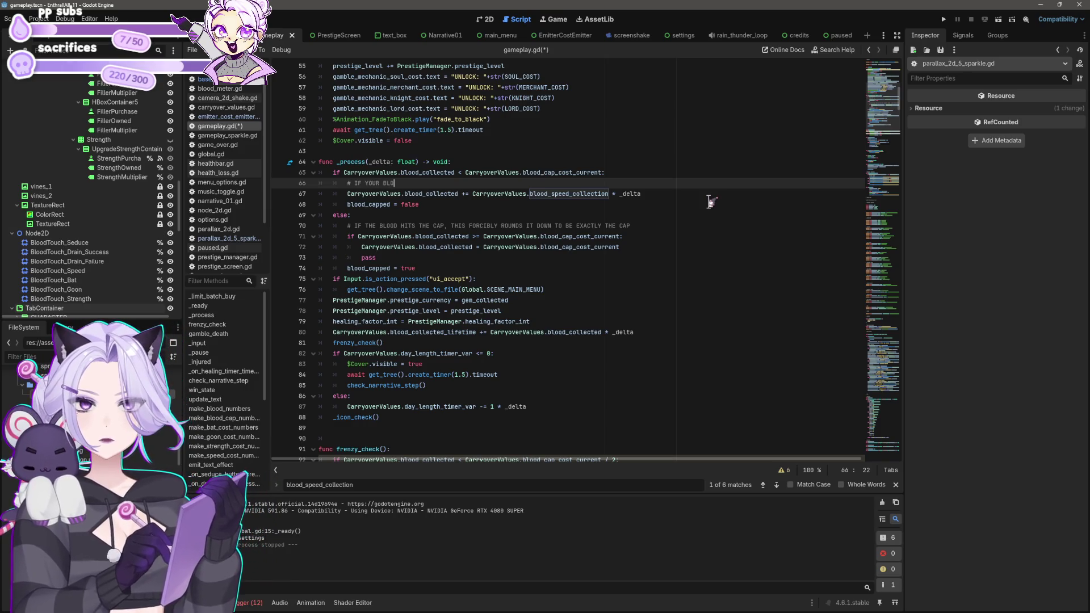
type("OD IS NOT CAPPED, T")
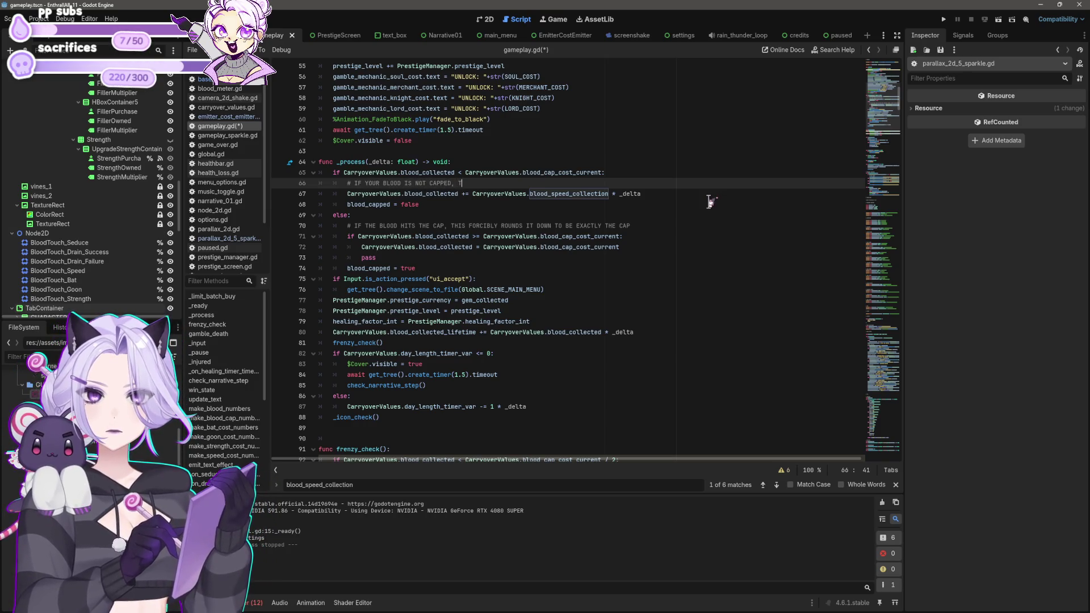
type("HIS WILL ADD ")
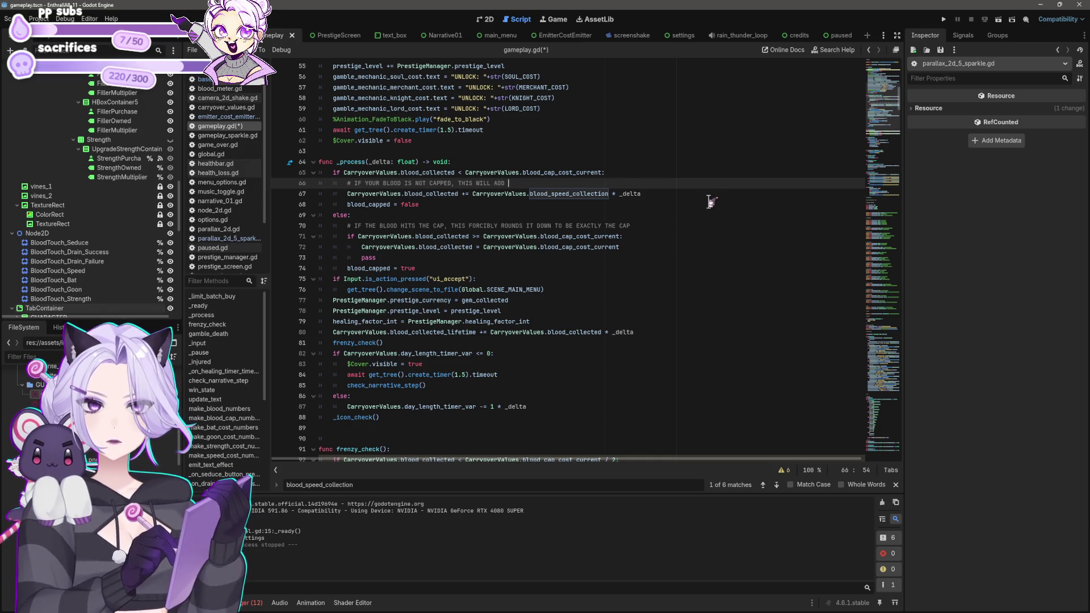
type("BLO")
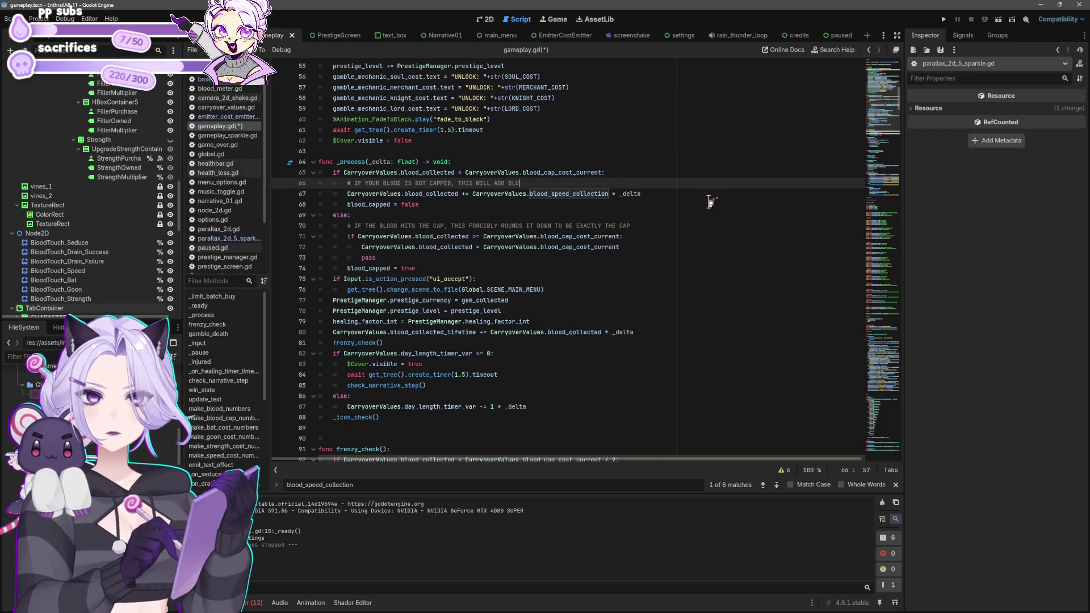
type("OD_SPEE")
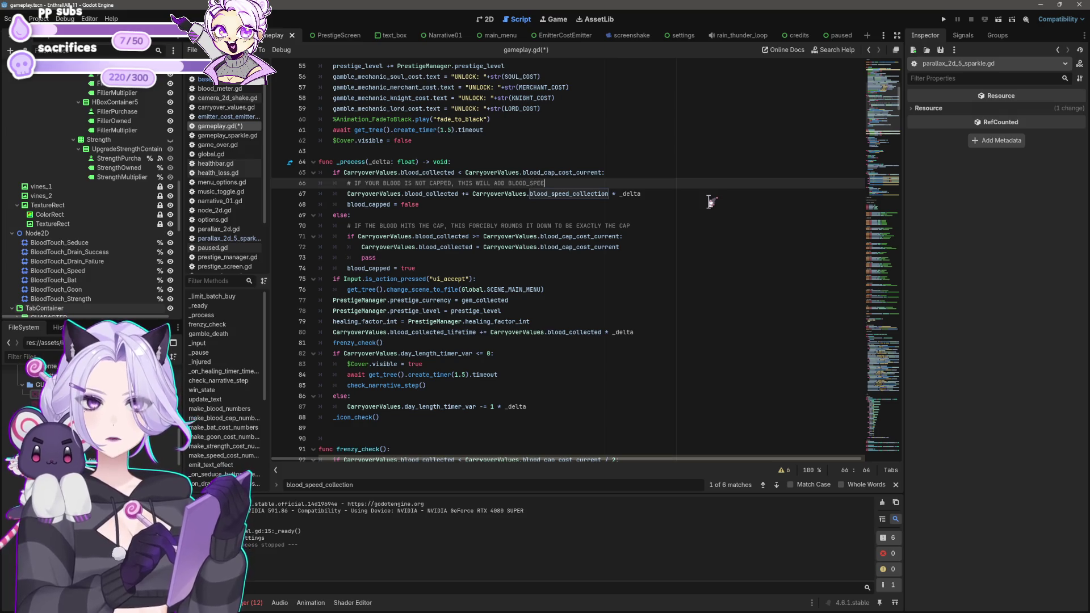
type("D_COLLECTION PER")
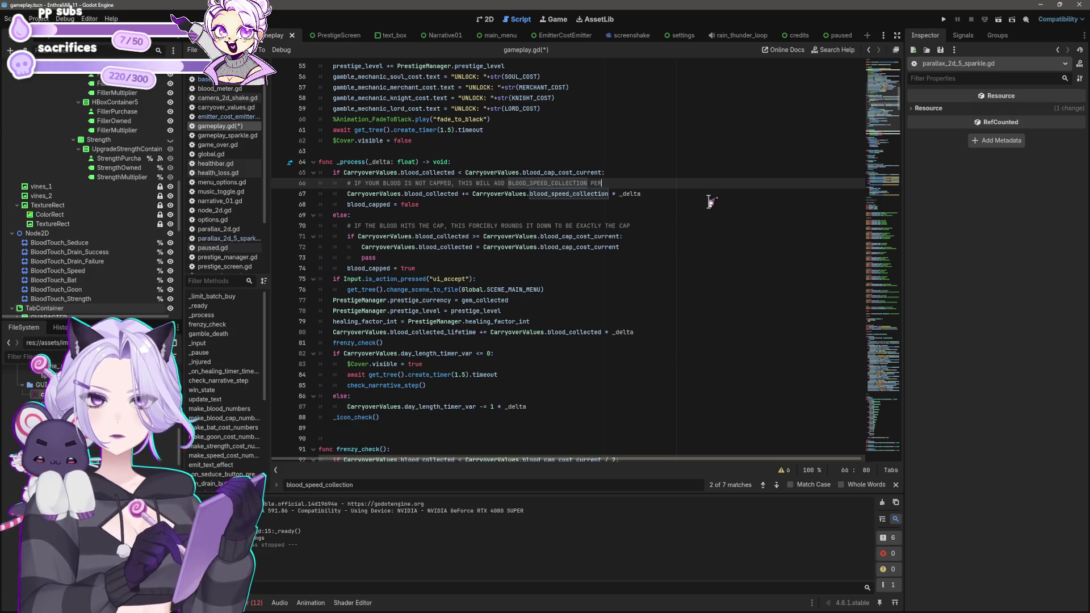
type(" 1 SECOND")
left_click(612, 342)
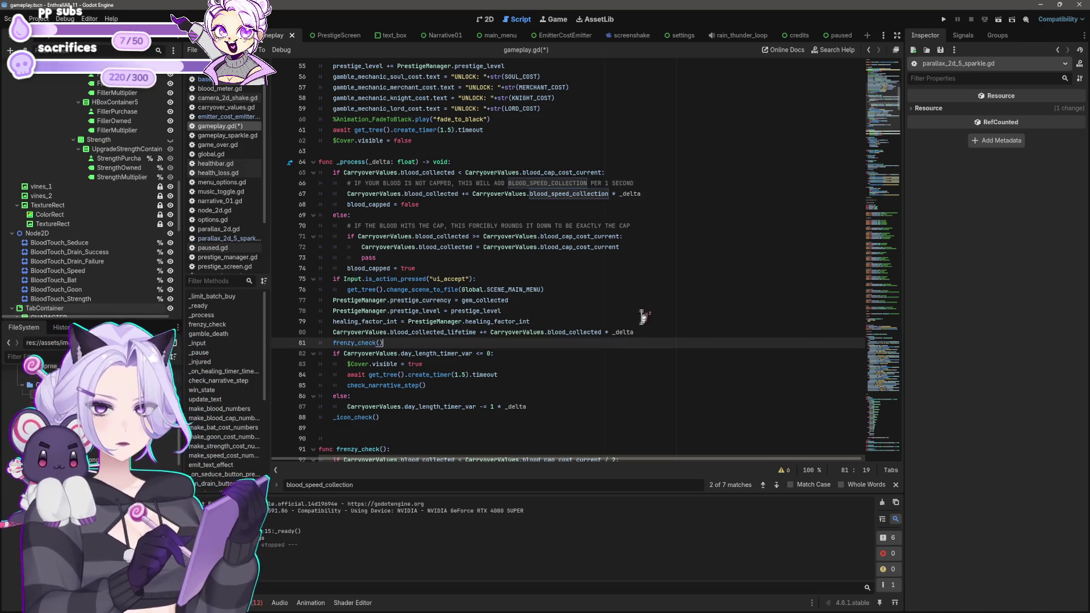
Clear the blood_speed_collection search and add a blank line after blood_capped = true.
left_click(641, 302)
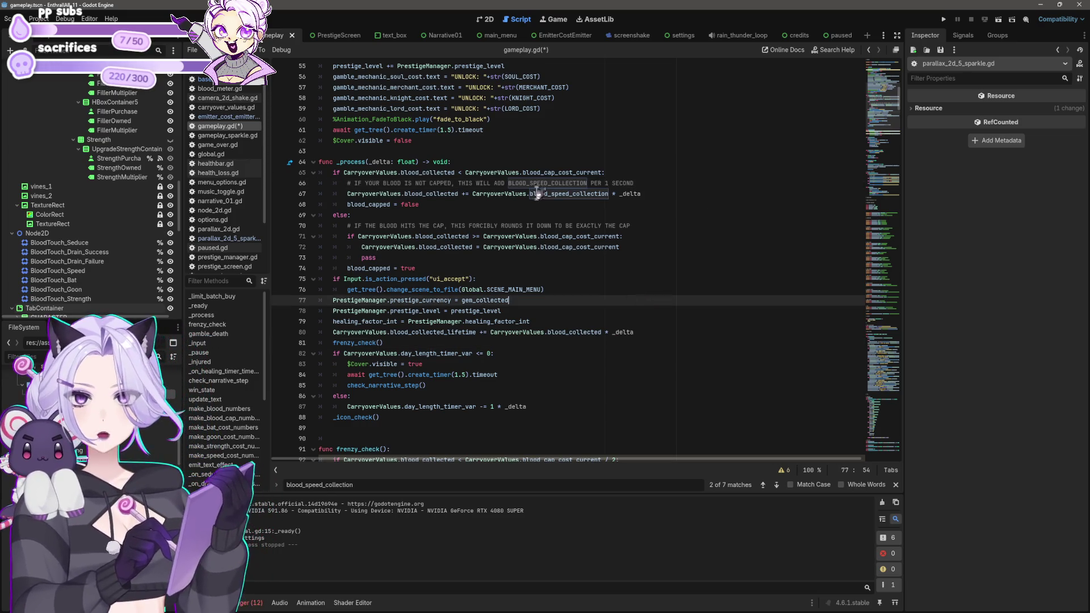
left_click(703, 487)
left_click(676, 280)
left_click(694, 246)
left_click(737, 226)
left_click(749, 259)
left_click(757, 299)
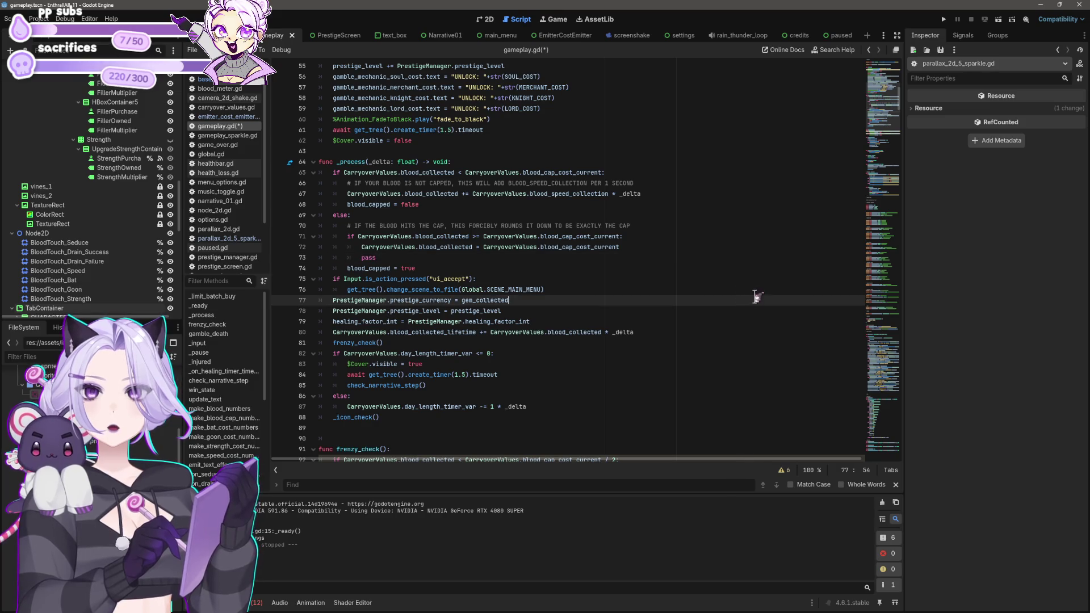
left_click(694, 204)
left_click(691, 184)
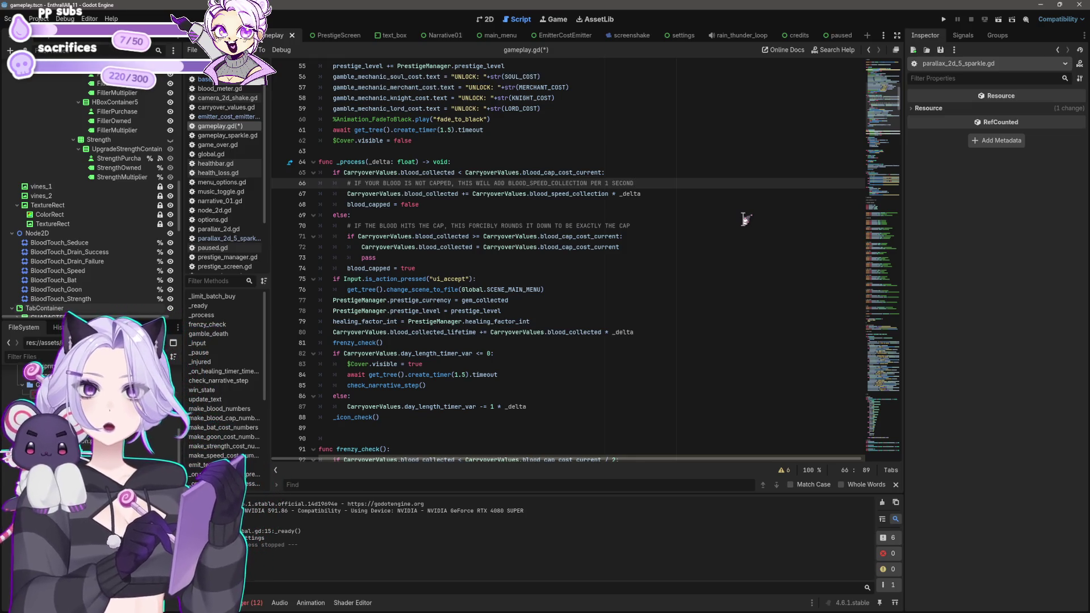
left_click(662, 247)
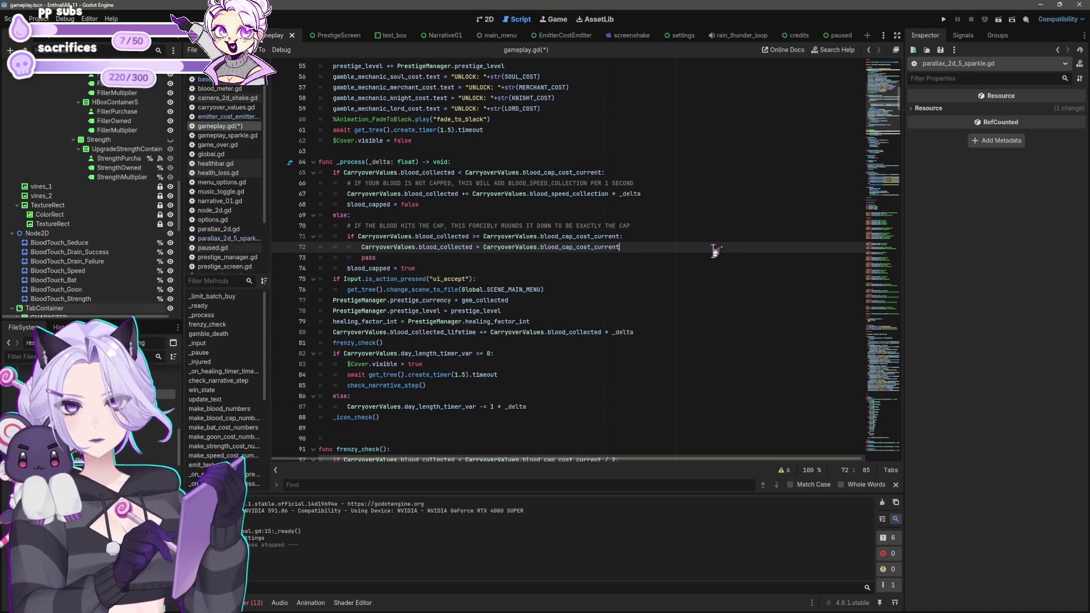
key("Down")
key("Down")
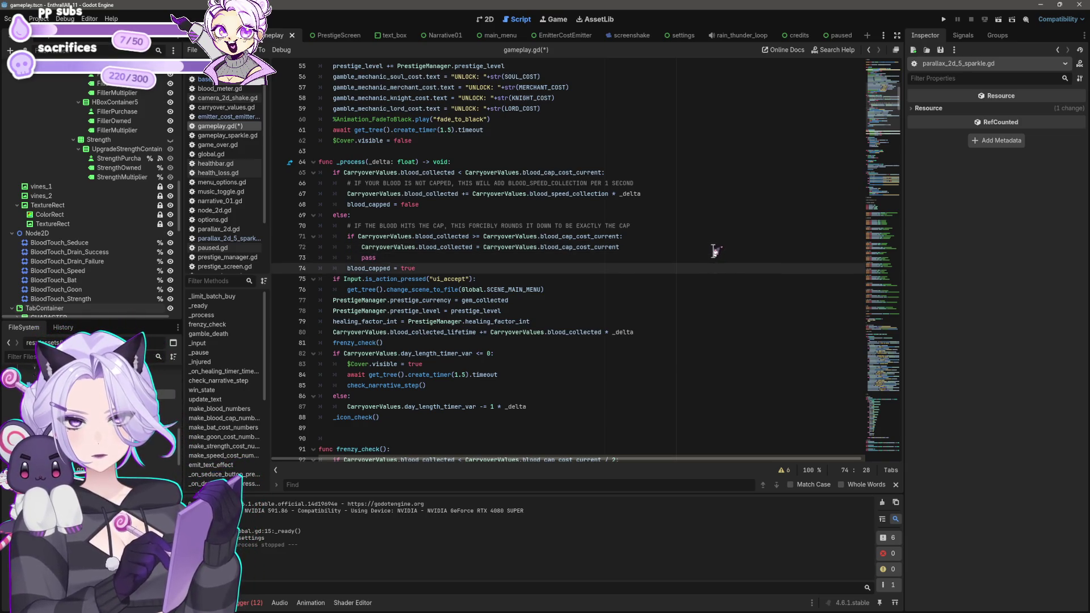
key("Return")
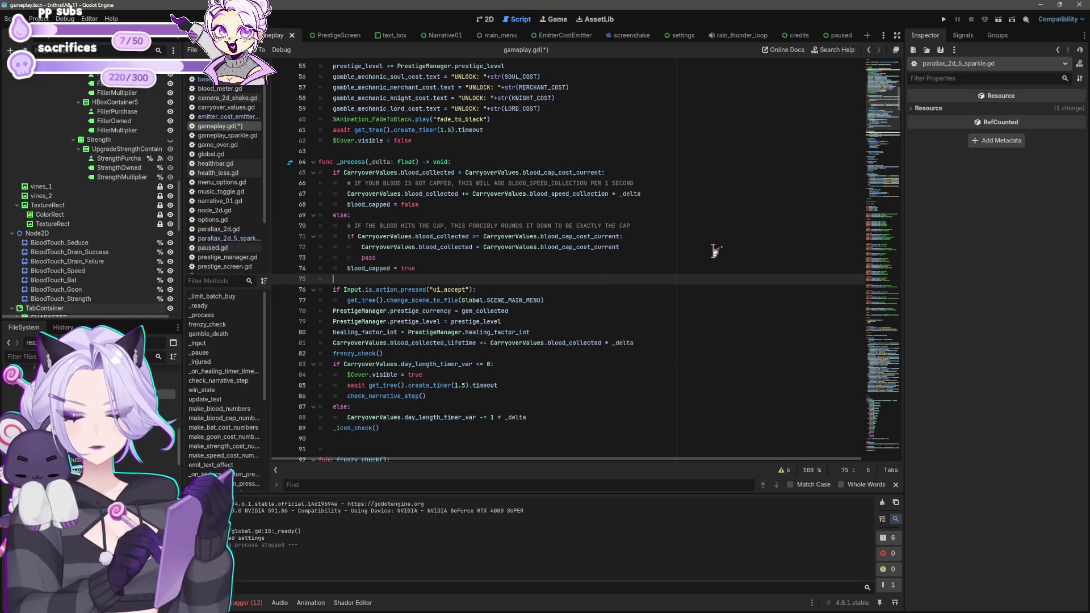
Type the comments 'MENU STUFF (ACTIVATE MENU)' and 'UPDATES PERMA CURRENCY' on their own lines.
type("#MENU STUFF (")
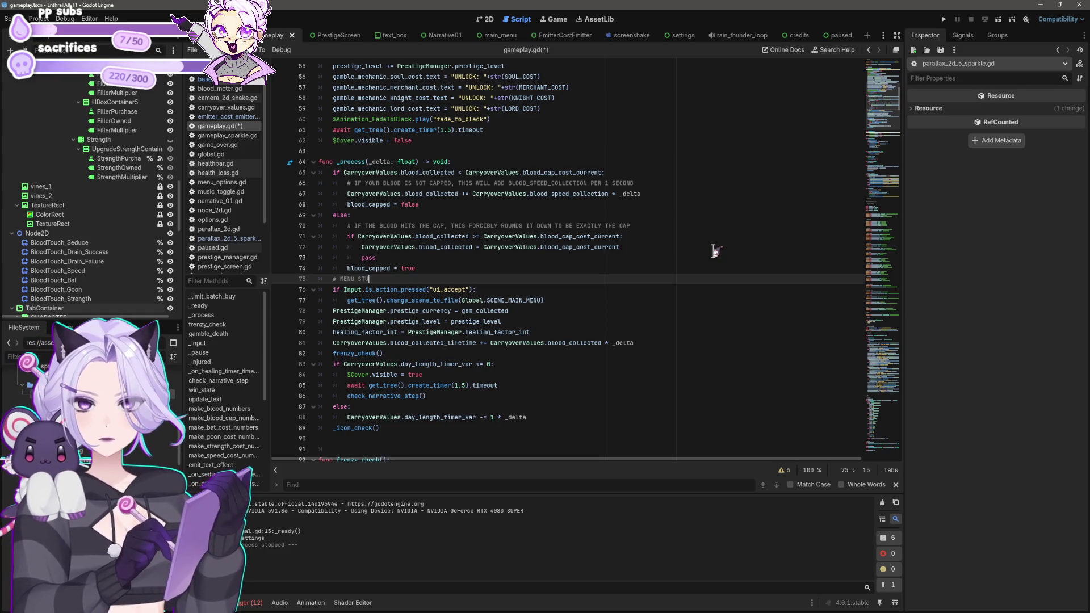
type("AC")
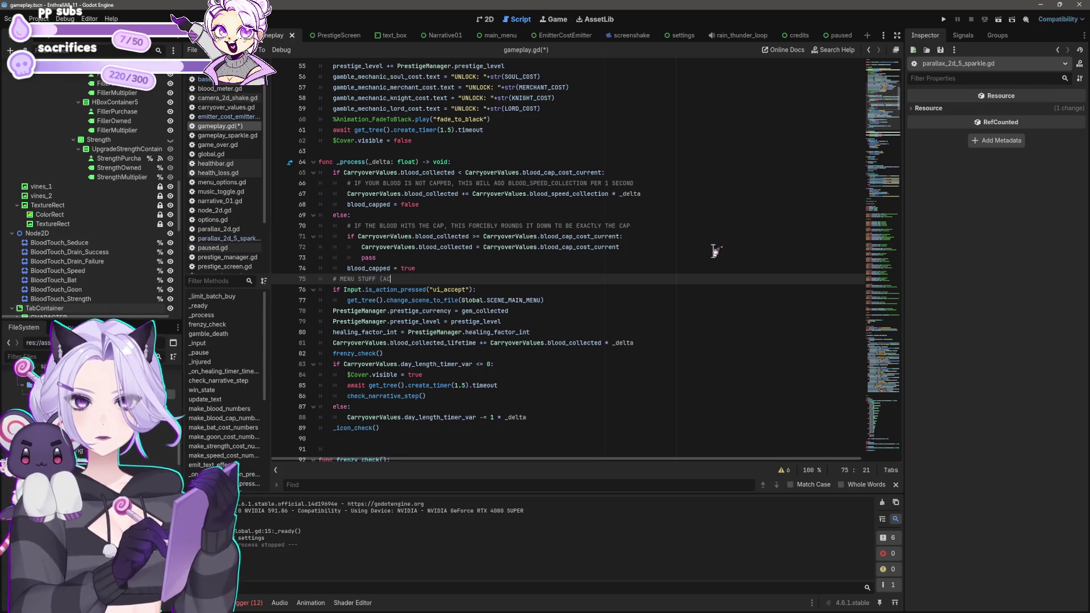
type("TIVATE MENU)")
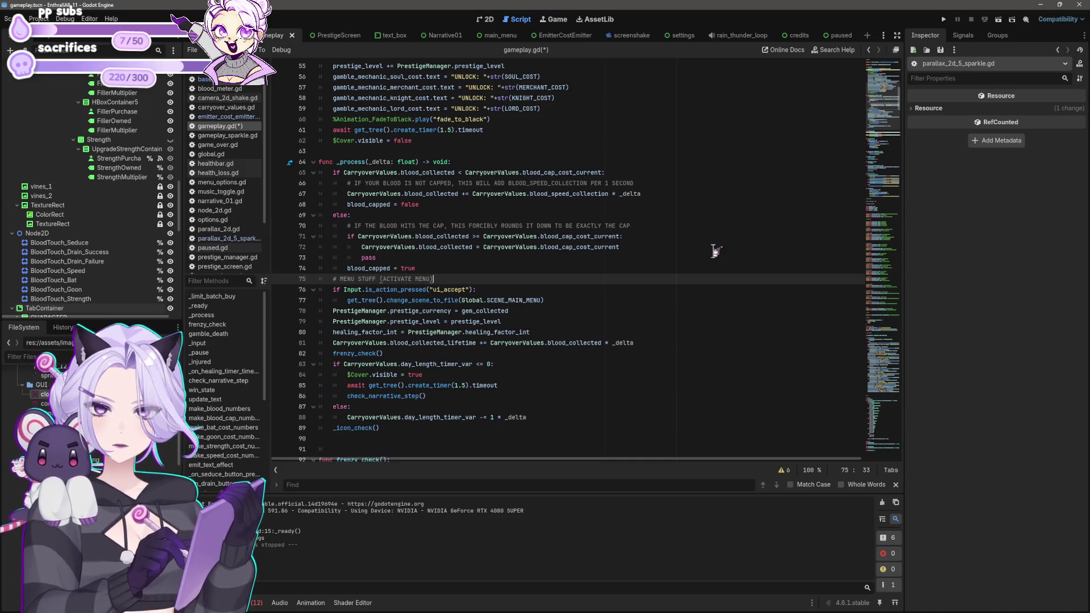
key("Down")
key("Down")
key("Down")
key("Up")
key("End")
key("Return")
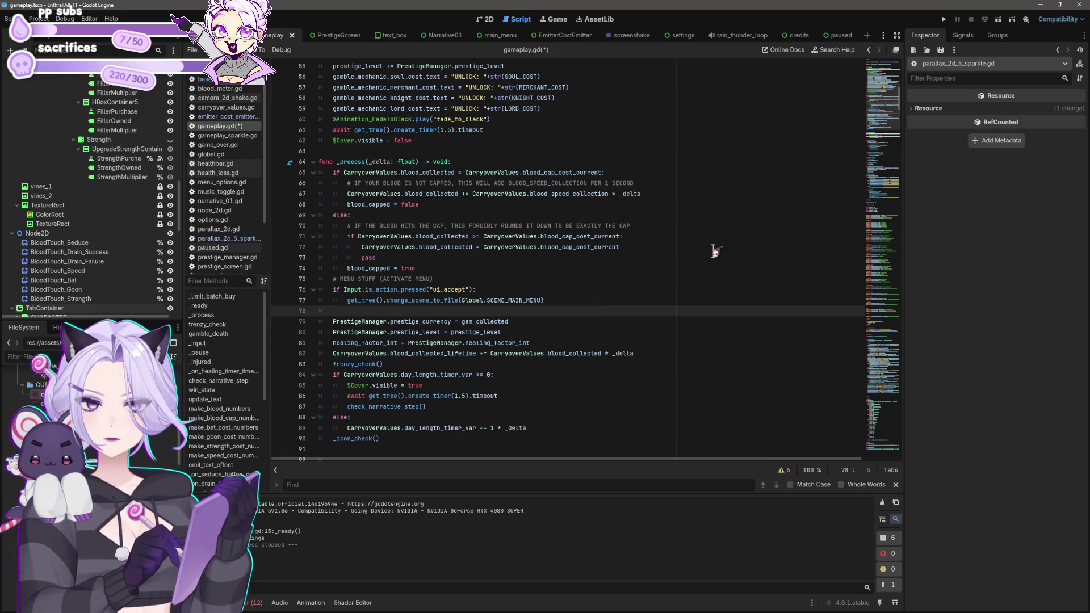
type("UPDATES PERMA CURRENCY")
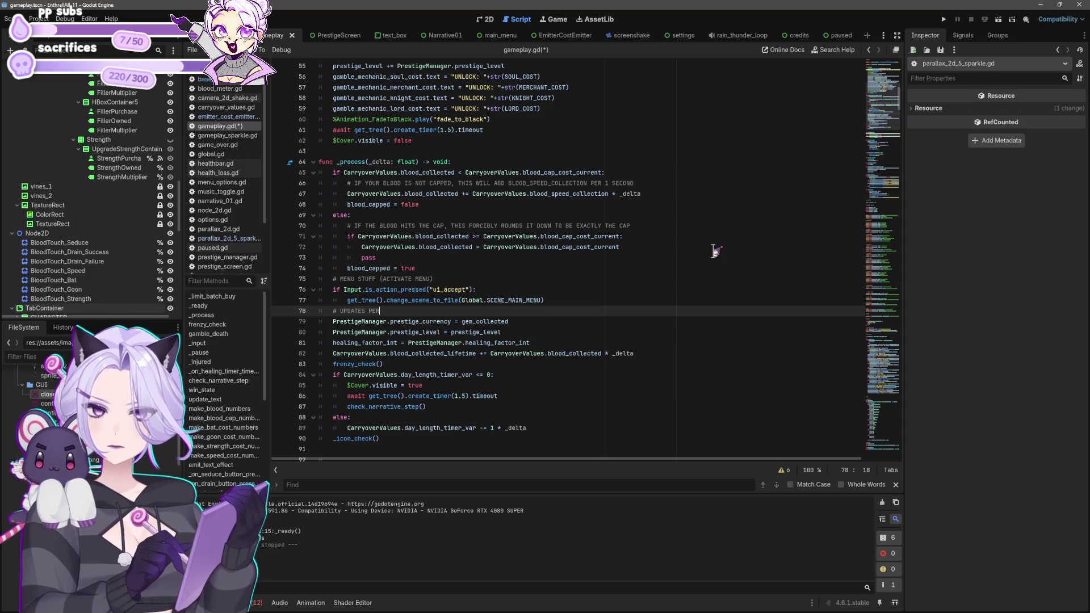
Move the 'UPDATES PERMA CURRENCY' comment to the end of the perma currency update line.
key("shift+Home")
key("ctrl+c")
key("BackSpace")
Move the 'MENU STUFF (ACTIVATE MENU)' comment to the end of the ui_accept check.
key("BackSpace")
key("BackSpace")
key("Down")
key("End")
key("ctrl+v")
key("Up")
key("Up")
key("Up")
key("shift+Home")
key("shift+Home")
key("ctrl+c")
key("BackSpace")
key("BackSpace")
key("Down")
key("End")
key("ctrl+v")
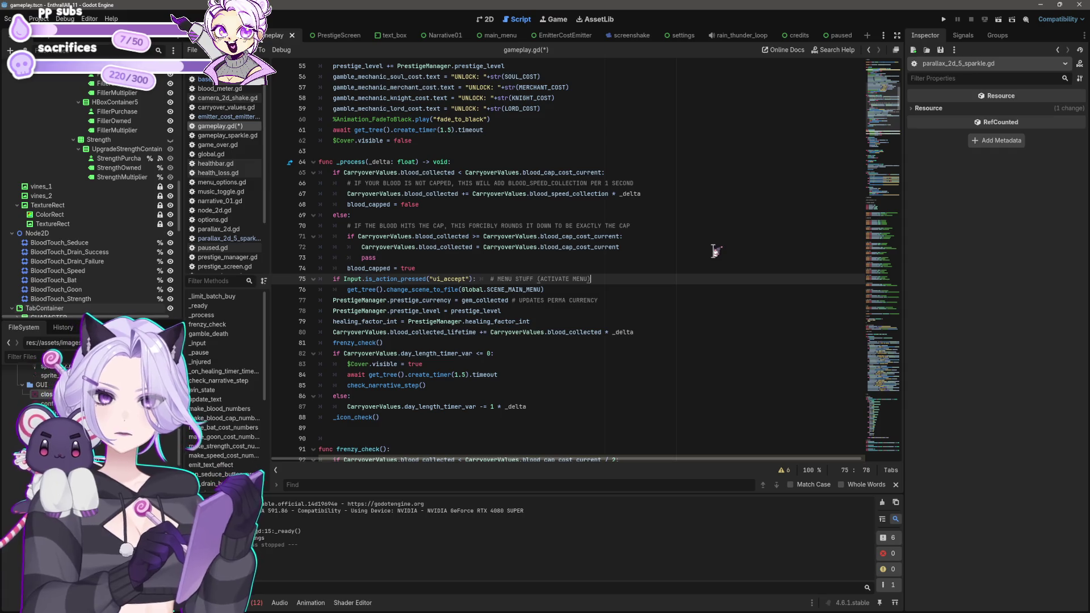
key("Up")
key("Up")
key("Up")
Move the cap-rounding comment onto the end of the inner if line and remove the extra tab.
key("End")
key("shift+Home")
key("ctrl+c")
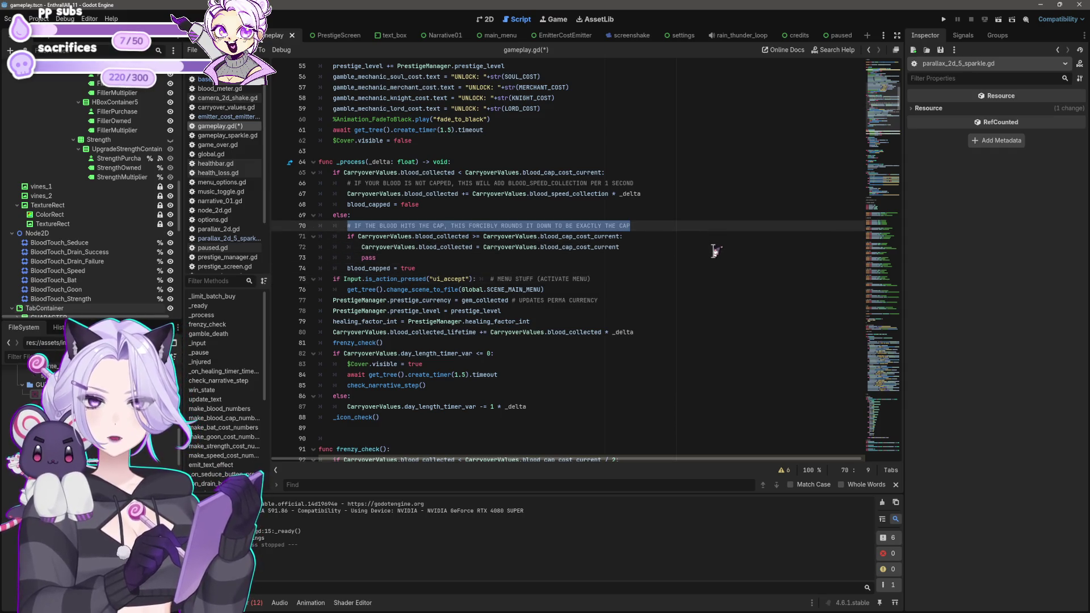
key("BackSpace")
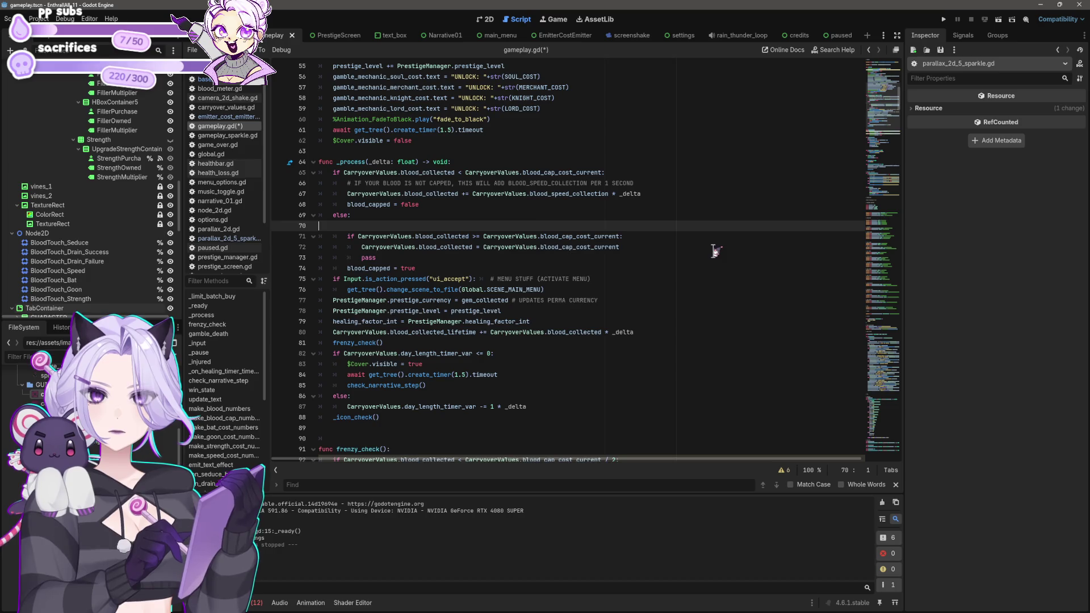
key("ctrl+shift+k")
key("End")
key("ctrl+v")
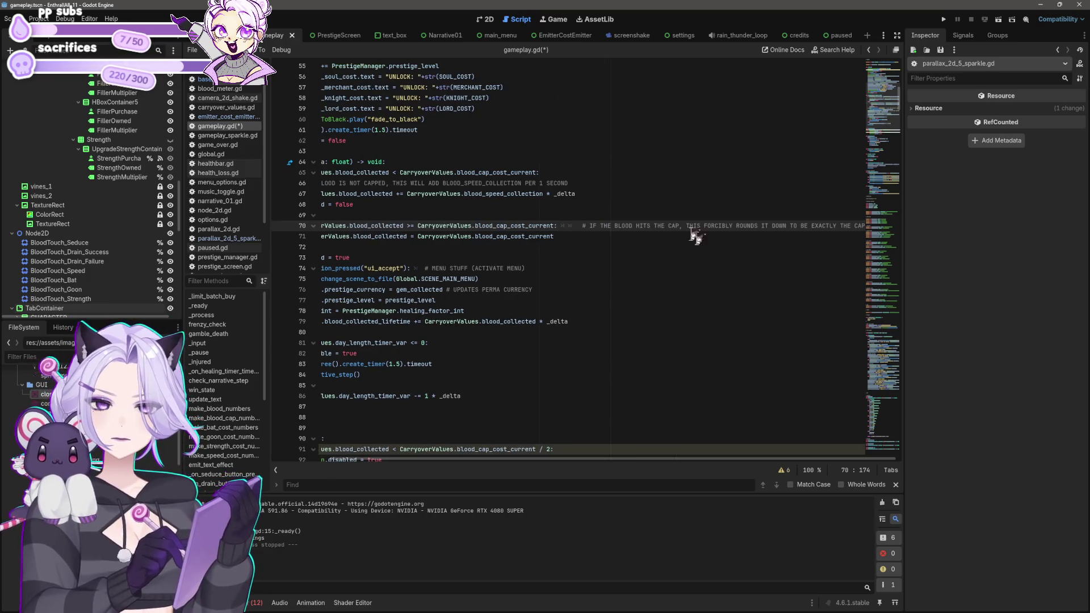
left_click(585, 226)
key("BackSpace")
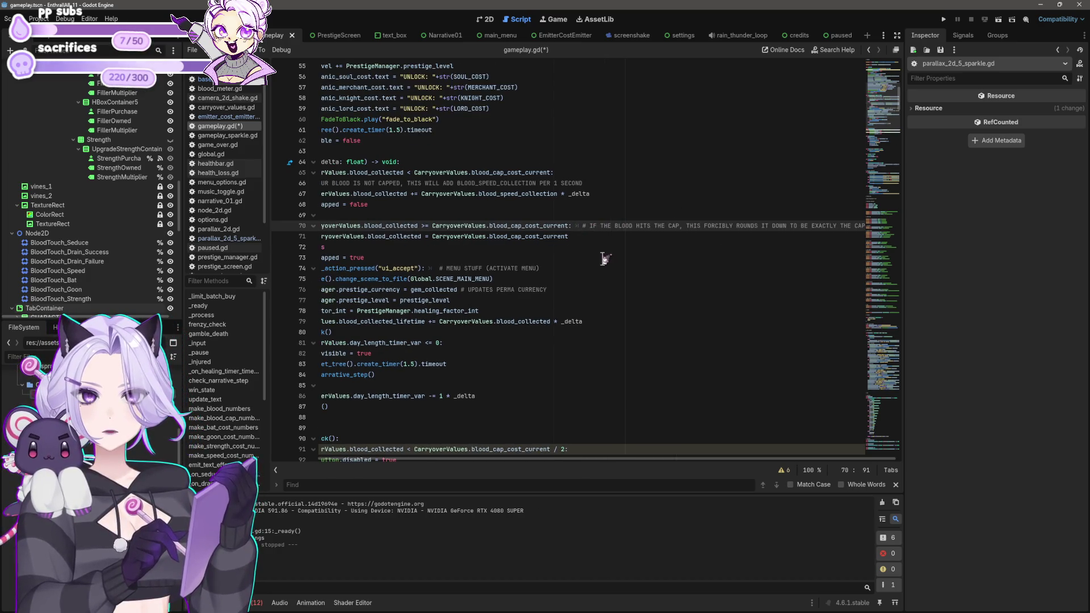
left_click(629, 183)
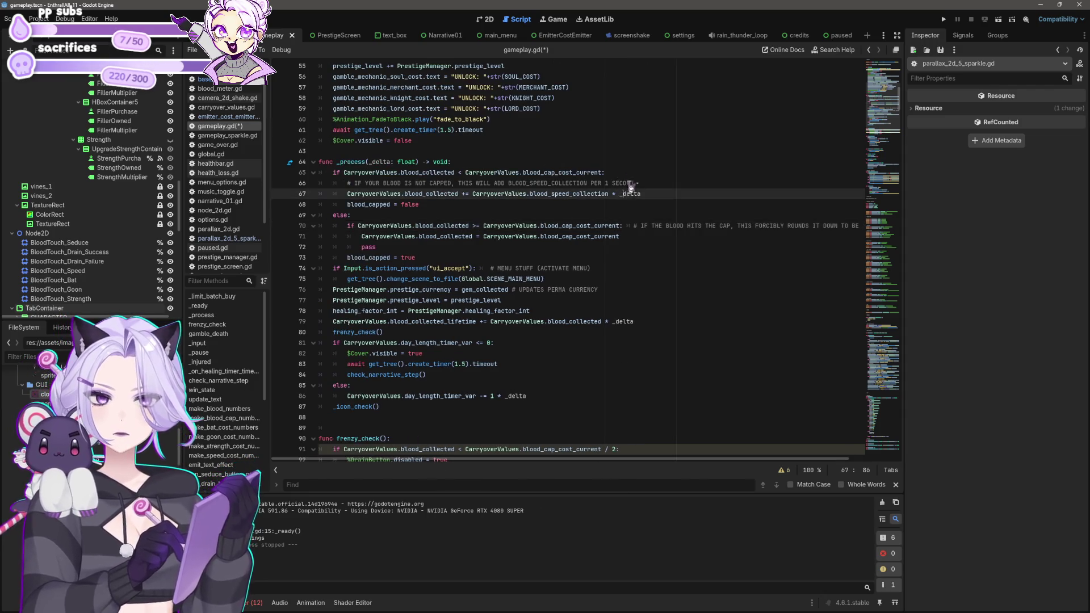
Cut the 'blood not capped' comment from line 66 and paste it after _delta on the speed line.
scroll(628, 193, "up", 3)
key("shift+Home")
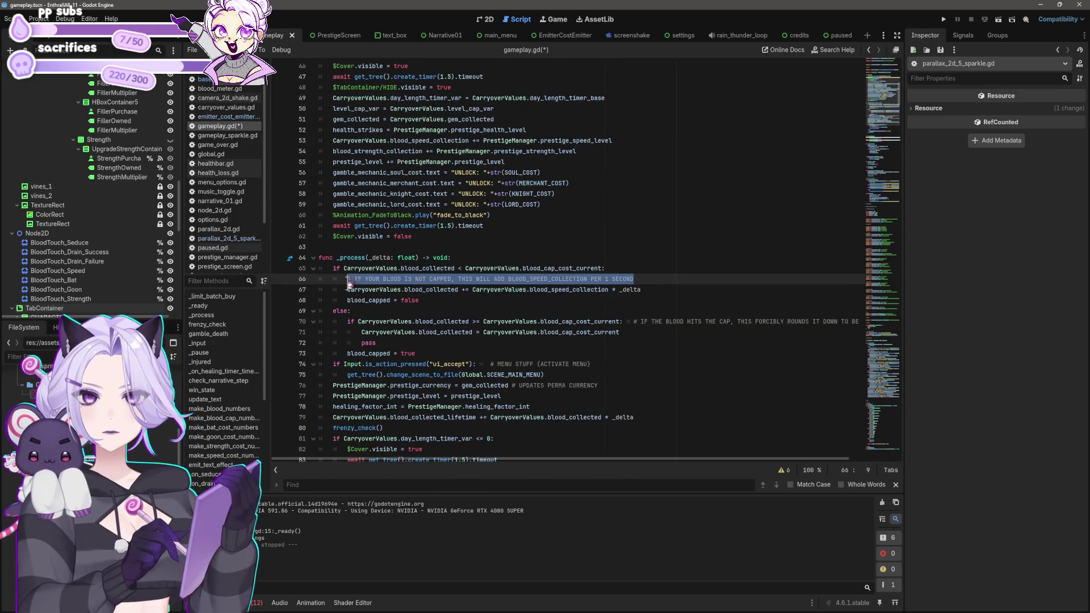
key("BackSpace")
key("BackSpace")
key("BackSpace")
key("BackSpace")
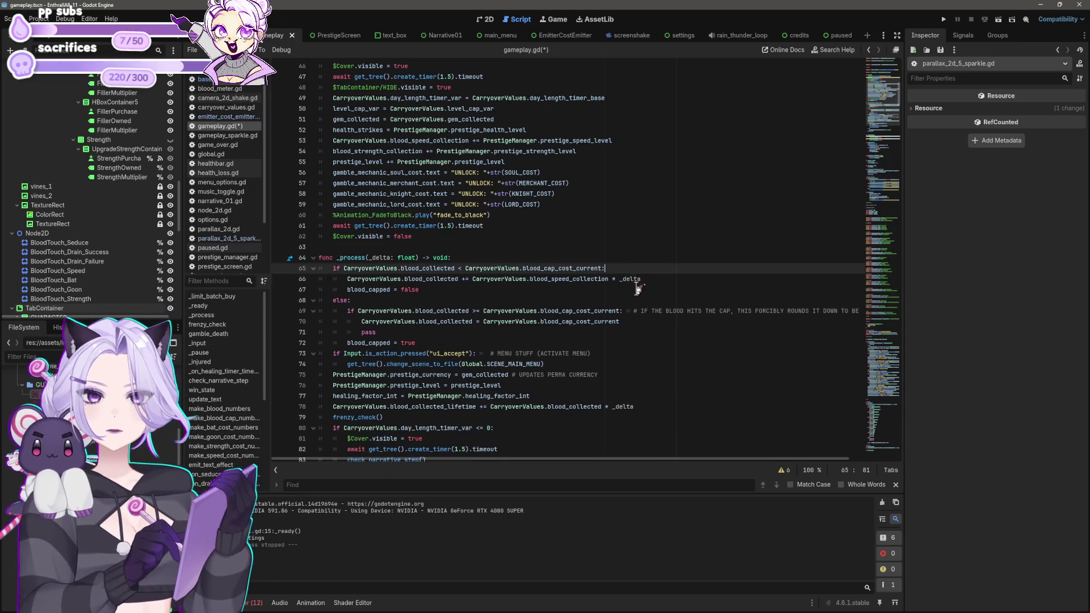
key("Down")
type("# IF YOUR BLOOD IS NOT CAPPED, THIS WILL ADD BLOOD_SPEED_COLLECTION PER 1 SECOND")
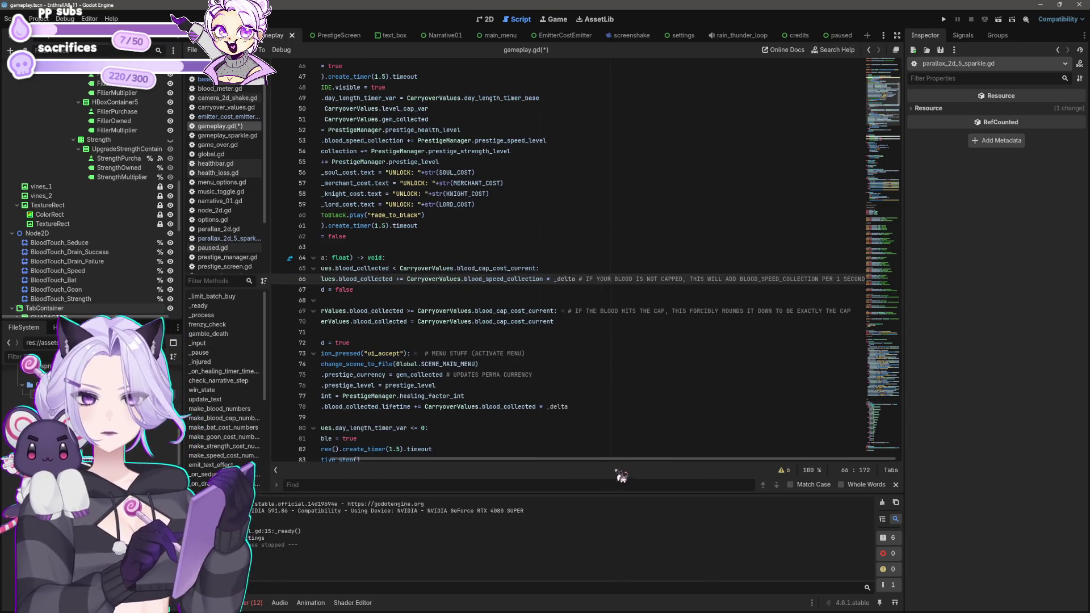
Widen the code area beside the Inspector and save gameplay.gd.
left_click_drag(905, 325, 977, 325)
key("ctrl+s")
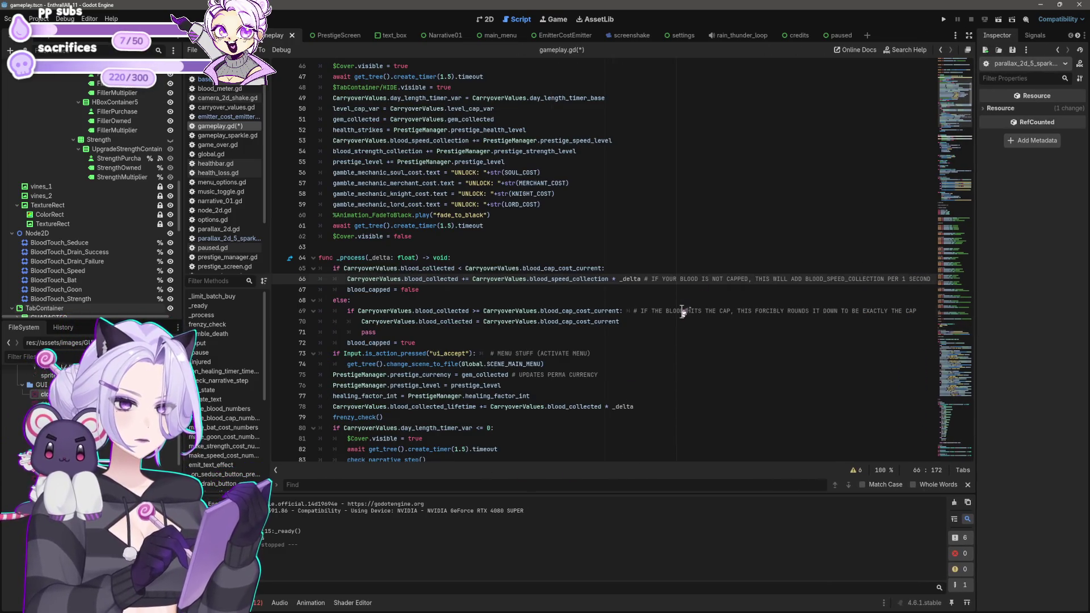
left_click(684, 311)
scroll(625, 273, "up", 4)
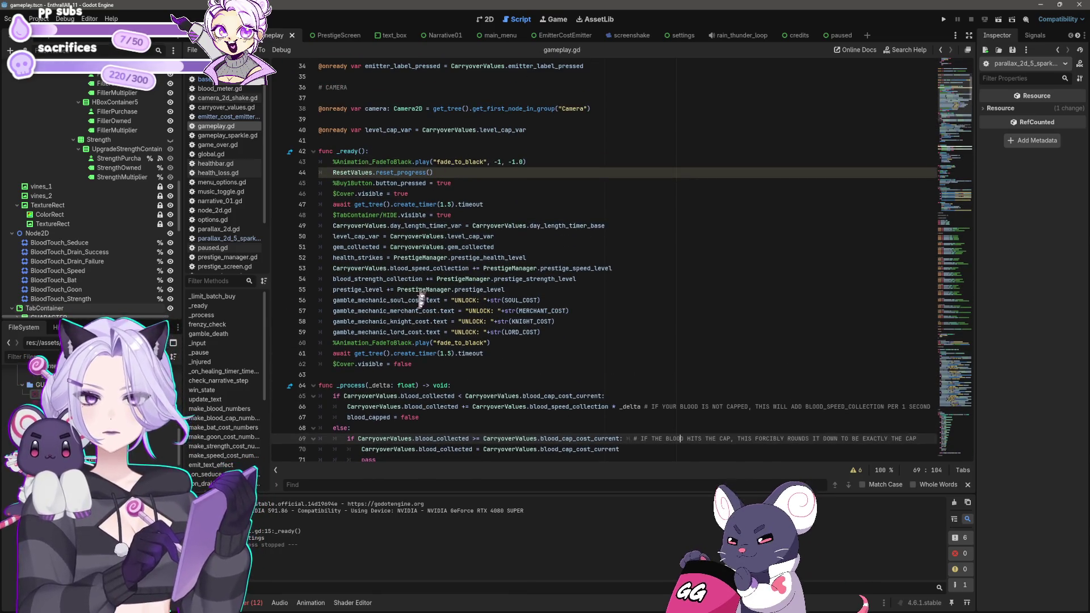
scroll(499, 300, "down", 6)
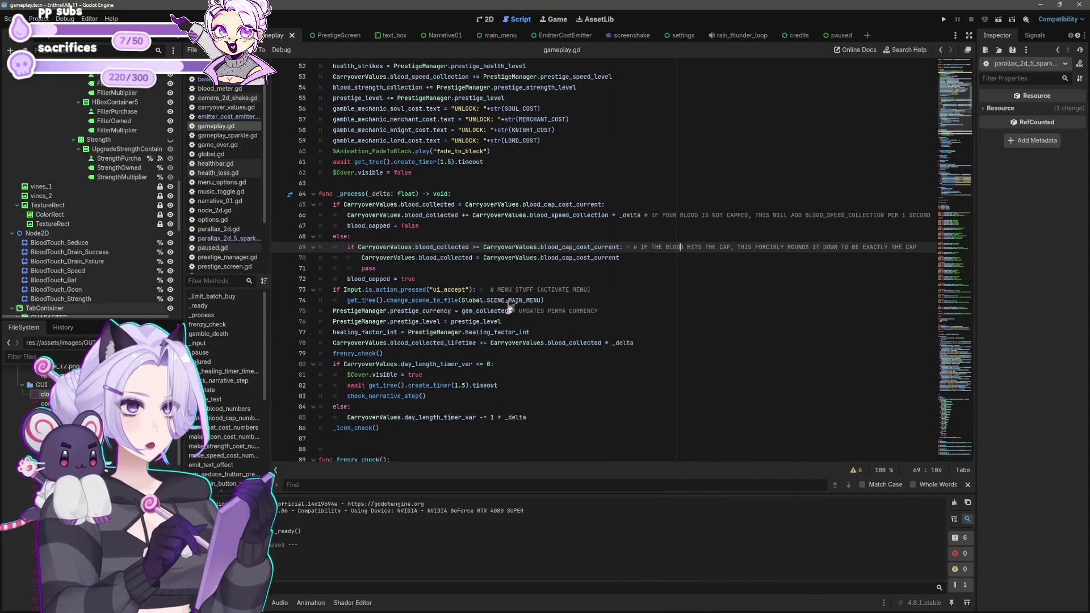
mouse_move(510, 308)
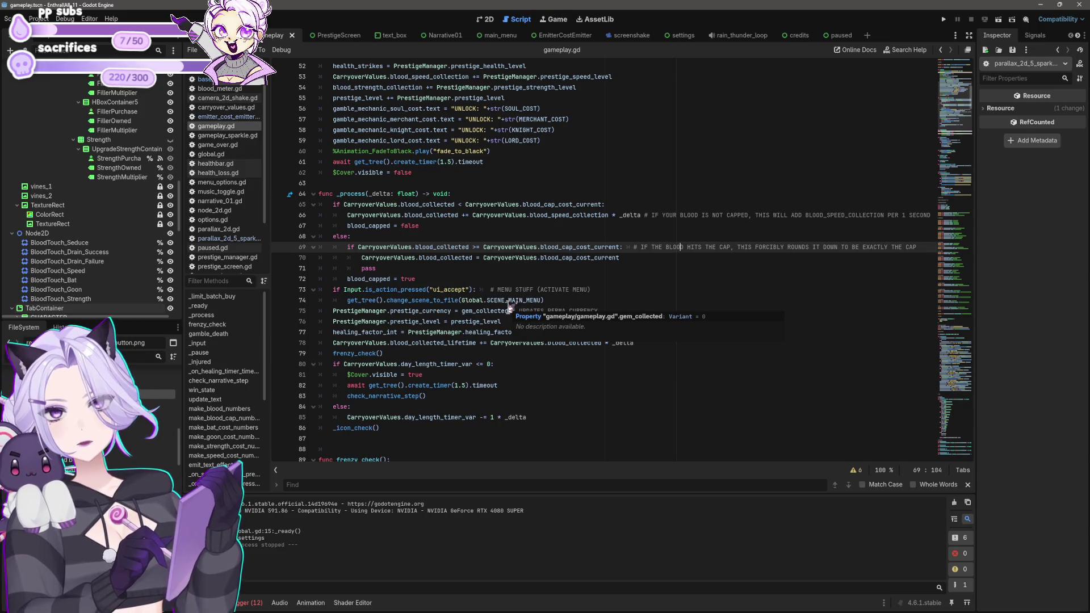
Cut the blood-cap if/else block out of _process and put a blood_cap_check() call in its place.
mouse_move(417, 279)
left_mouse_down()
mouse_move(423, 270)
mouse_move(305, 216)
mouse_move(309, 205)
left_mouse_up()
key("ctrl+c")
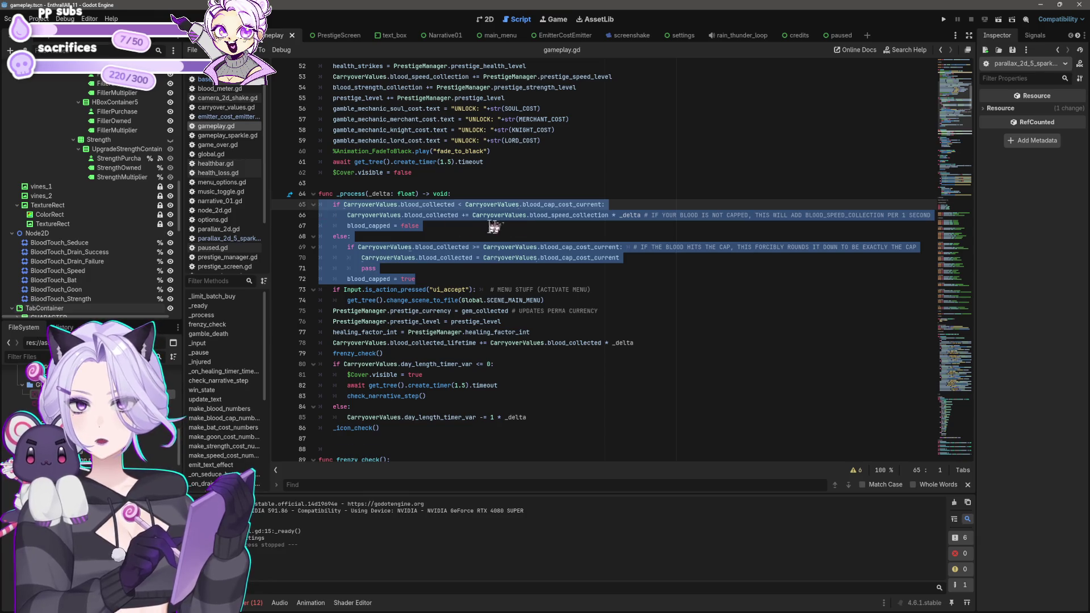
key("Delete")
type("blood_Cap")
key("BackSpace")
key("BackSpace")
key("BackSpace")
type("cap_check()")
key("Up")
key("Up")
Add 'func blood_cap_check():' above _process and paste the blood-cap block into it.
key("Return")
key("Return")
key("Up")
type("unc blood_ca")
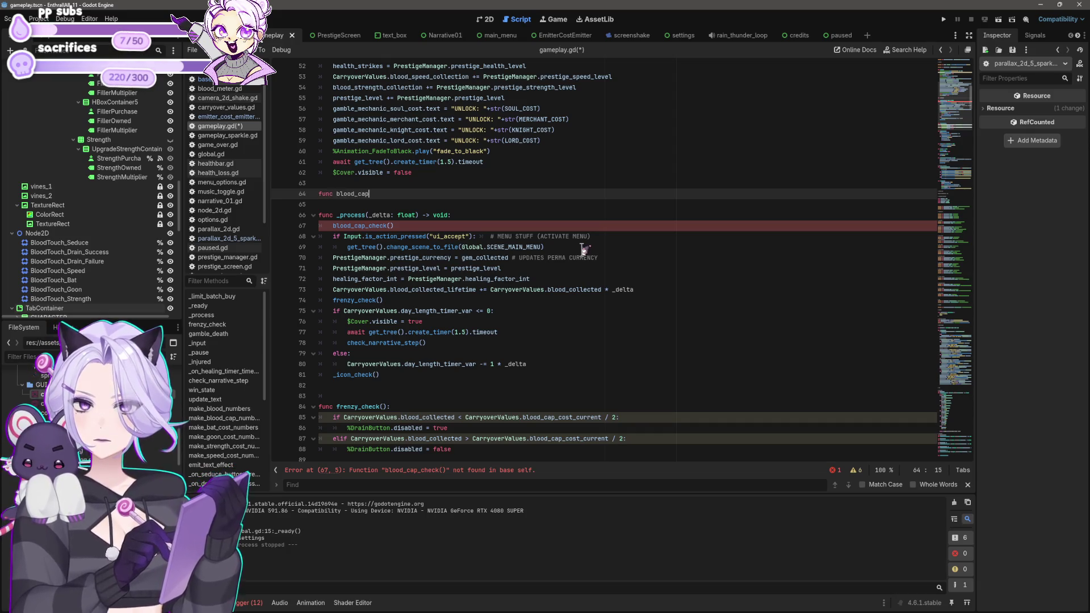
type("p_C")
key("BackSpace")
type("check():")
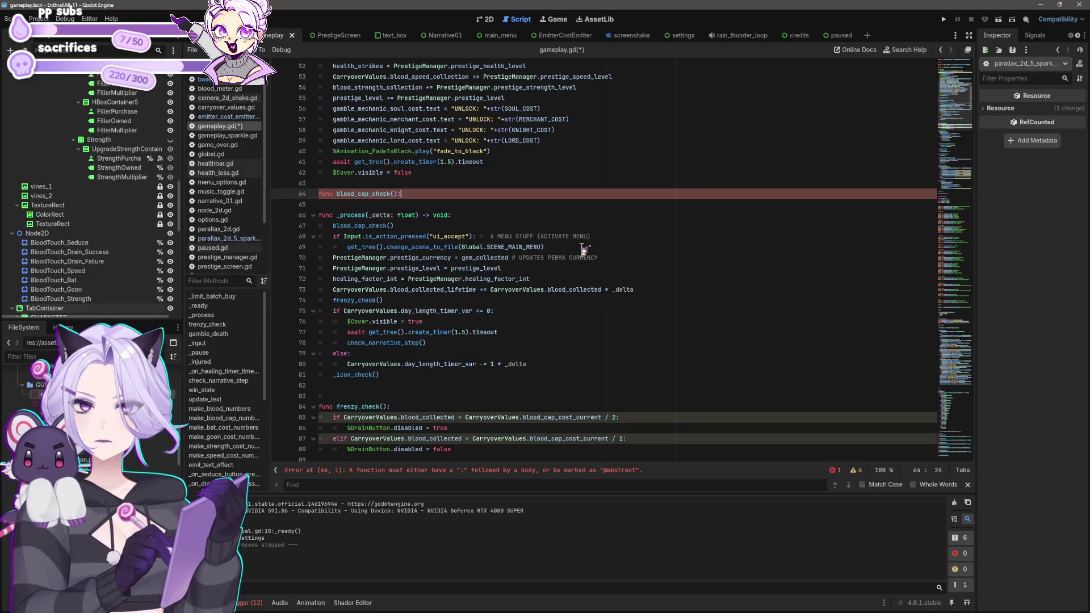
key("ctrl+v")
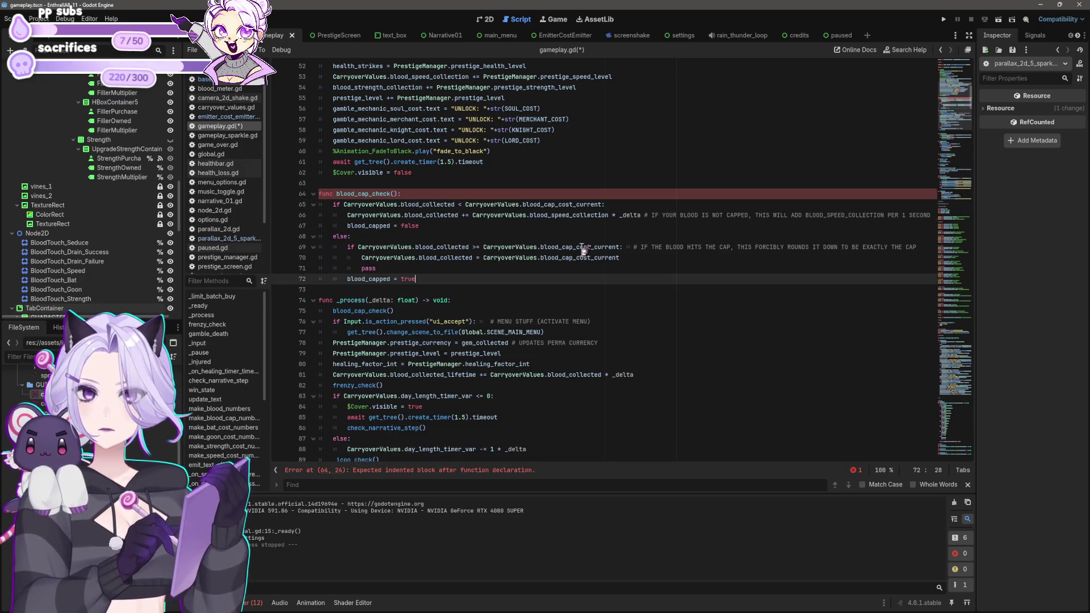
key("Up")
key("Up")
key("Up")
key("Up")
key("Up")
Rename the function to _blood_cap_check and make the call in _process match.
key("Left")
key("Left")
key("Left")
type("_")
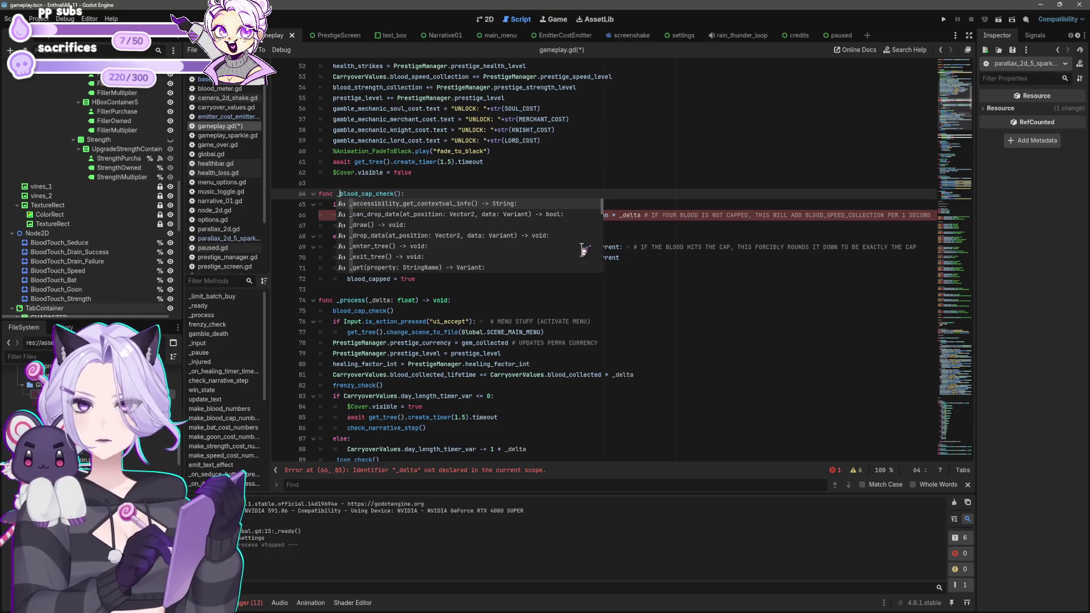
left_click(788, 259)
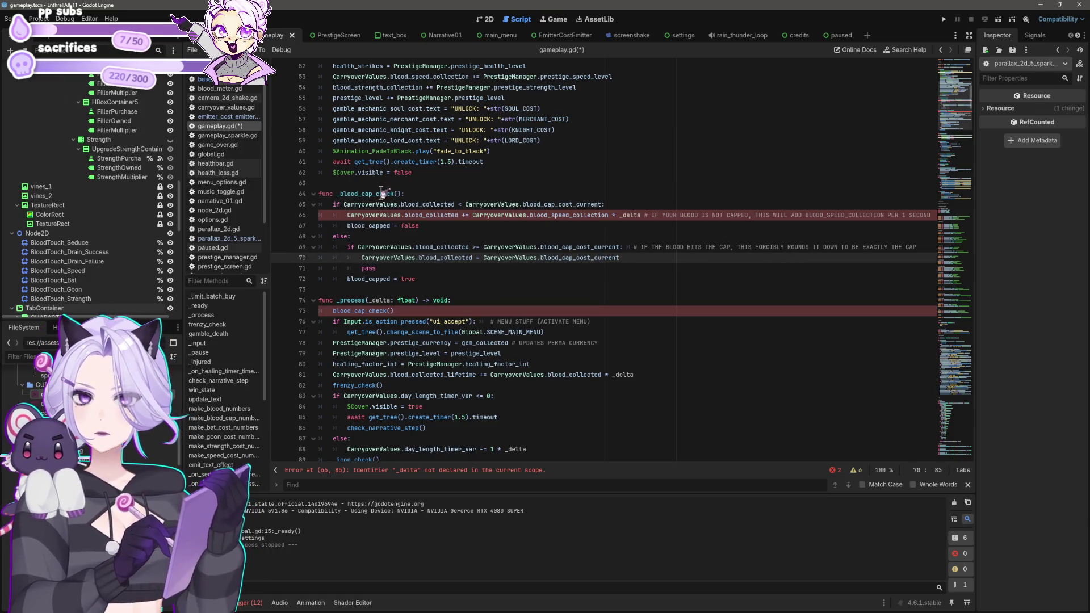
left_click_drag(337, 193, 402, 194)
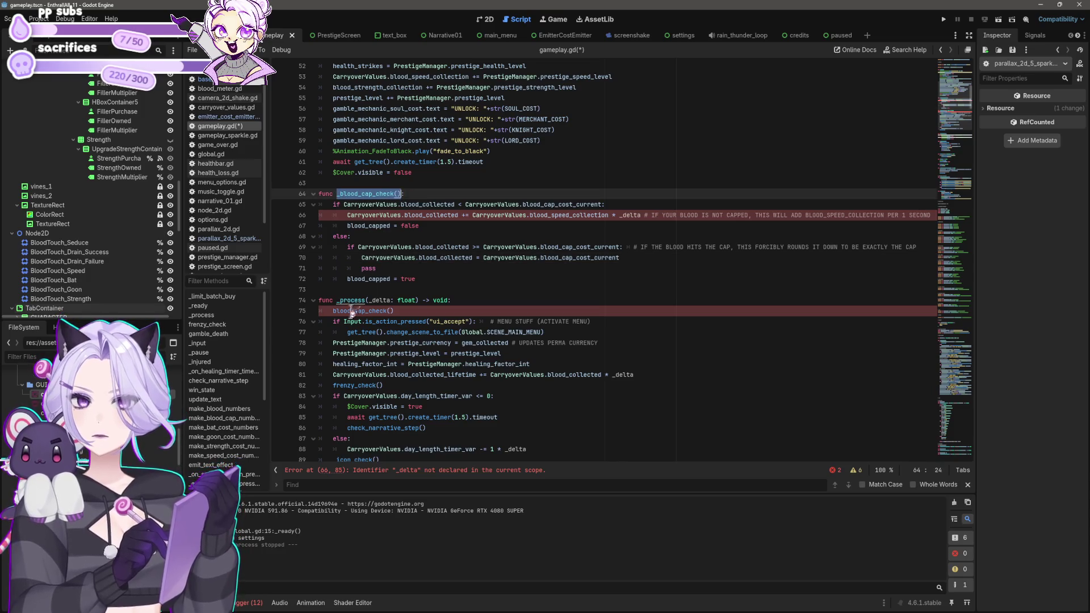
left_click_drag(333, 311, 395, 311)
type("_blood_cap_check()")
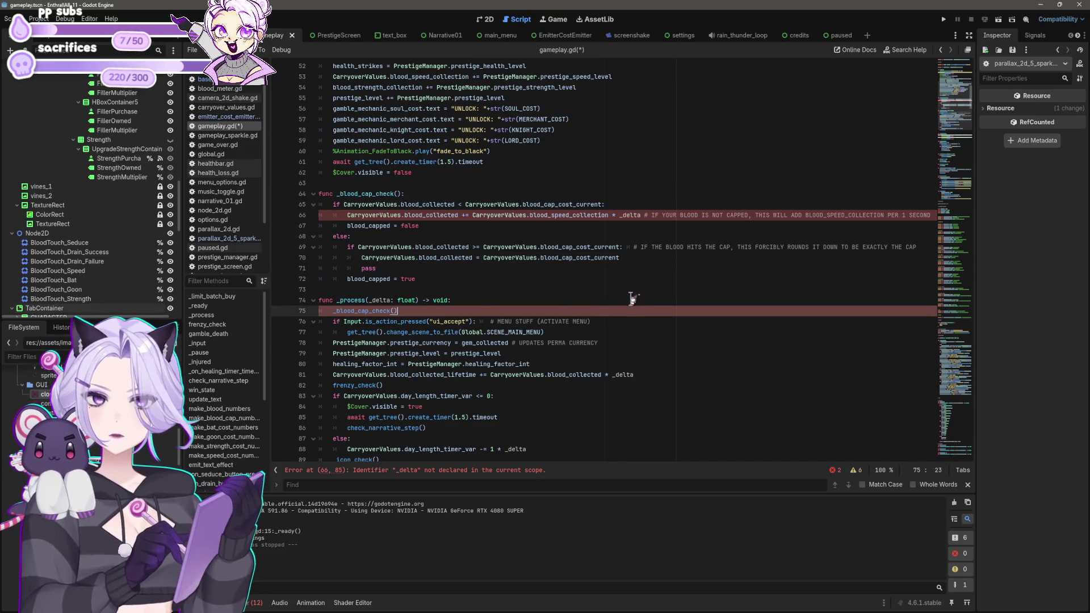
Give the _blood_cap_check signature a '-> void' return type.
left_click(426, 214)
left_click(347, 216)
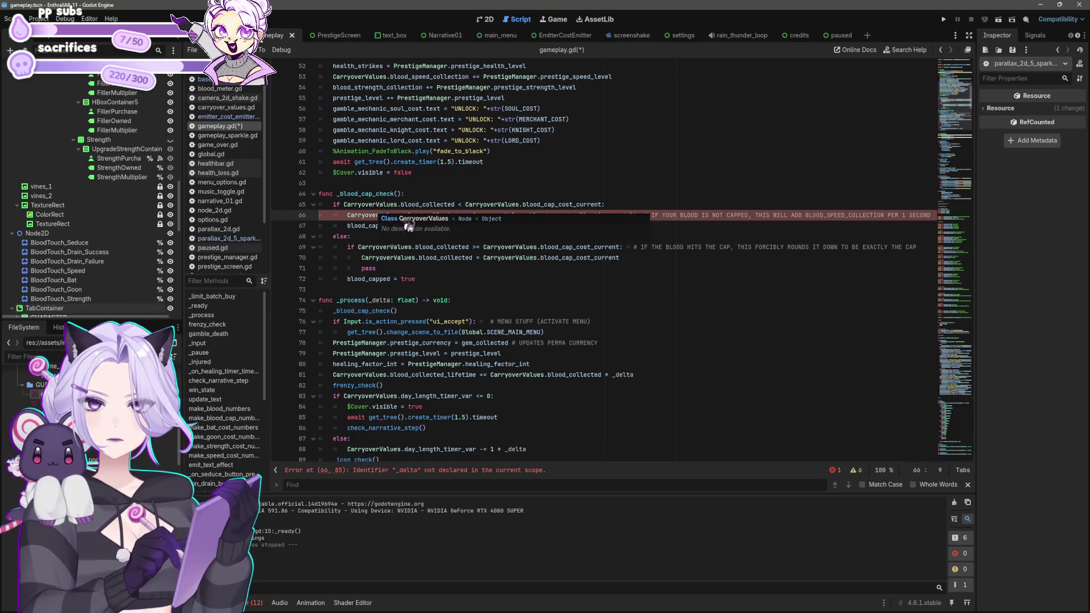
left_click(339, 212)
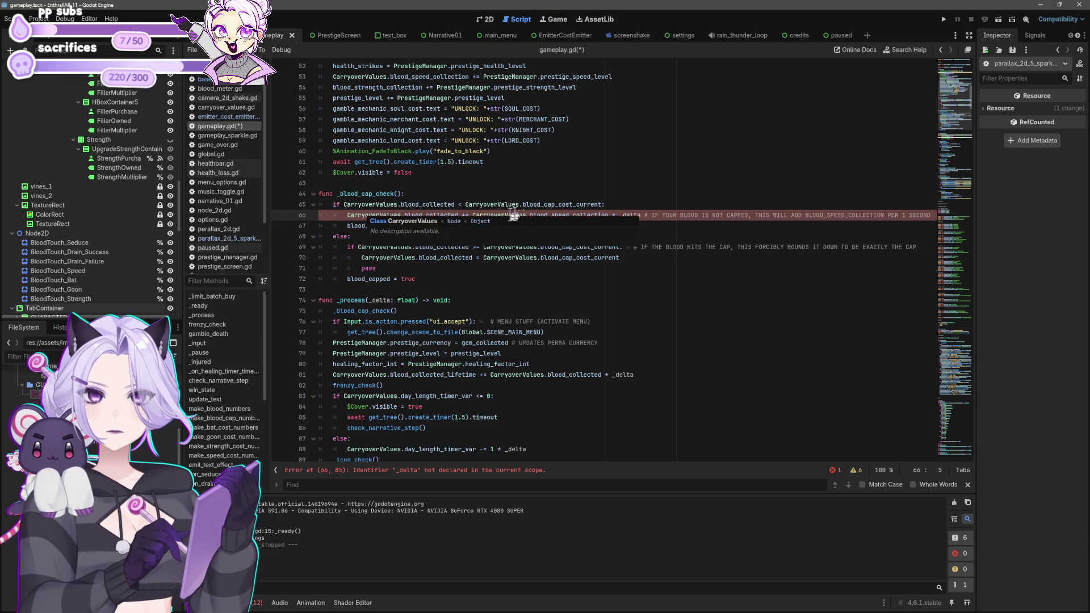
left_click(656, 216)
left_click(642, 217)
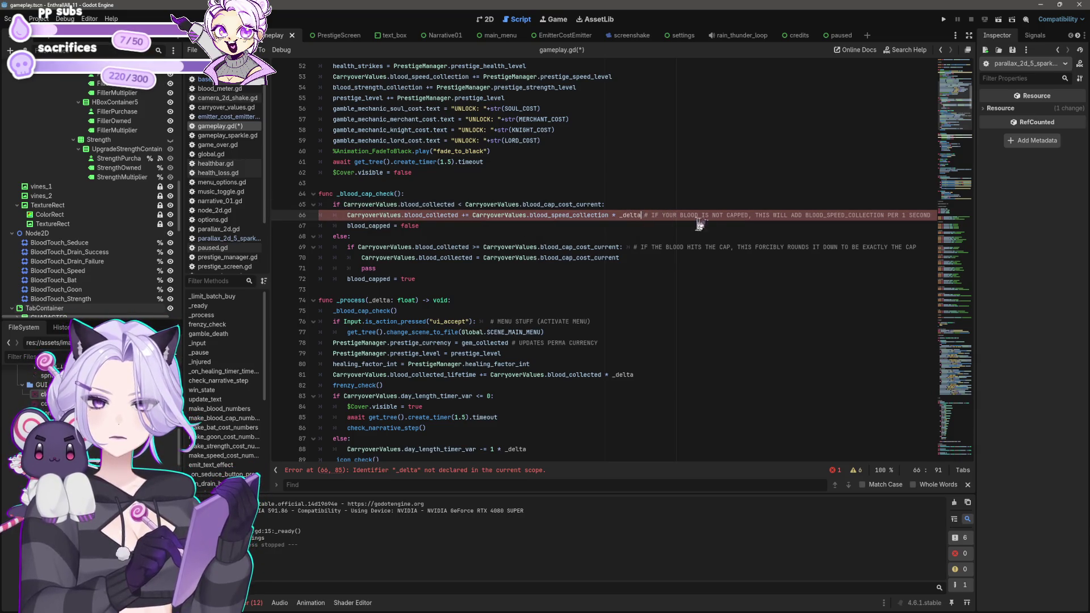
left_click(397, 193)
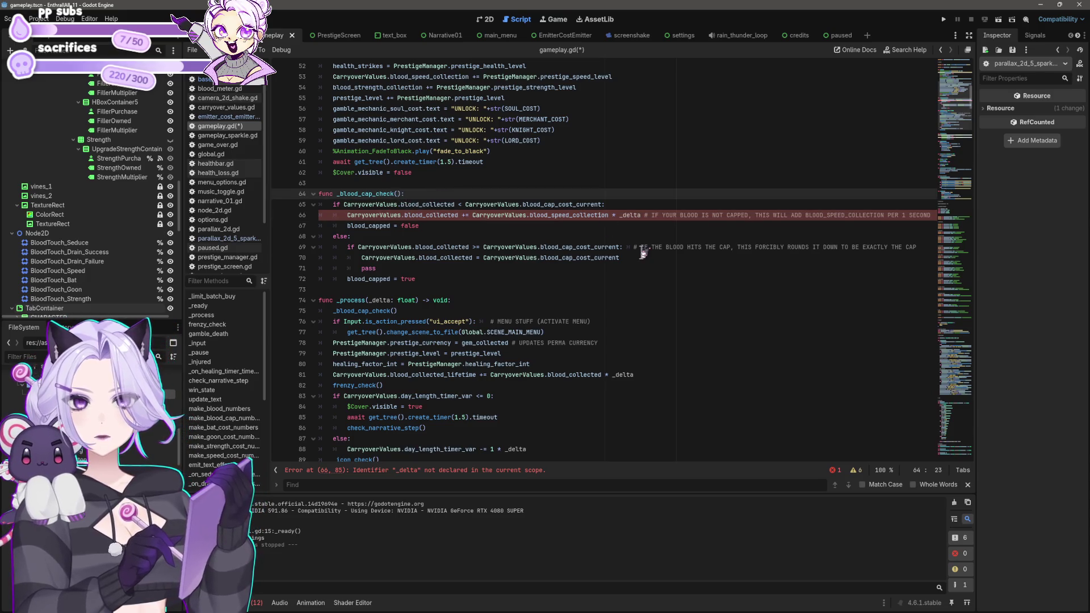
type("->")
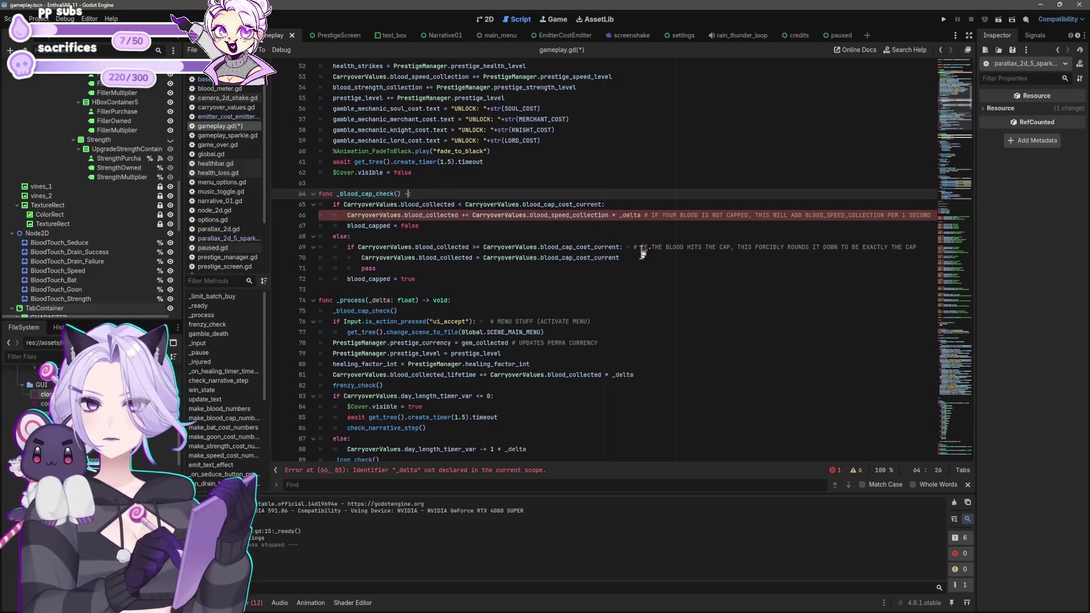
type(" void:")
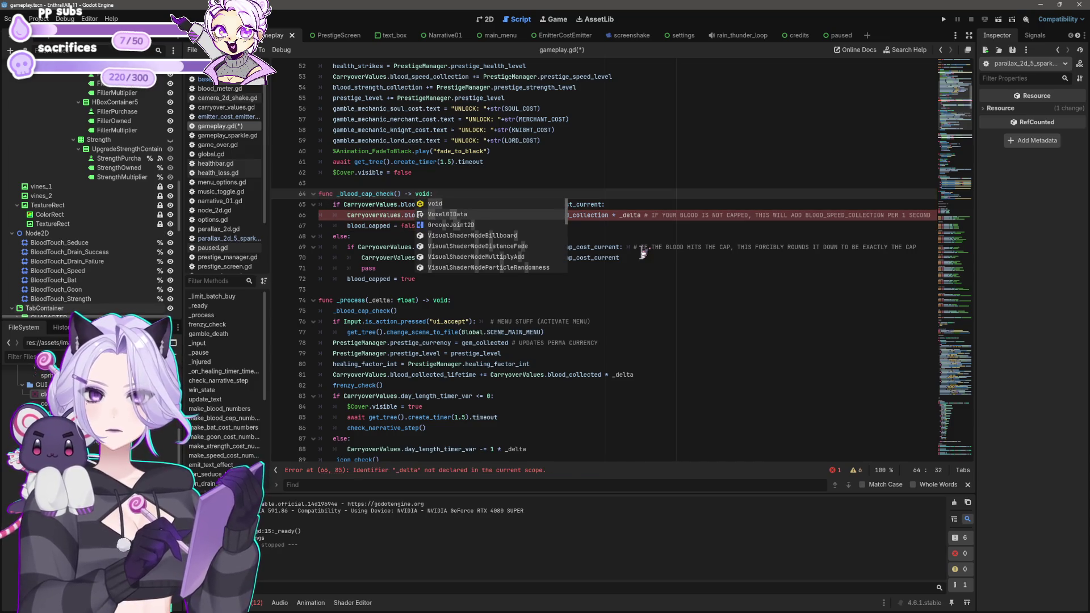
Paste _delta: float into _blood_cap_check's parameter list.
left_click(705, 269)
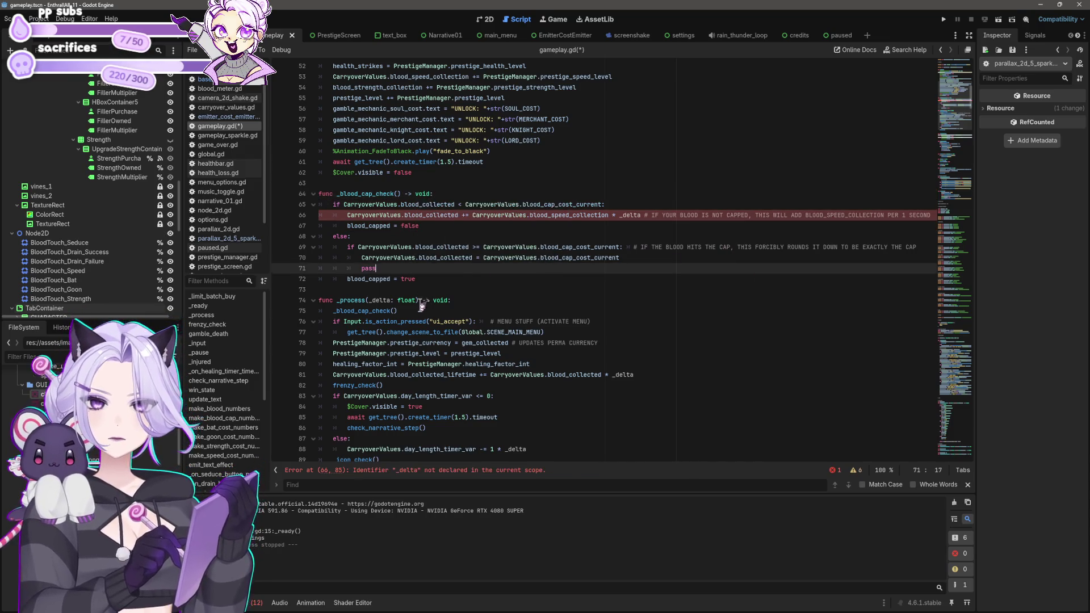
left_click_drag(369, 301, 418, 301)
key("ctrl+c")
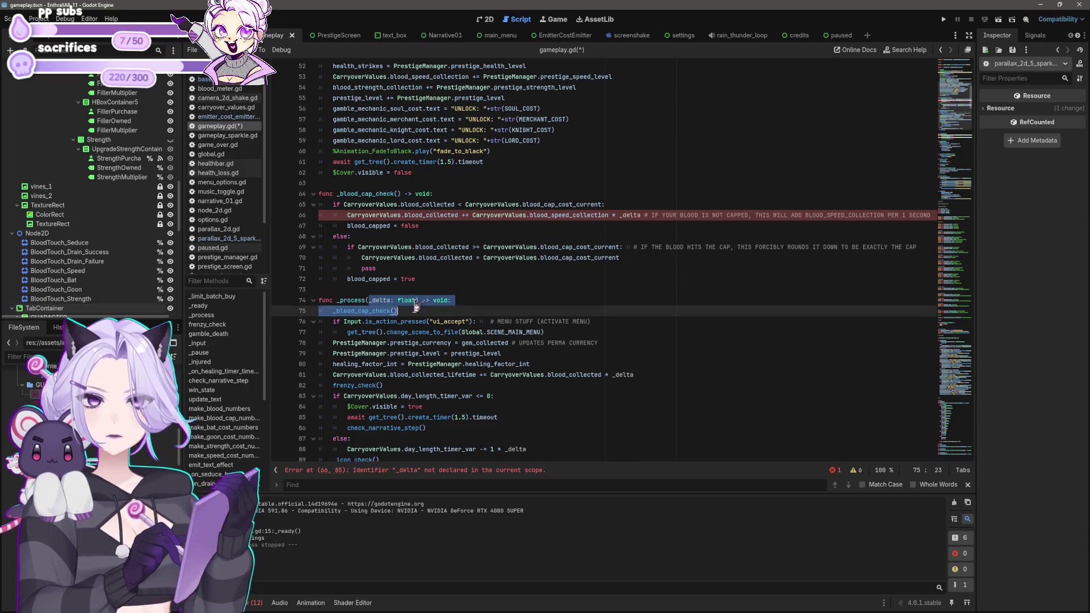
left_click(396, 193)
key("ctrl+v")
left_click(539, 247)
left_click(555, 268)
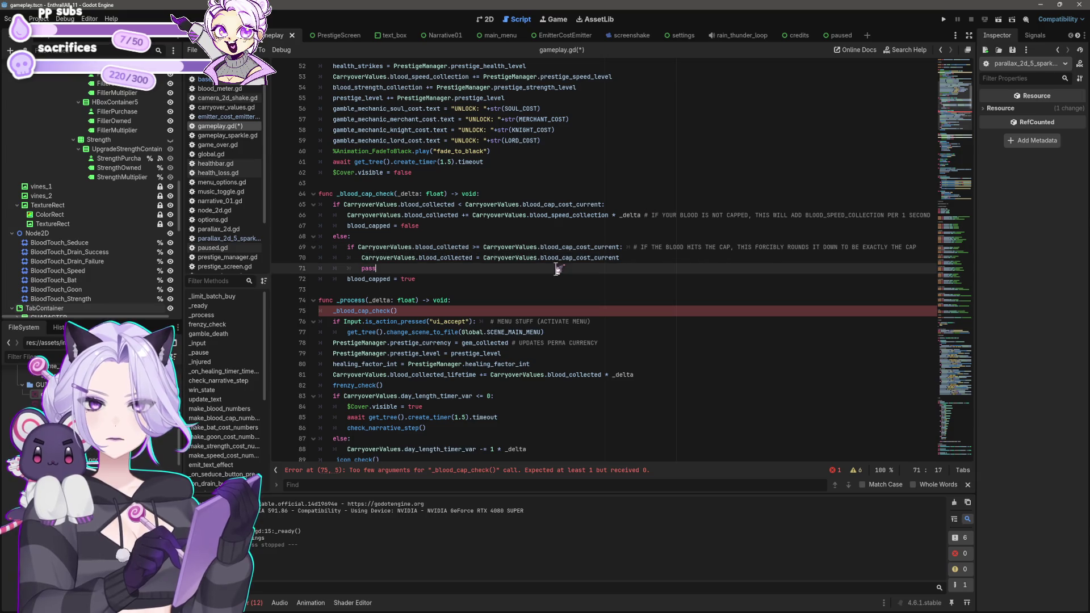
left_click(482, 311)
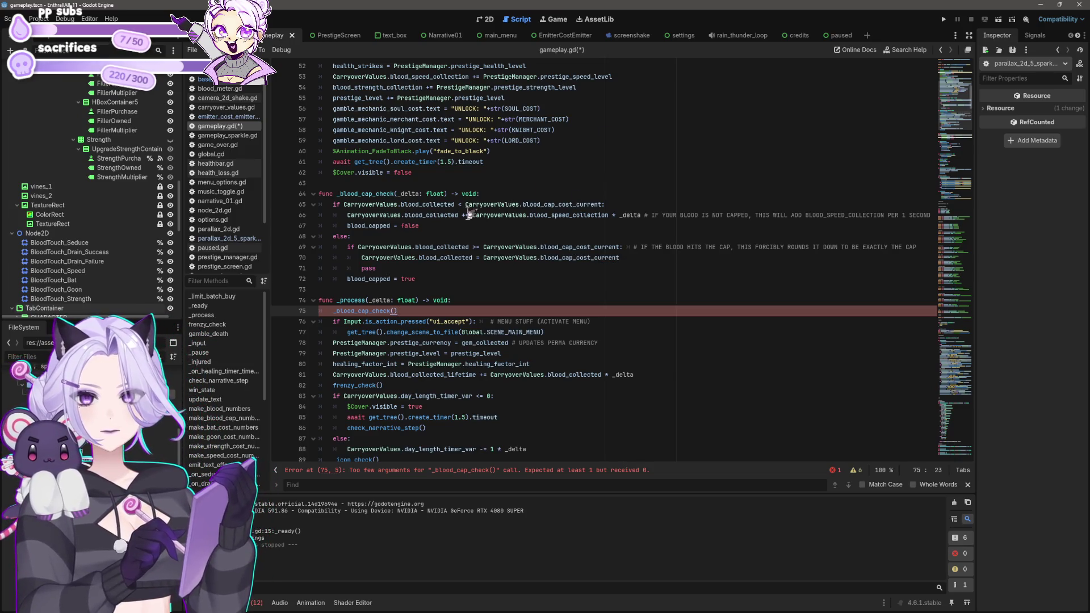
Copy _delta: float into the _blood_cap_check() call and reset the function's signature to empty parentheses.
left_click_drag(416, 300, 373, 300)
key("shift+Left")
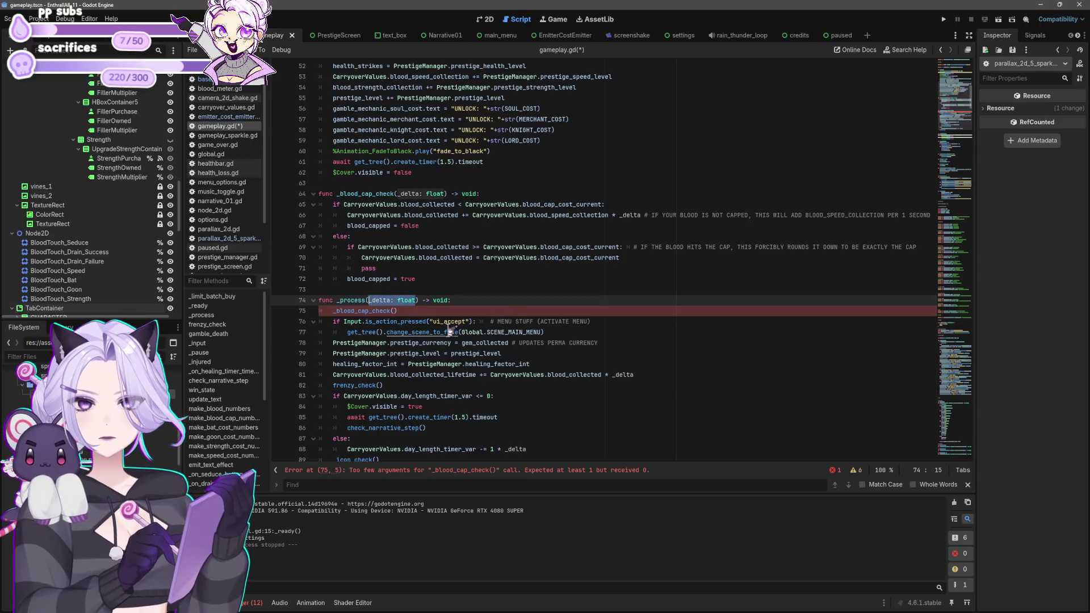
key("ctrl+c")
left_click(395, 311)
key("ctrl+v")
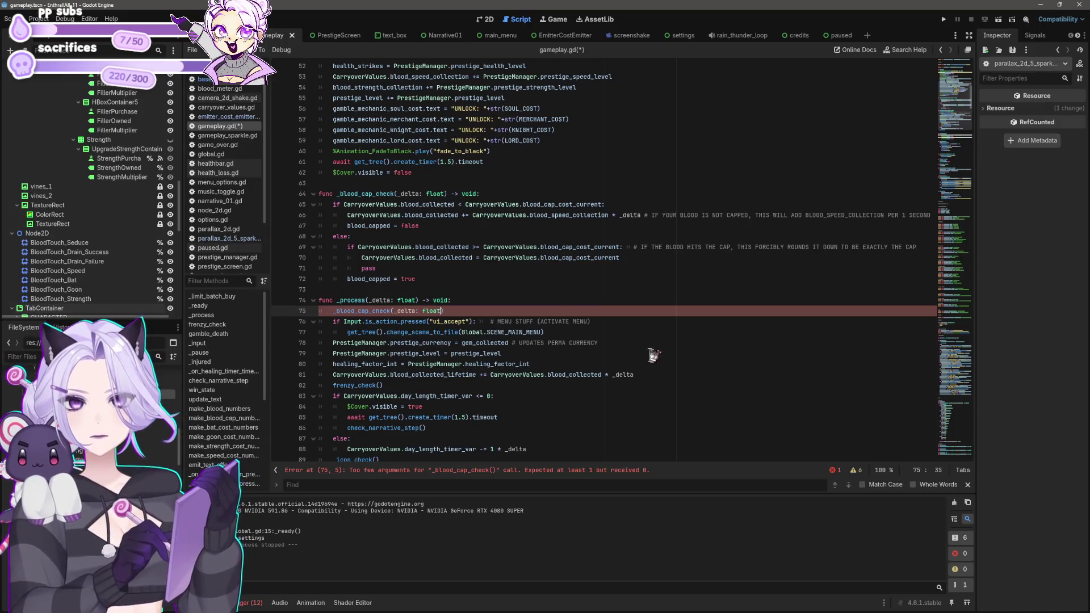
left_click(503, 259)
left_click_drag(477, 193, 393, 195)
type("(")
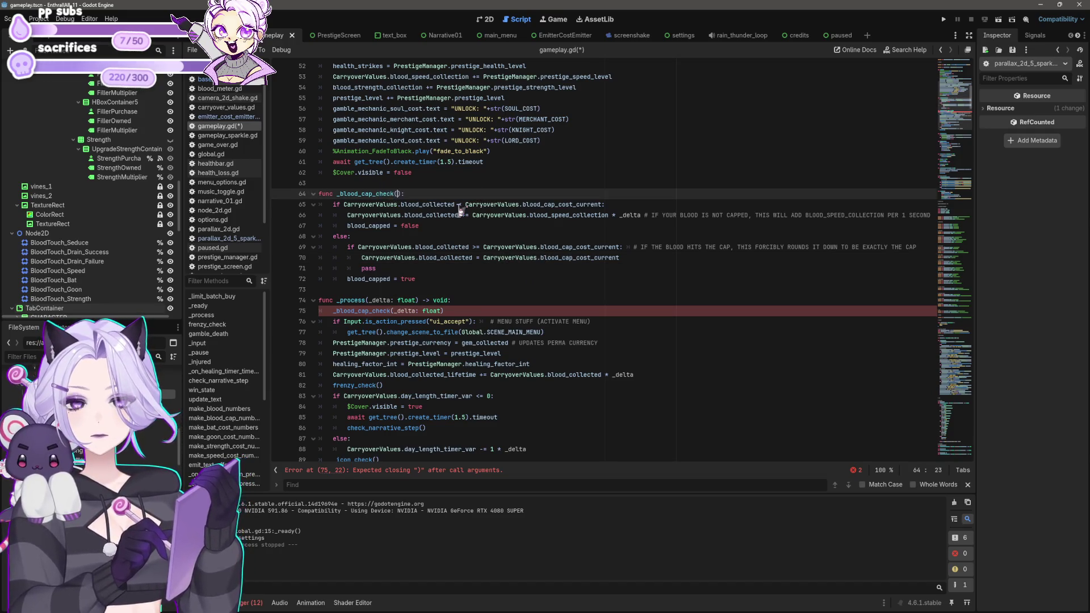
Trim the call's argument so _process reads _blood_cap_check(_delta).
left_click(508, 227)
left_click(538, 248)
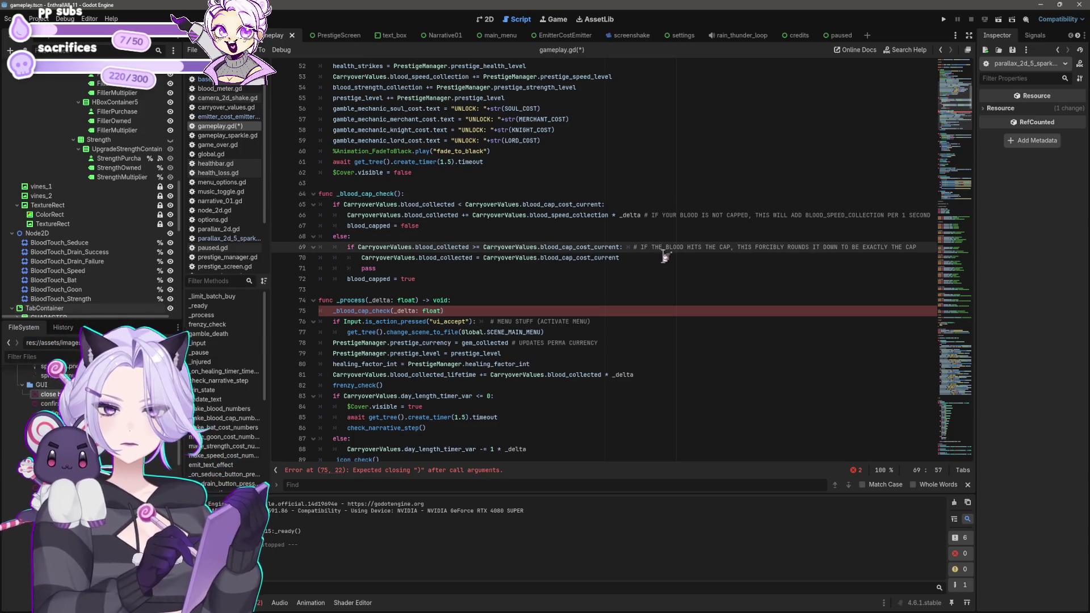
left_click(443, 313)
key("BackSpace")
key("BackSpace")
key("BackSpace")
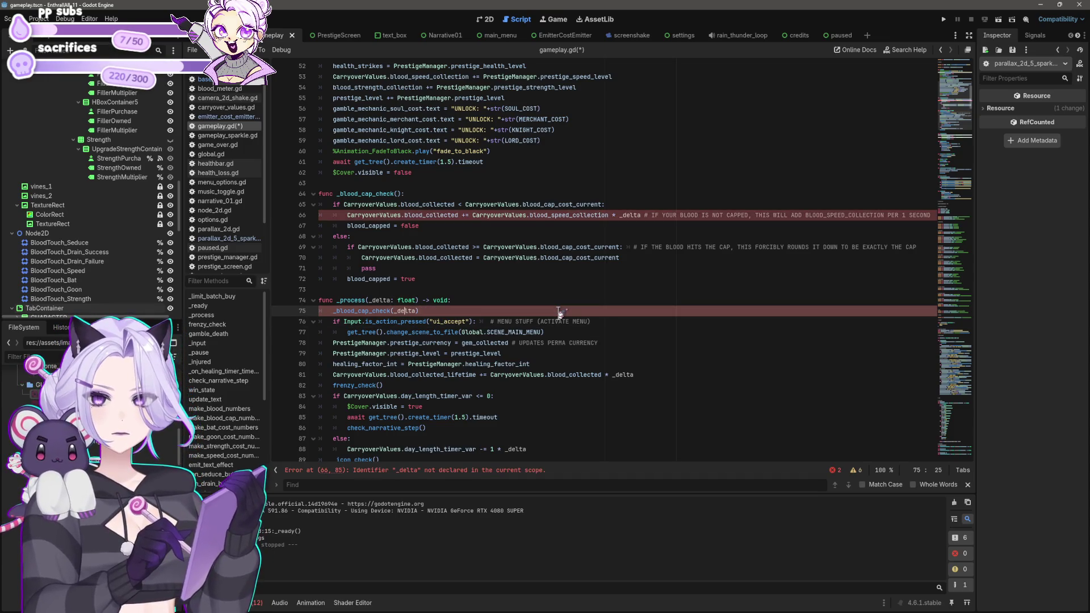
key("BackSpace")
key("Down")
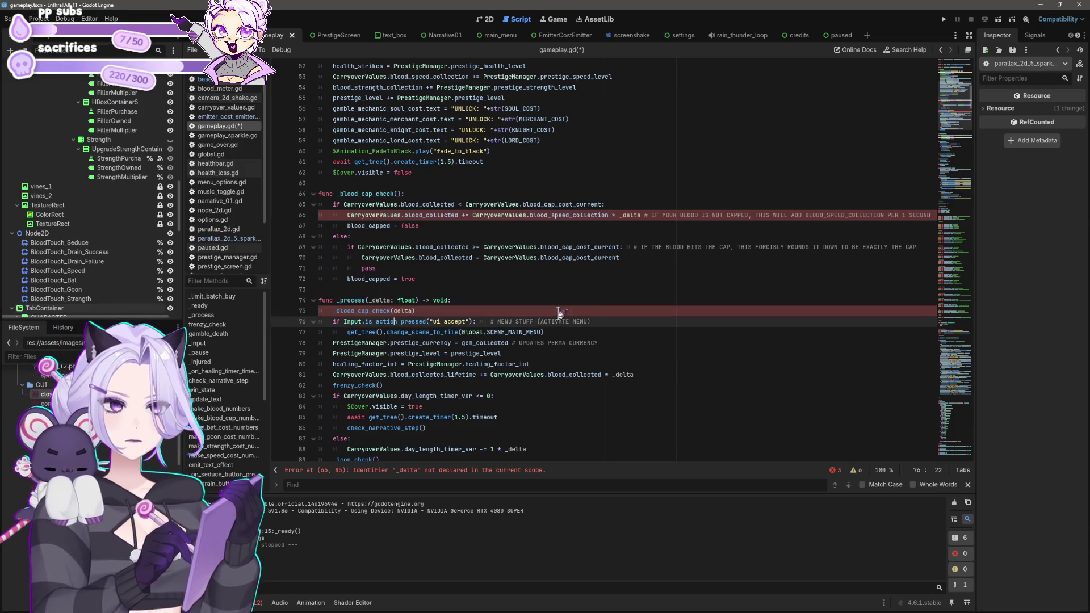
key("Up")
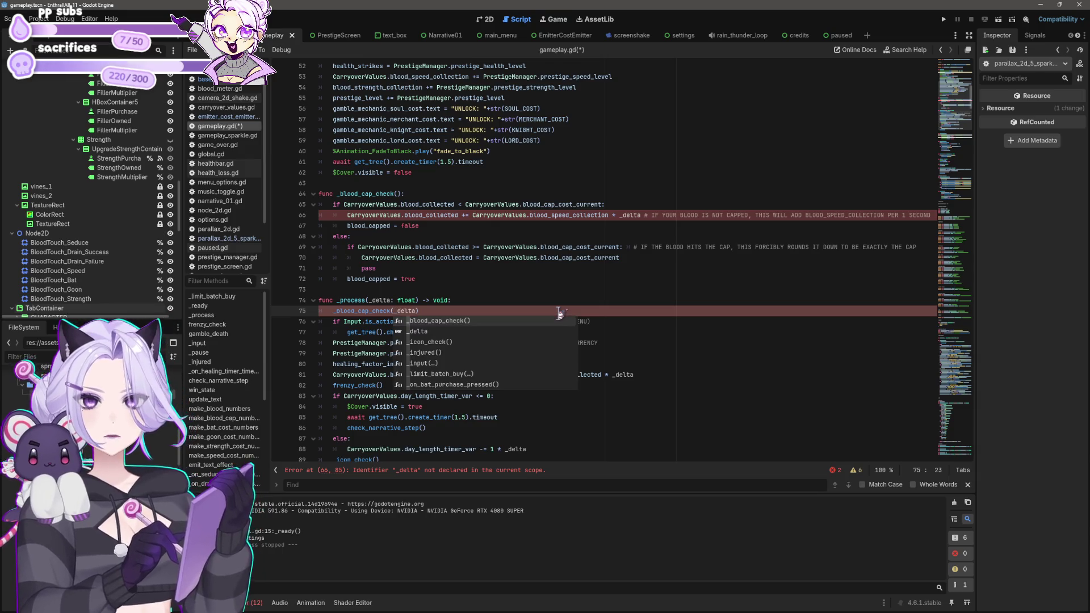
key("Escape")
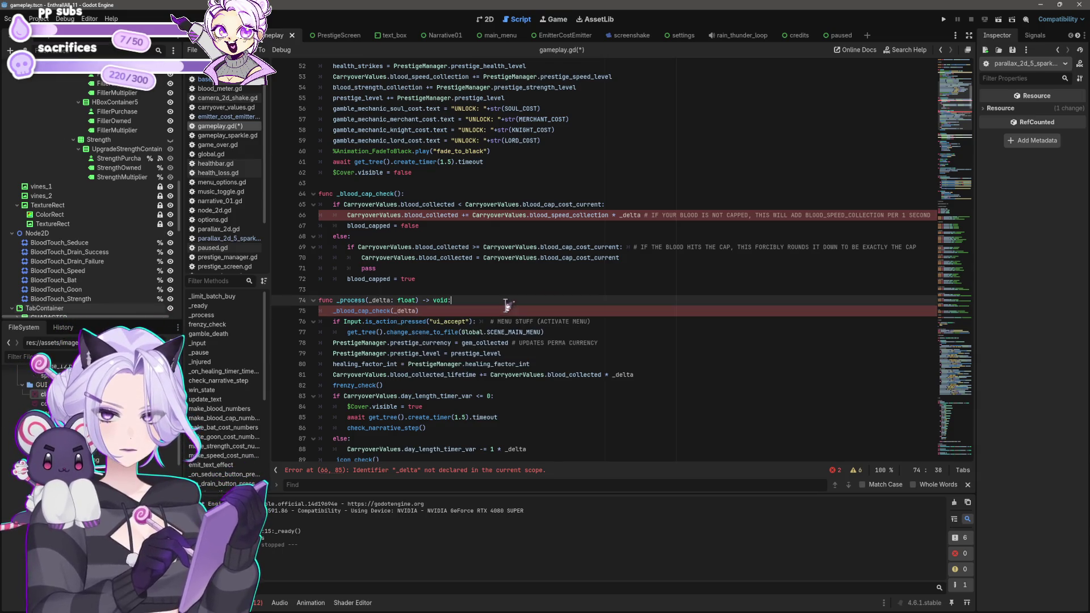
Copy _delta: float from _process's signature into _blood_cap_check's parentheses.
left_click(568, 344)
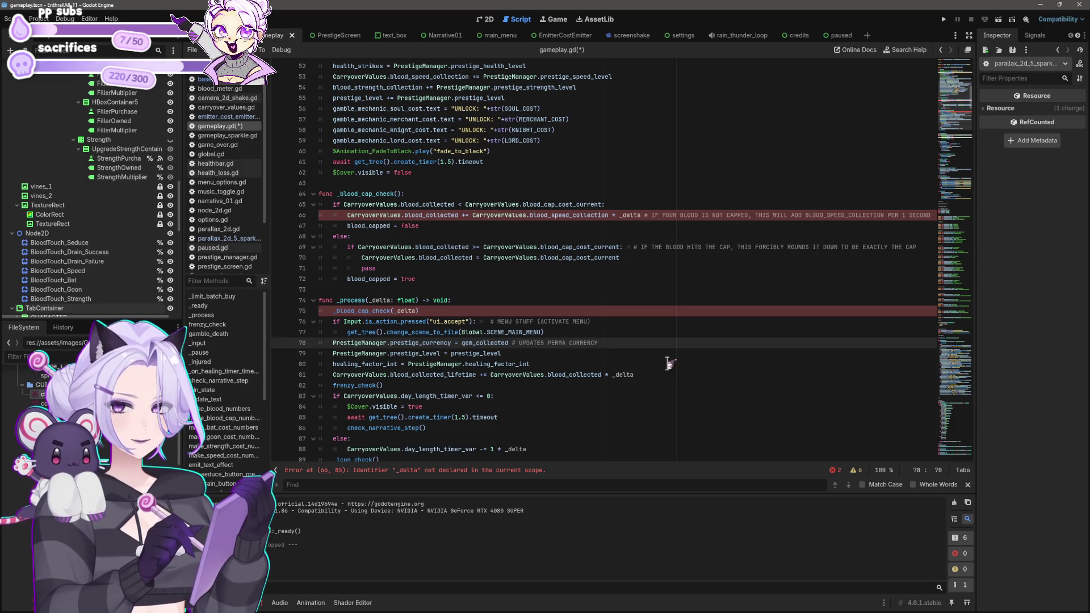
left_click(466, 227)
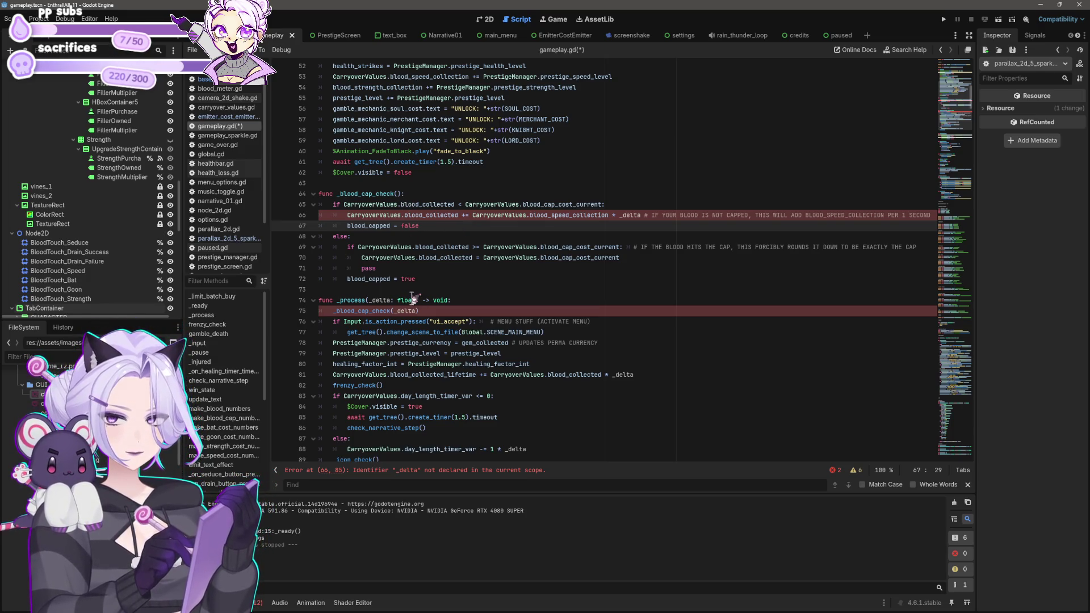
left_click_drag(418, 300, 369, 301)
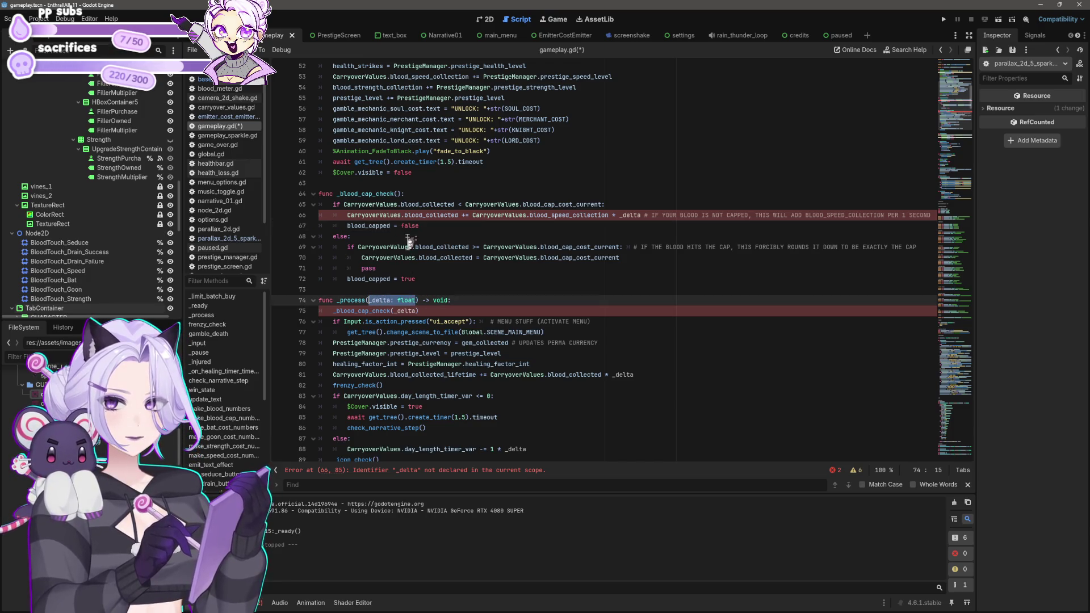
key("ctrl+c")
left_click(400, 194)
key("ctrl+v")
left_click(556, 298)
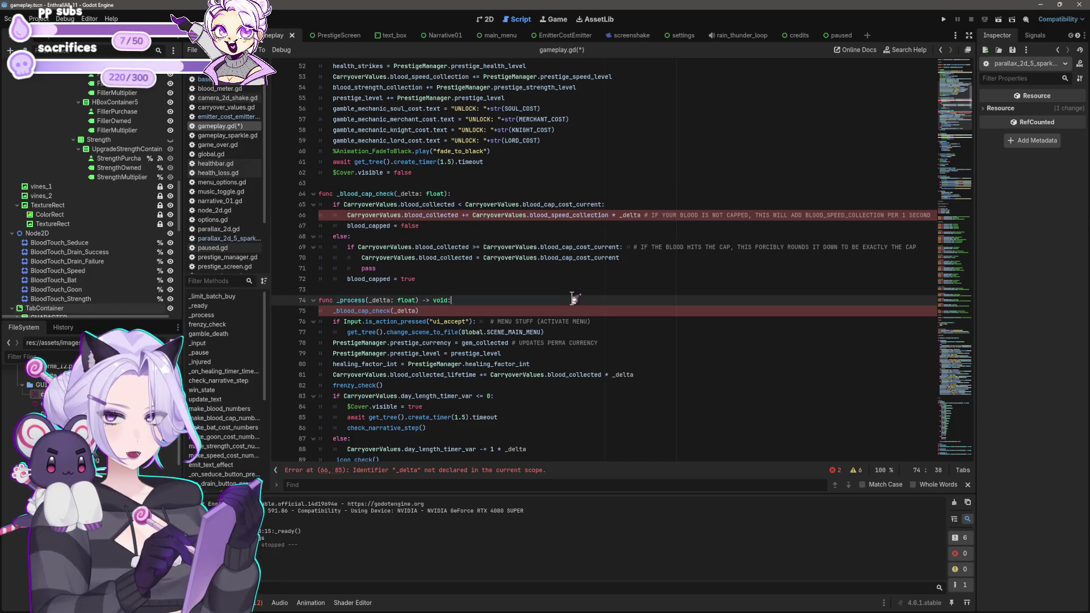
Save gameplay.gd, restoring the call's _delta argument, then fold _blood_cap_check.
left_click(563, 386)
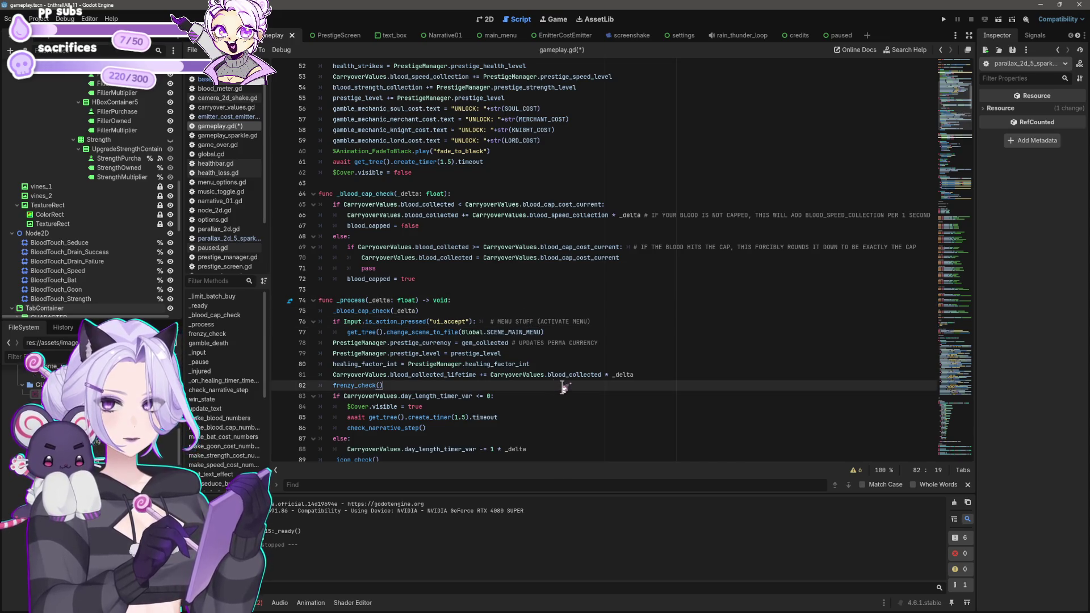
left_click(415, 311)
key("BackSpace")
key("BackSpace")
key("BackSpace")
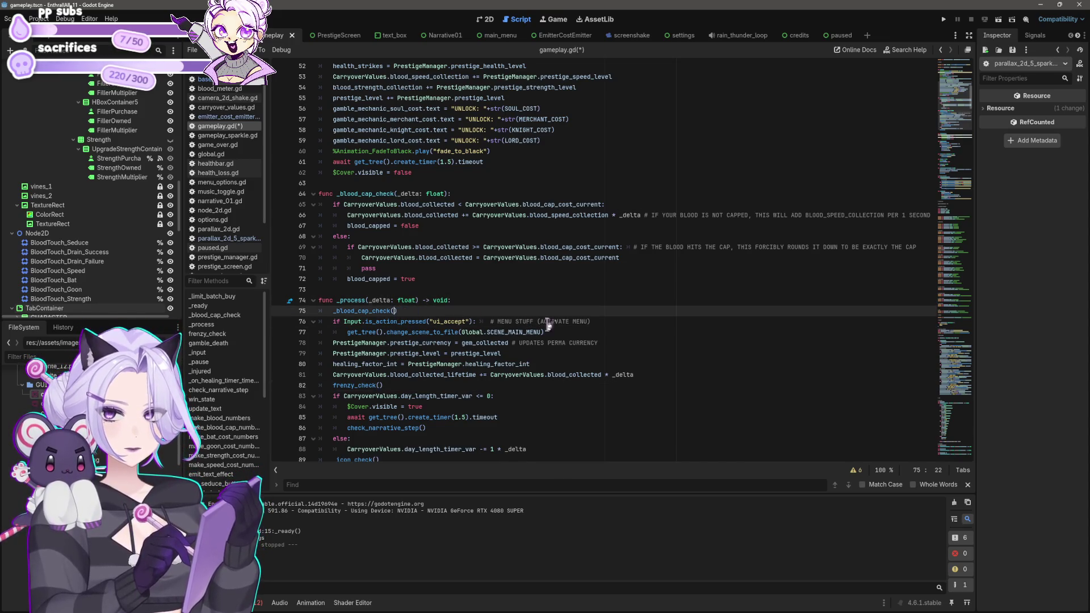
left_click(628, 352)
key("ctrl+s")
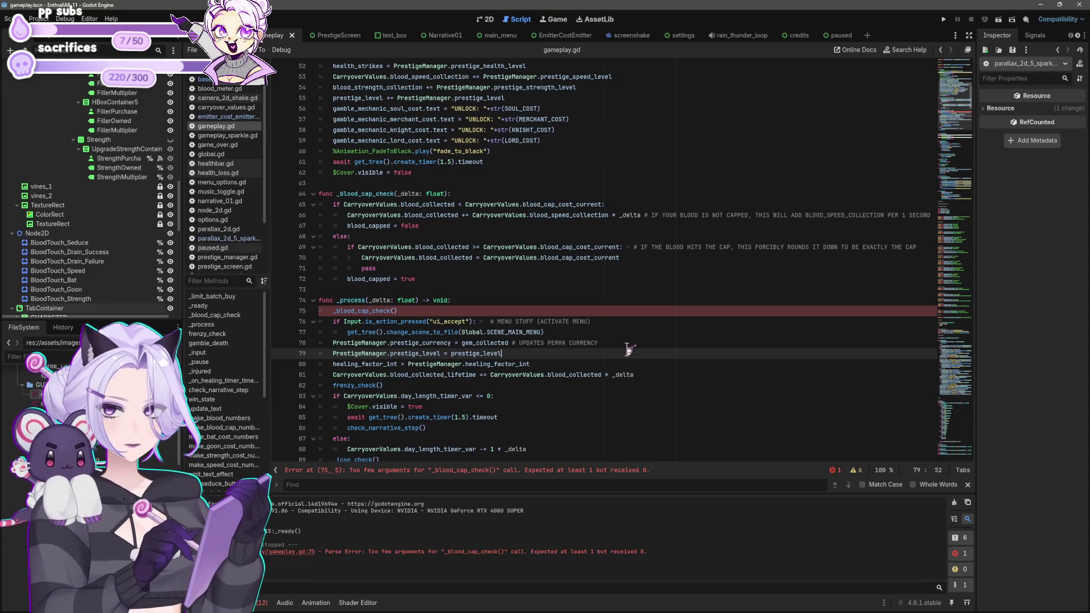
type("_delta")
key("ctrl+s")
left_click(699, 344)
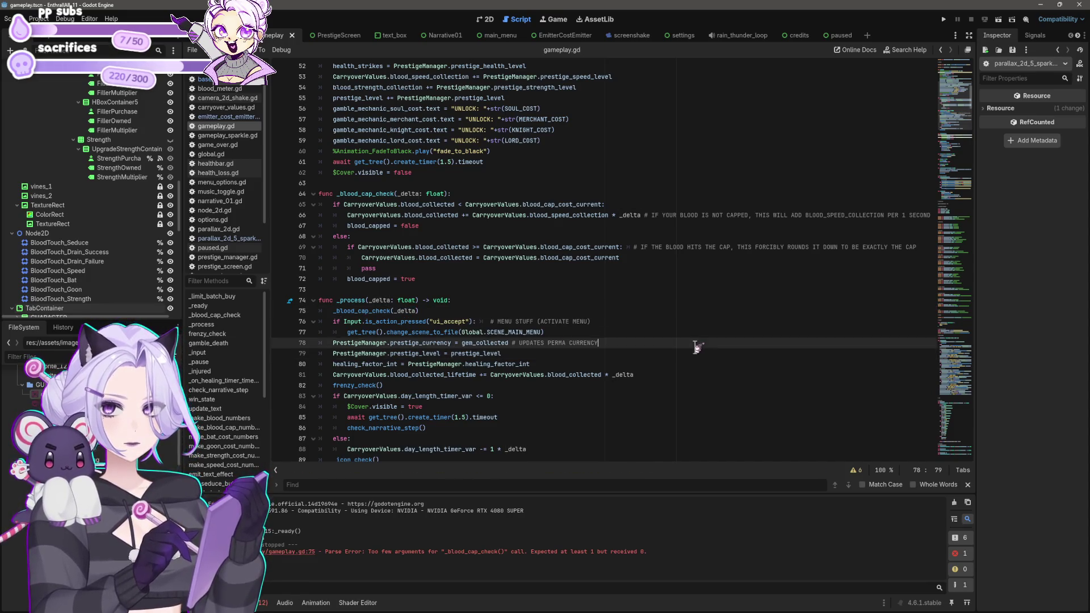
key("ctrl+s")
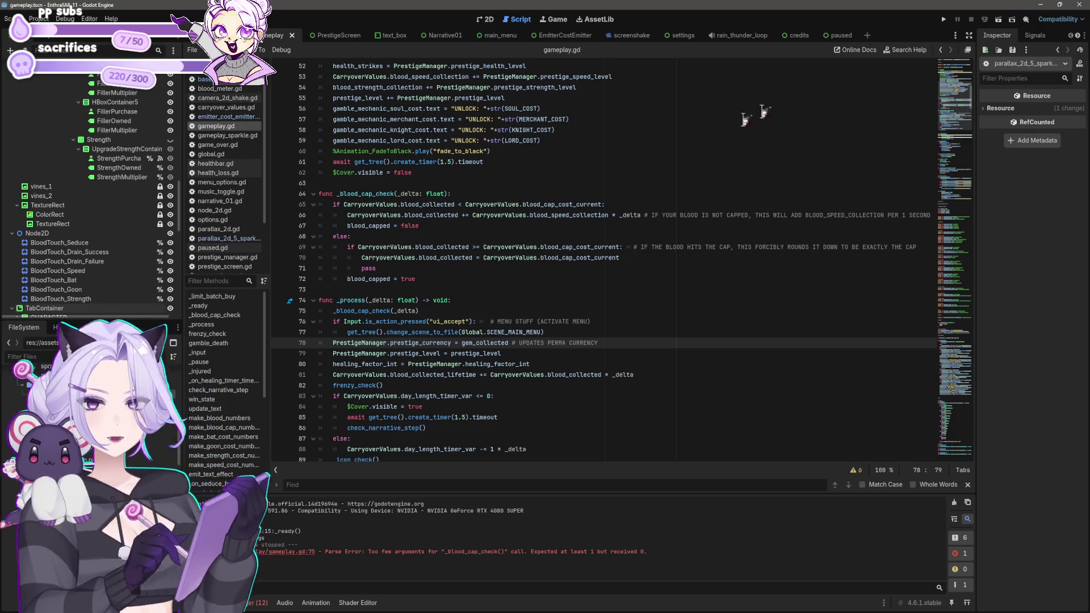
left_click(442, 271)
left_click(313, 194)
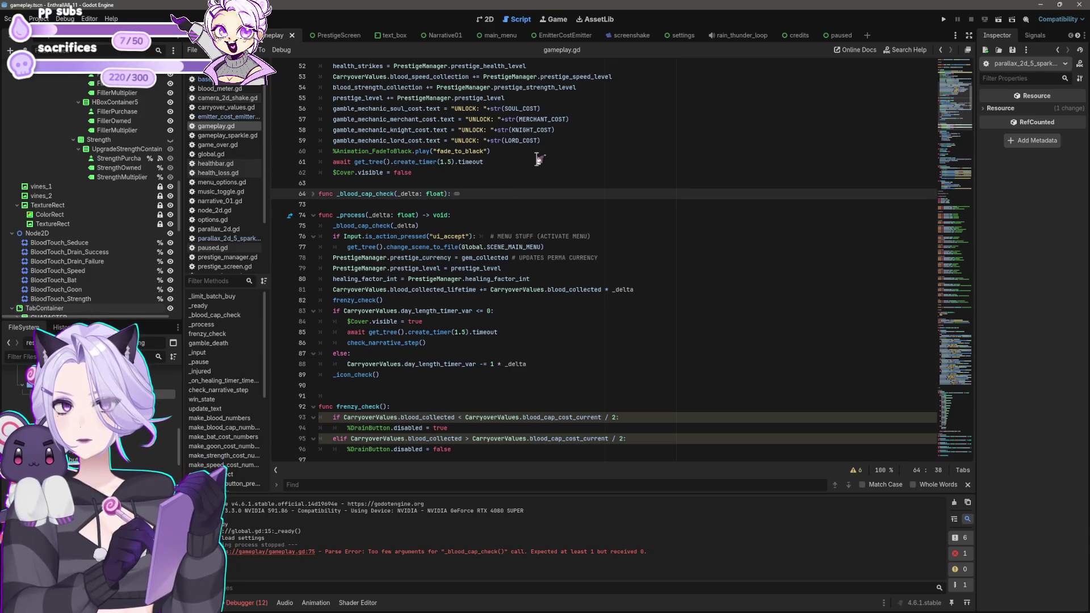
Cut the whole _blood_cap_check function from above _process.
left_click(314, 195)
mouse_move(448, 284)
left_mouse_down()
mouse_move(369, 216)
mouse_move(318, 194)
left_mouse_up()
key("BackSpace")
key("BackSpace")
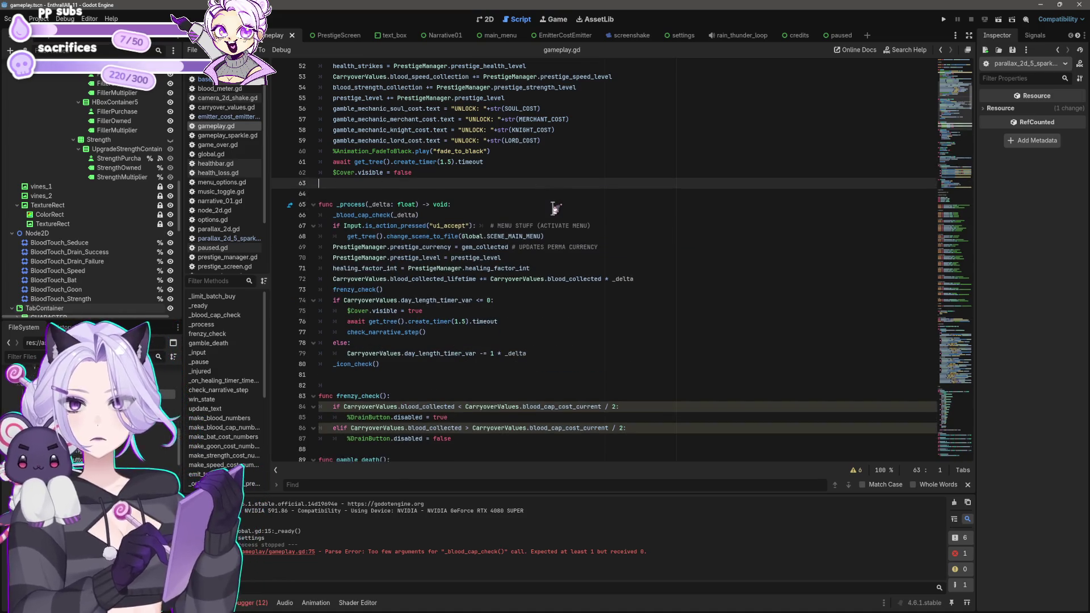
key("Delete")
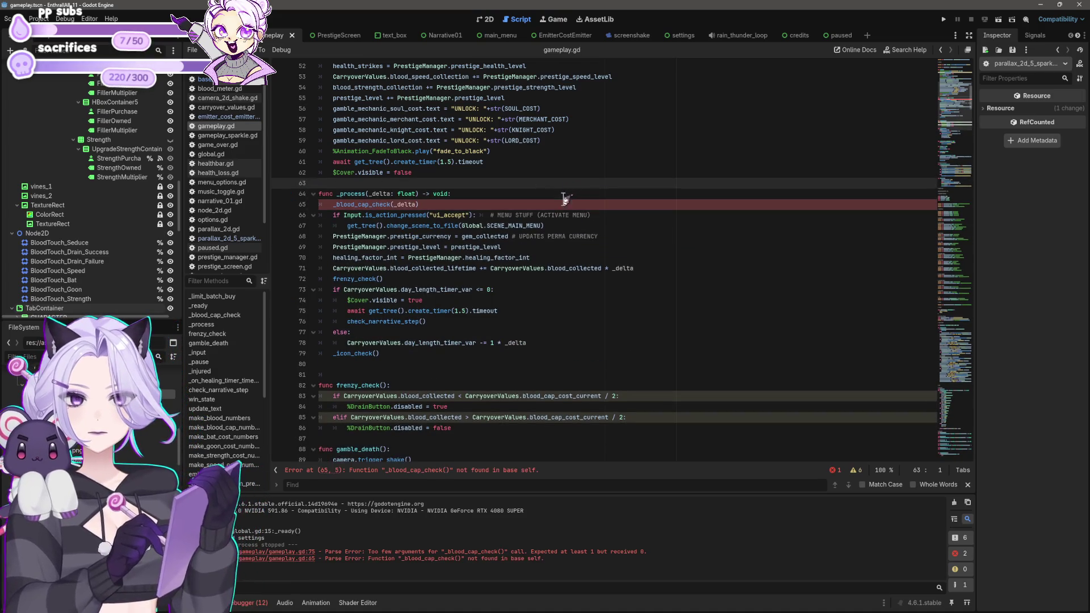
Paste _blood_cap_check below gamble_death, remove the extra blank line, and save.
scroll(405, 317, "down", 4)
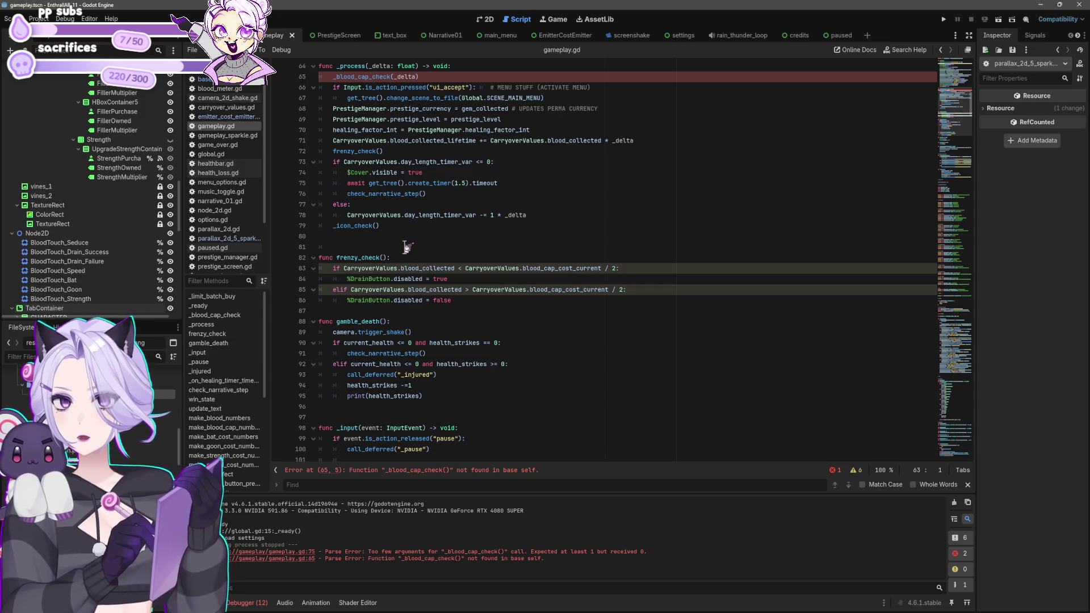
left_click(430, 406)
scroll(341, 284, "down", 5)
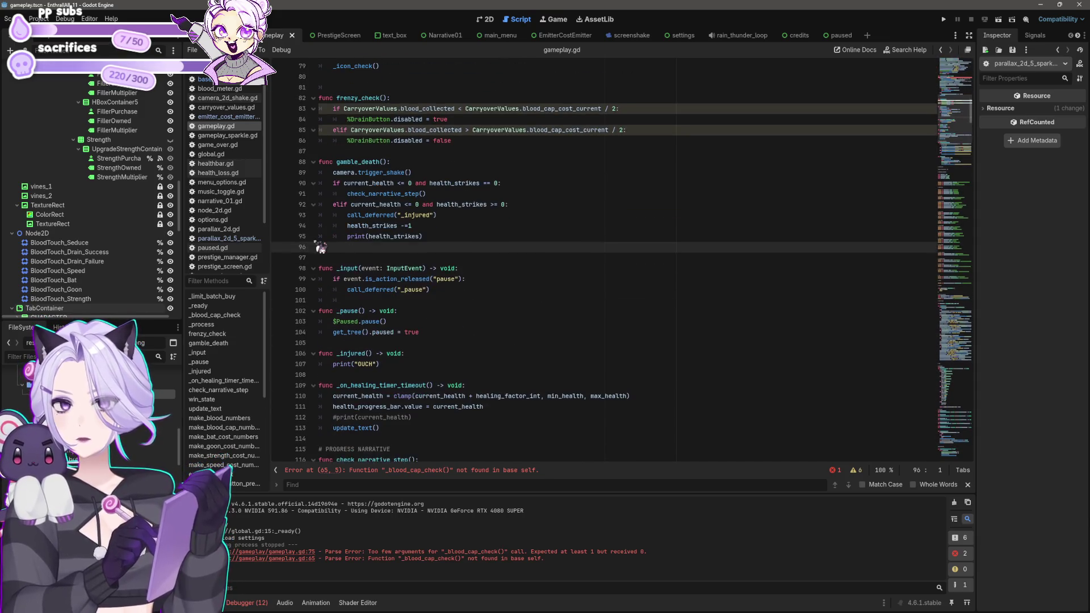
key("Return")
key("ctrl+v")
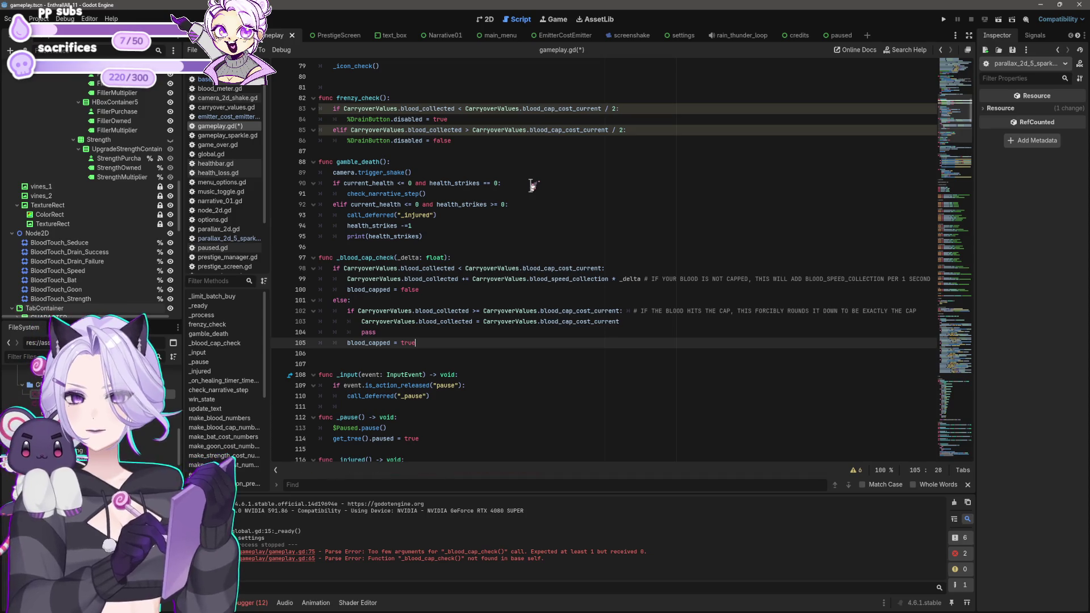
left_click(313, 258)
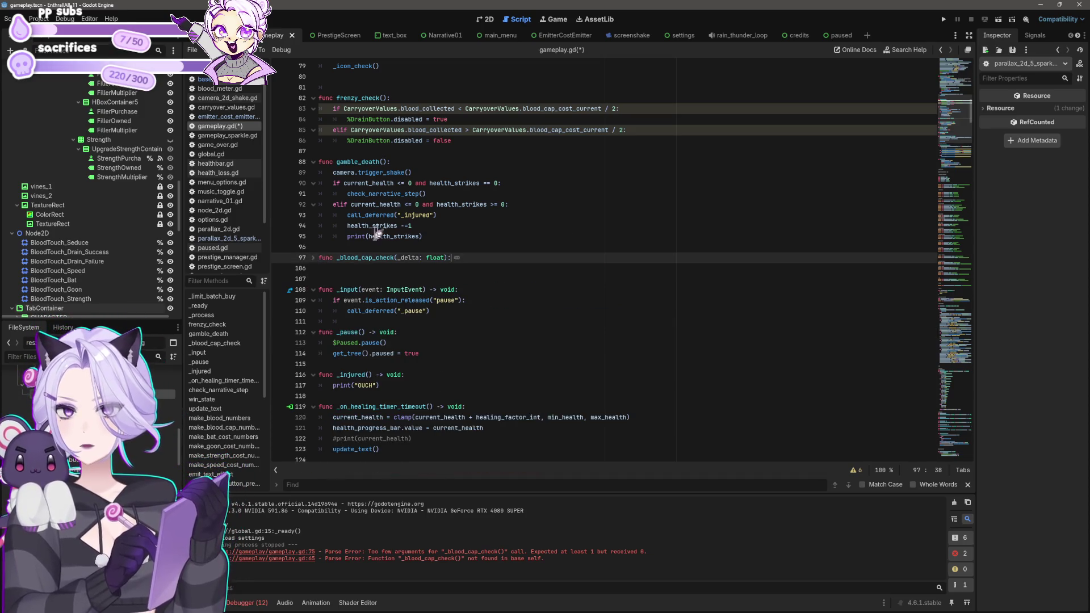
left_click(448, 267)
key("Delete")
key("ctrl+s")
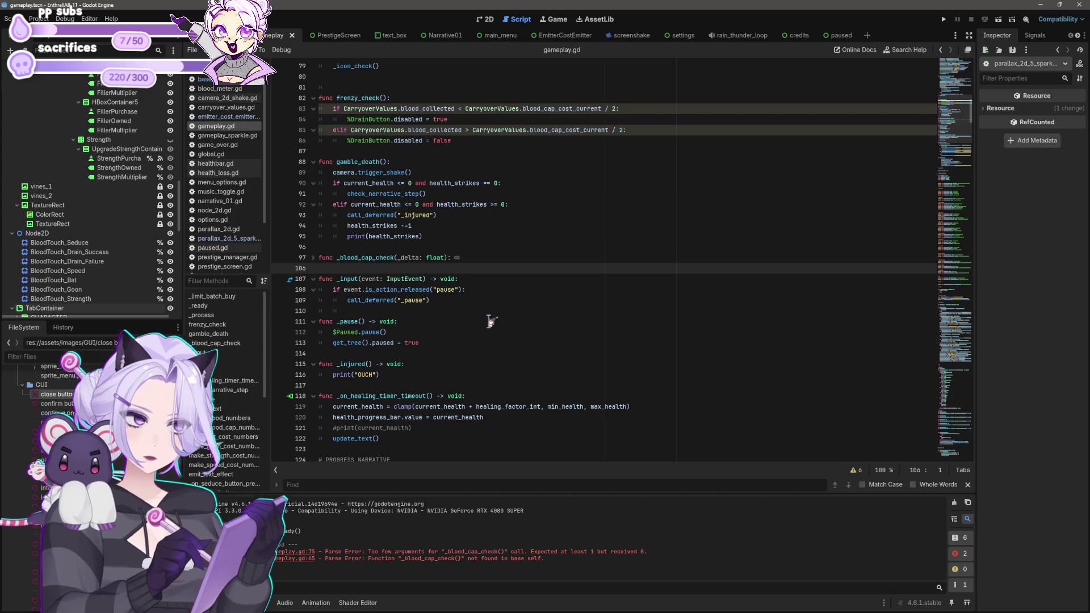
Save gameplay.gd and run the project to bring up the Enthrall title screen.
scroll(491, 319, "up", 6)
scroll(492, 319, "up", 3)
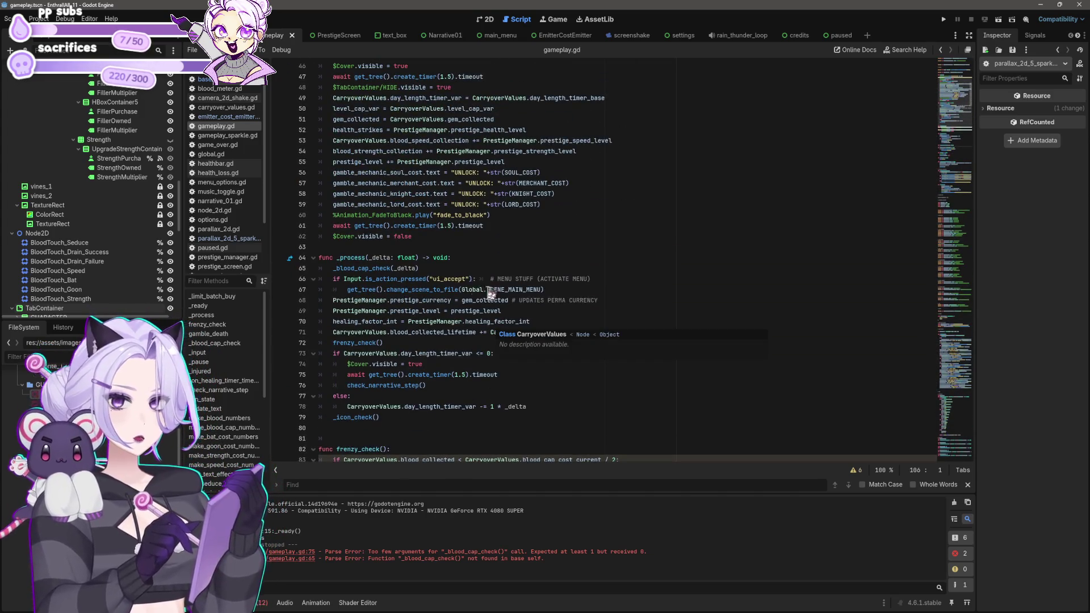
scroll(408, 310, "up", 3)
scroll(407, 310, "down", 2)
left_click(366, 271)
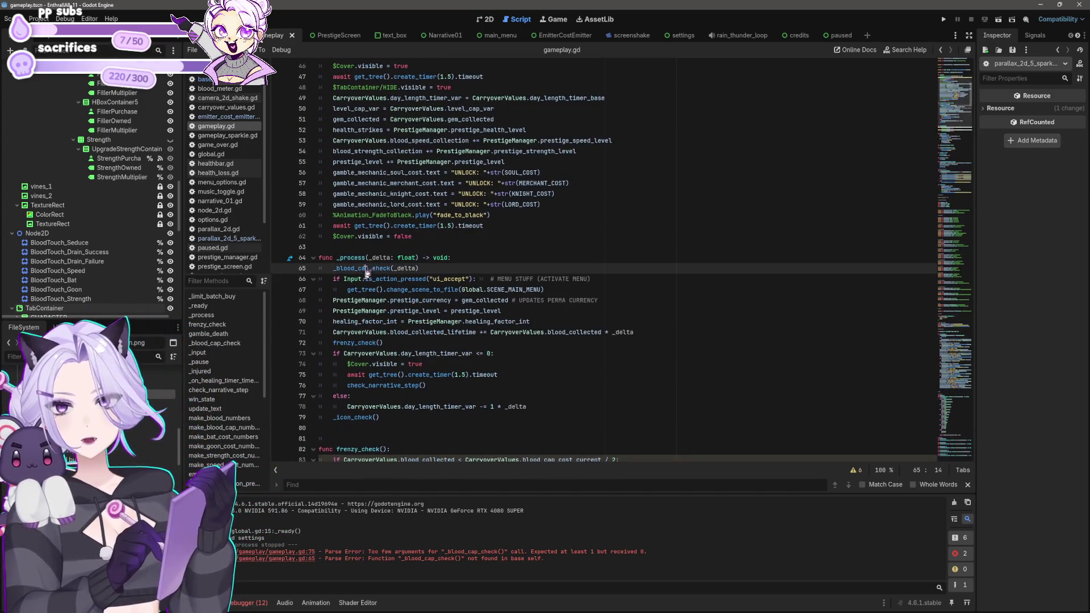
left_click(408, 341)
scroll(398, 289, "down", 3)
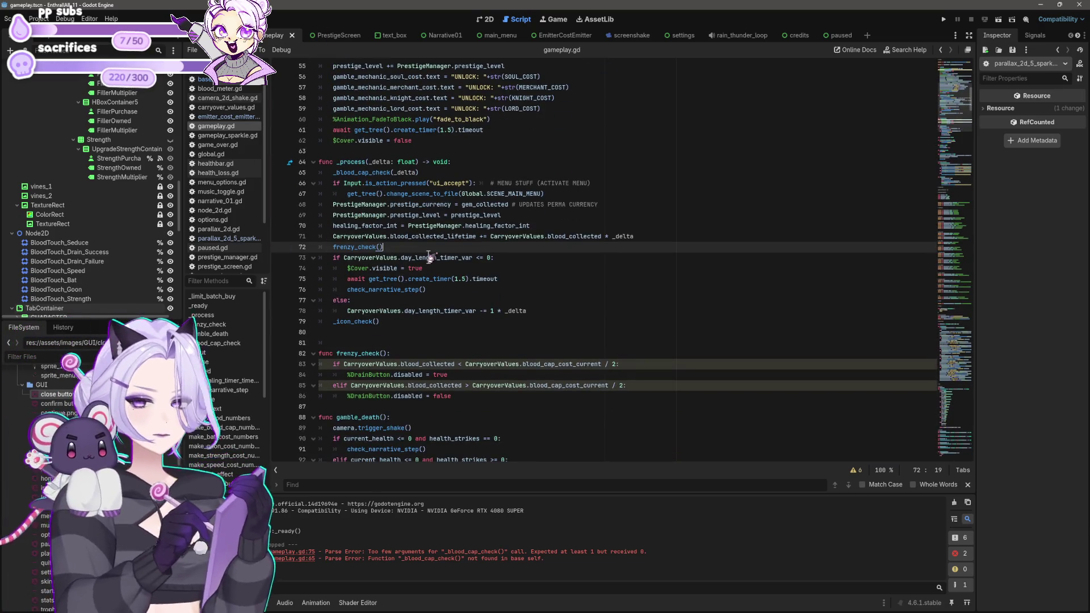
left_click(623, 310)
key("ctrl+s")
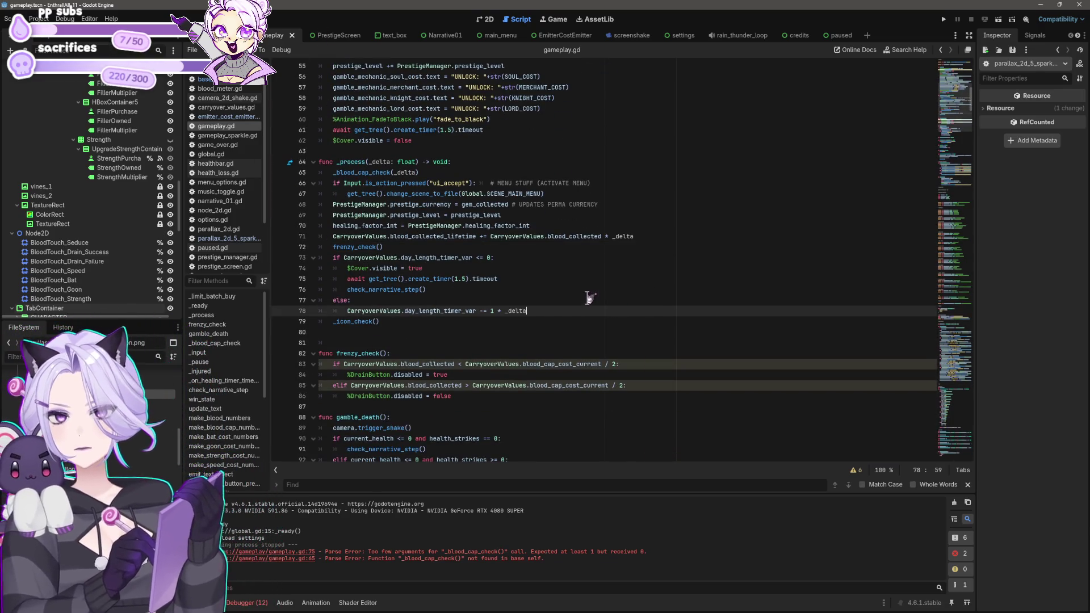
left_click(391, 247)
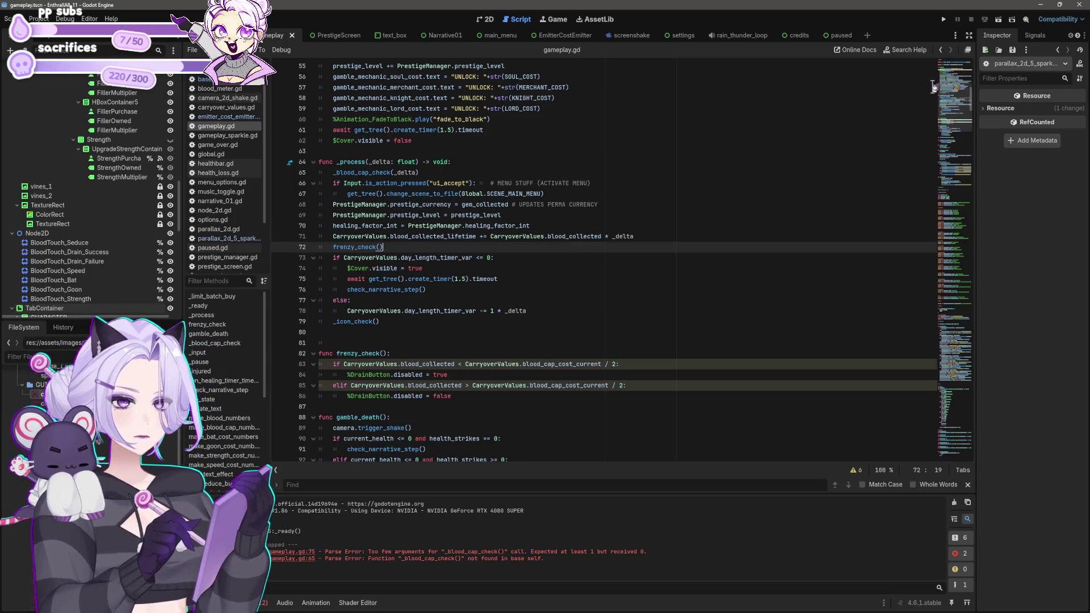
left_click(944, 19)
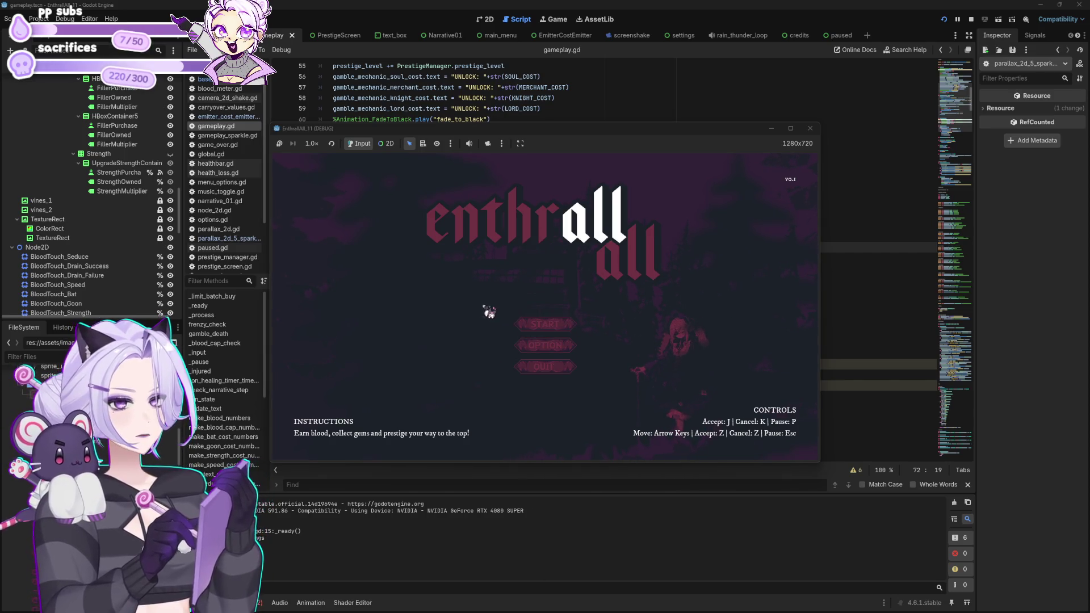
Start a new game, collect blood up to 70 with repeated blood-button clicks, then close the game window.
left_click(545, 326)
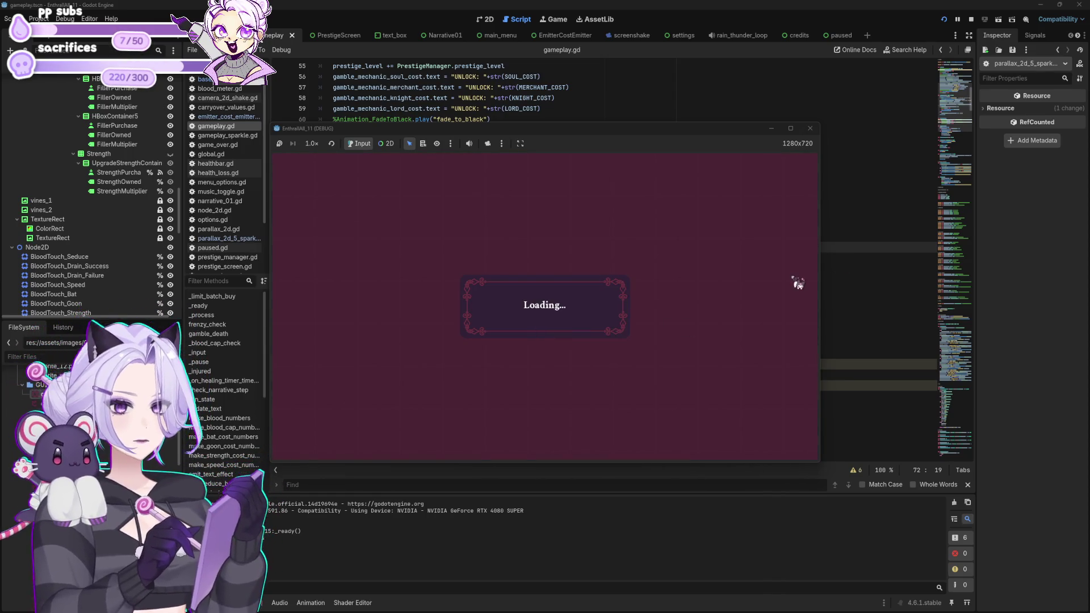
left_click(472, 313)
left_click(473, 313)
left_click(474, 315)
left_click(475, 317)
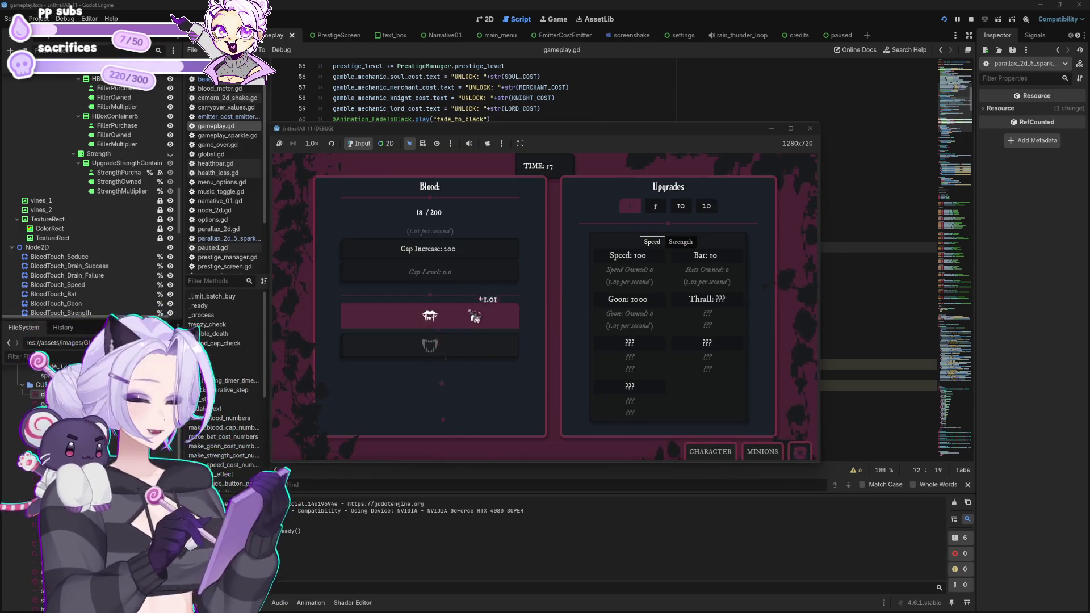
left_click(475, 317)
left_click(475, 316)
left_click(475, 316)
left_click(474, 315)
left_click(474, 316)
left_click(474, 316)
left_click(474, 316)
left_click(474, 317)
left_click(473, 316)
left_click(474, 317)
left_click(473, 317)
left_click(473, 318)
left_click(473, 316)
left_click(473, 317)
left_click(474, 317)
left_click(474, 317)
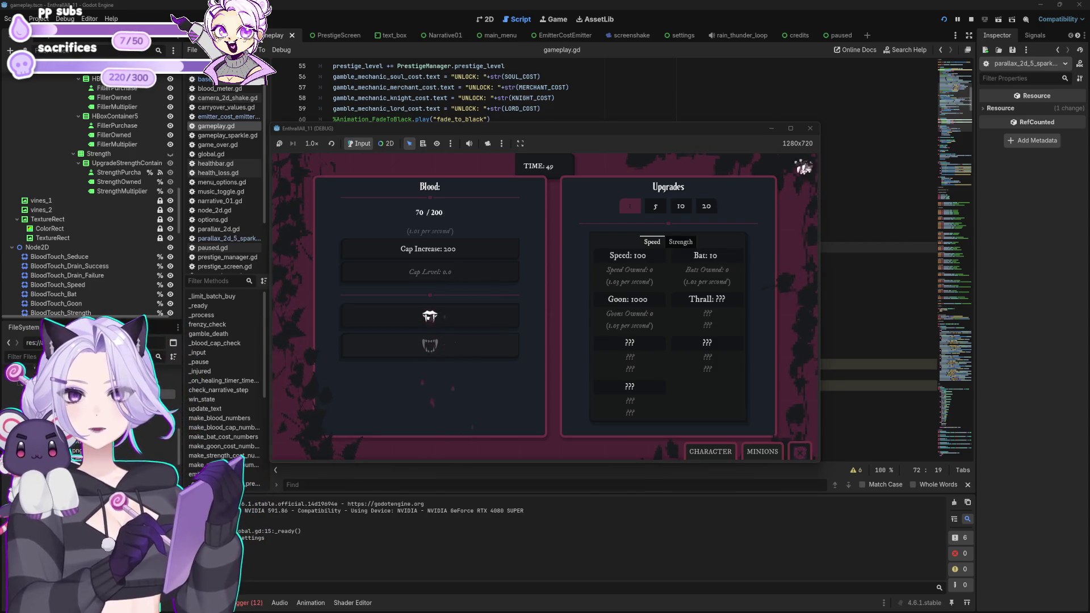
left_click(810, 129)
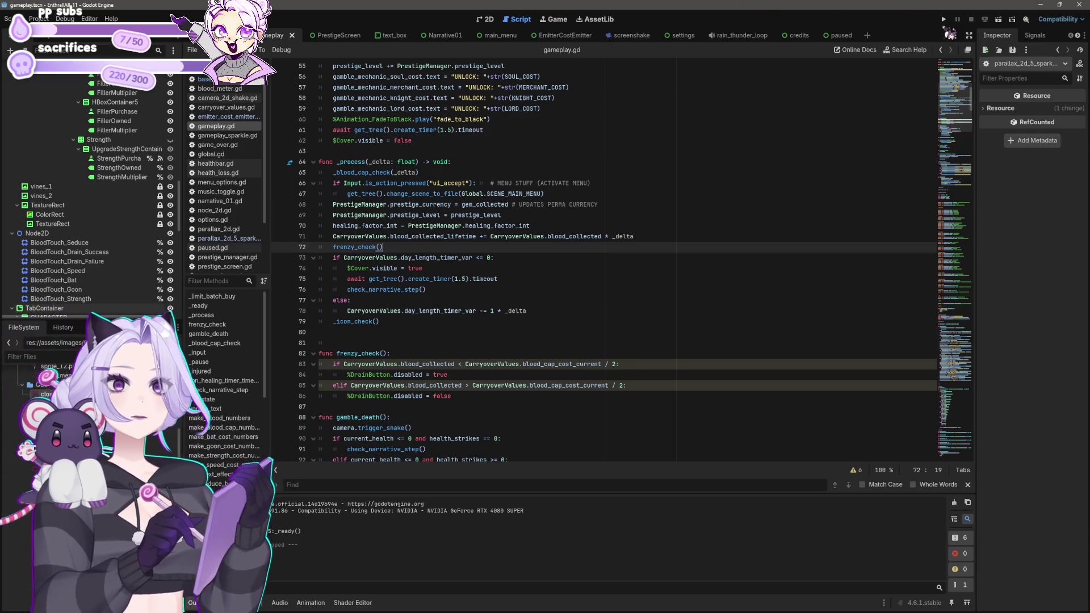
left_click(945, 22)
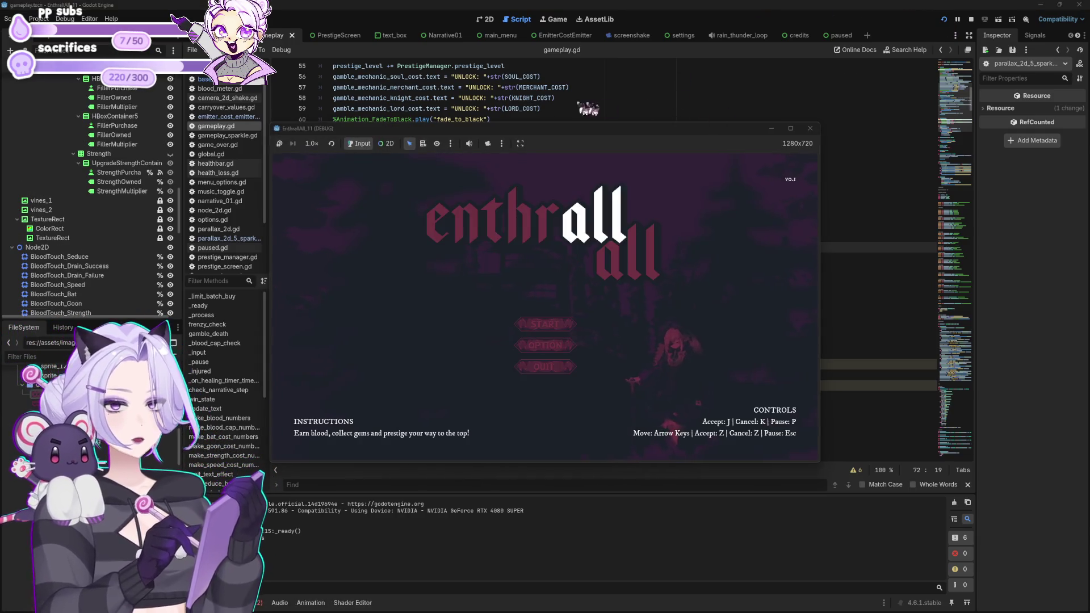
left_click(533, 330)
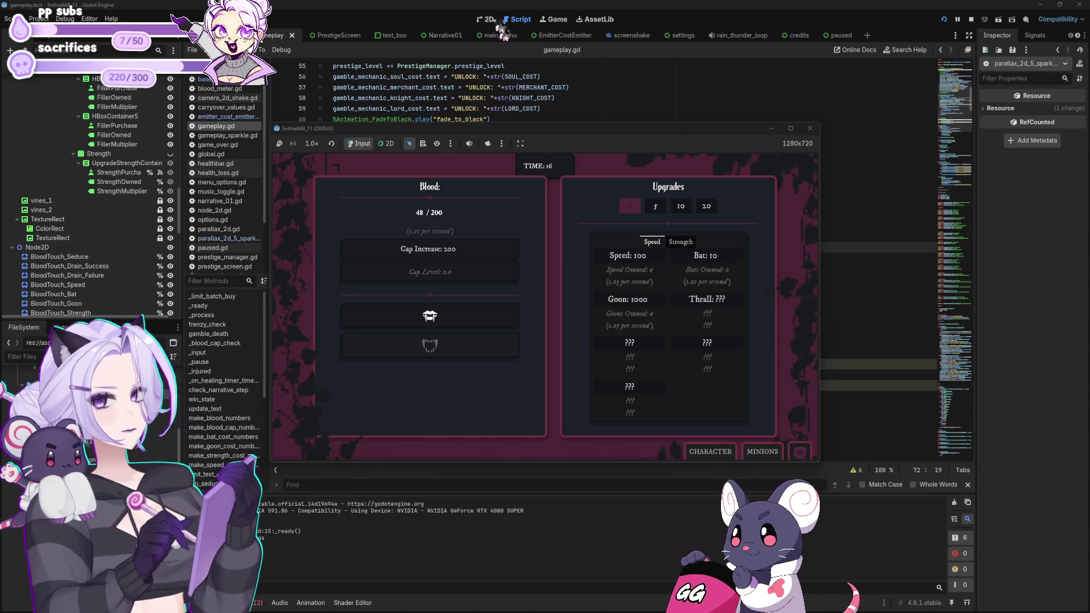
left_click(488, 316)
left_click(487, 316)
left_click(487, 317)
left_click(487, 317)
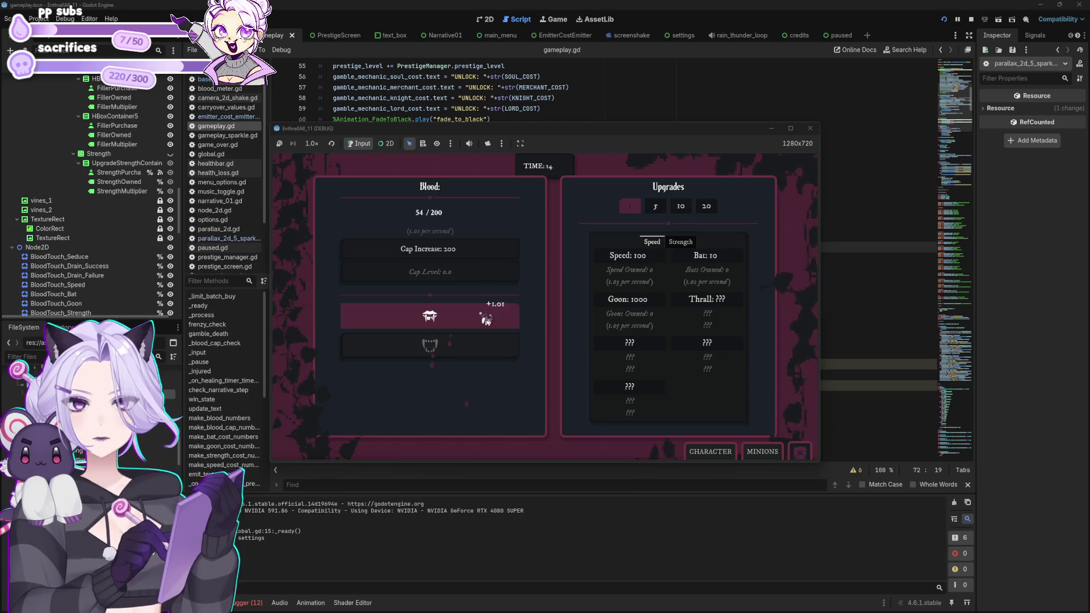
left_click(487, 317)
left_click(487, 317)
left_click(487, 318)
left_click(487, 319)
left_click(488, 318)
left_click(487, 318)
left_click(487, 318)
left_click(487, 318)
left_click(487, 319)
left_click(487, 318)
left_click(487, 319)
left_click(487, 319)
left_click(488, 320)
left_click(487, 319)
left_click(487, 319)
left_click(487, 319)
left_click(488, 319)
left_click(488, 319)
left_click(488, 319)
left_click(488, 319)
left_click(488, 319)
left_click(488, 319)
left_click(489, 320)
left_click(489, 320)
left_click(489, 320)
left_click(489, 321)
left_click(490, 320)
left_click(490, 321)
left_click(489, 321)
left_click(489, 321)
left_click(490, 320)
left_click(489, 321)
left_click(489, 320)
left_click(489, 321)
left_click(489, 320)
left_click(489, 320)
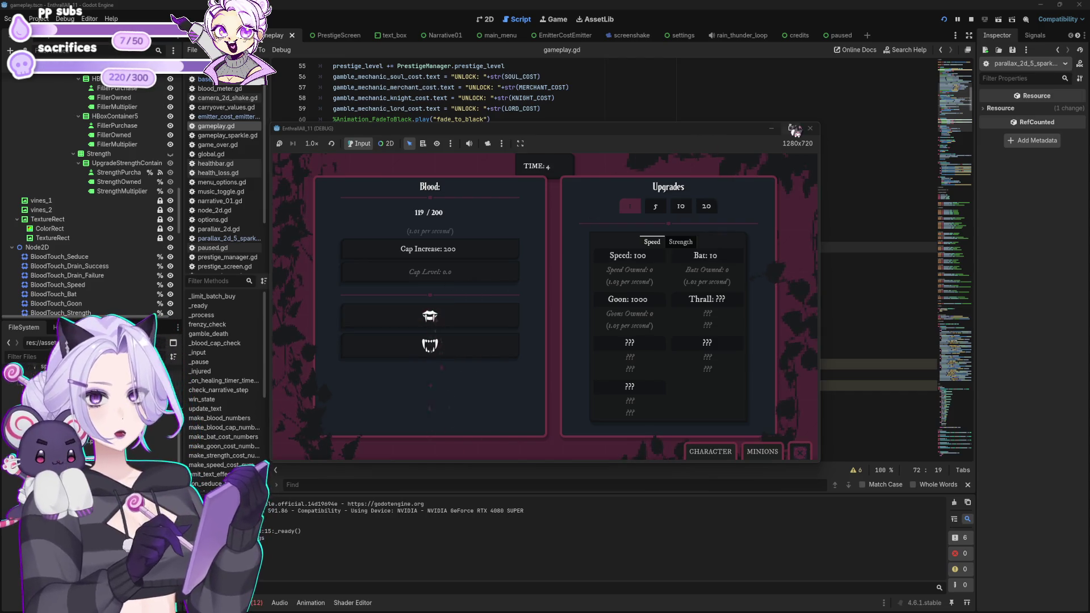
left_click(811, 128)
left_click(658, 225)
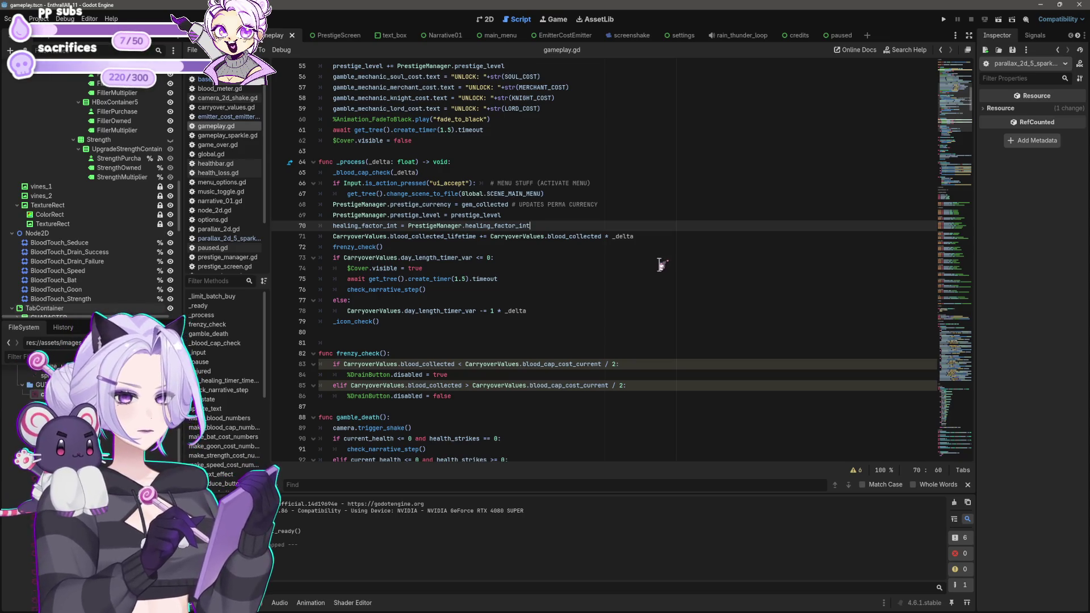
left_click(528, 216)
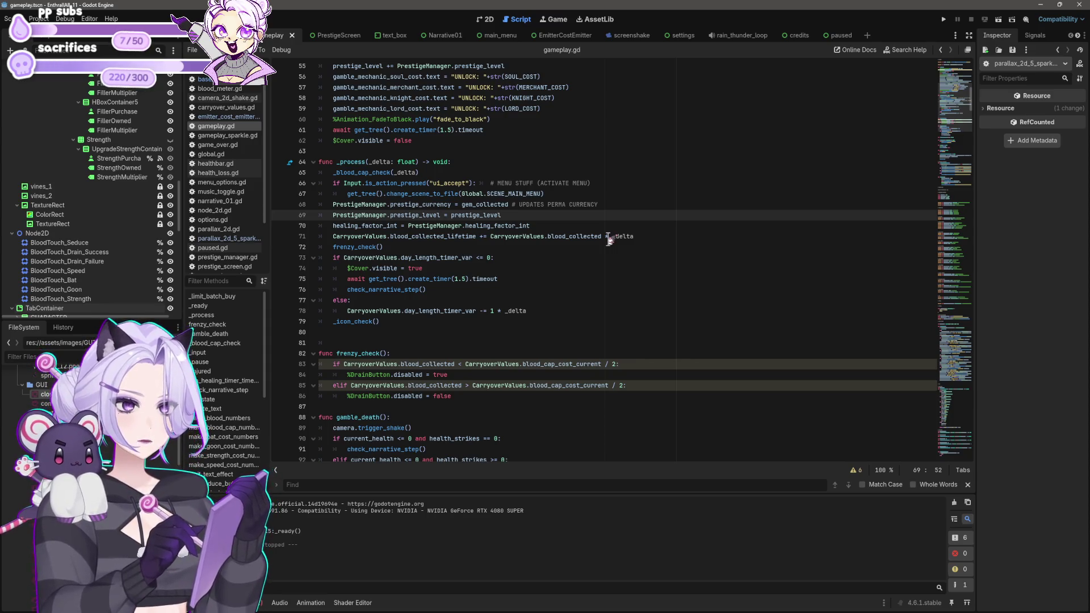
left_click(492, 257)
scroll(506, 248, "up", 2)
left_click(512, 258)
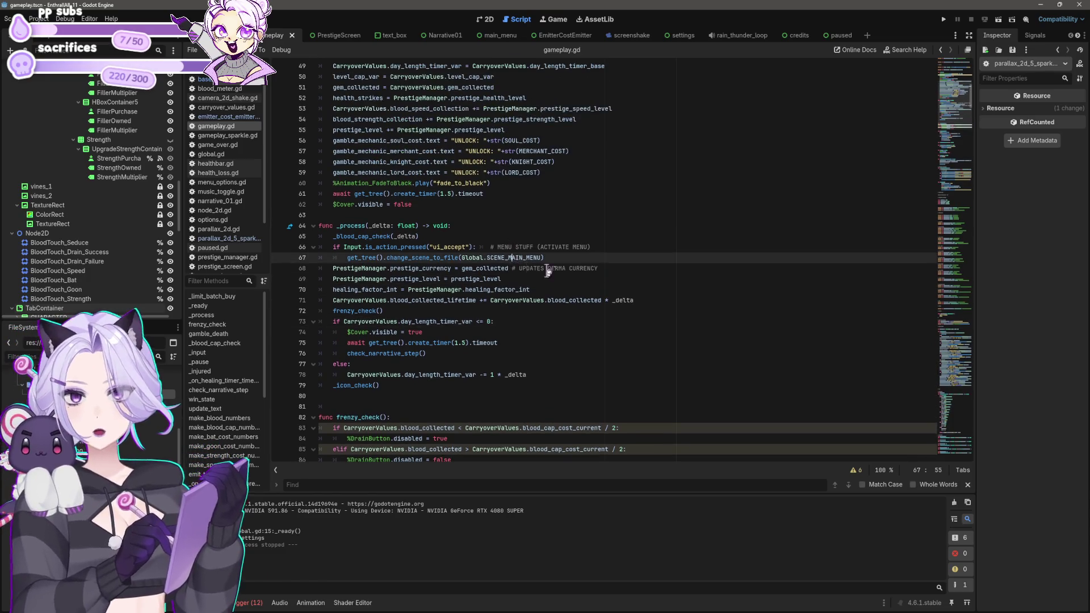
scroll(547, 272, "down", 4)
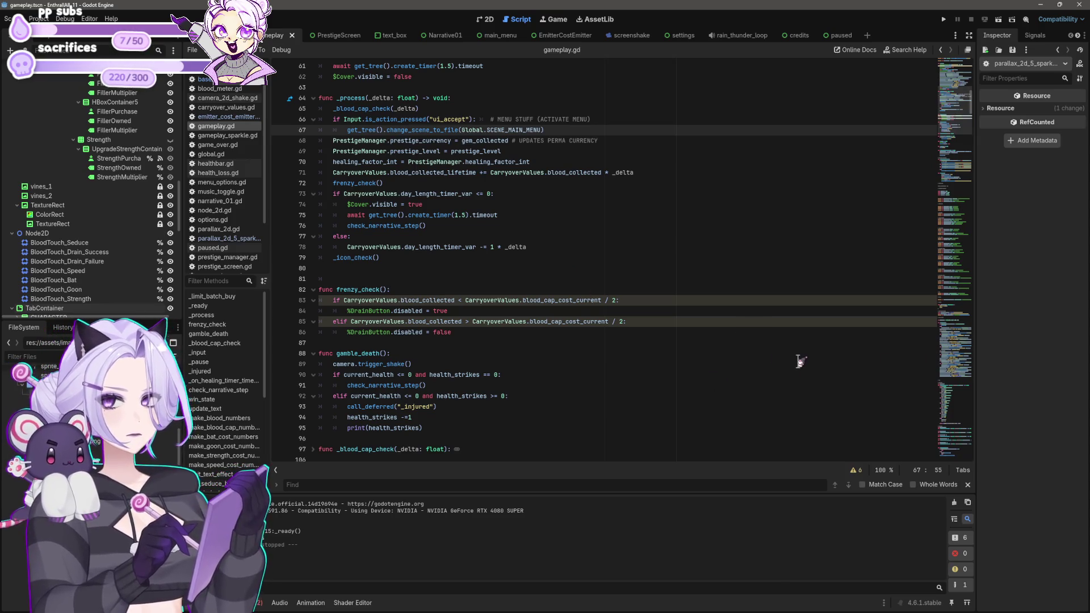
left_click(568, 193)
scroll(629, 202, "up", 1)
left_click(628, 205)
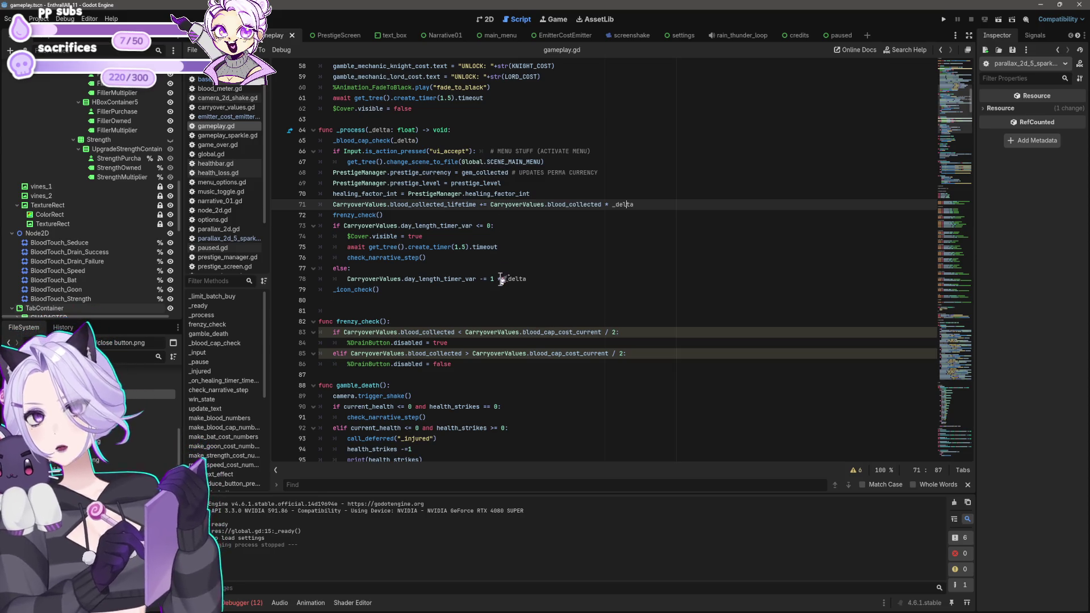
left_click_drag(501, 279, 538, 282)
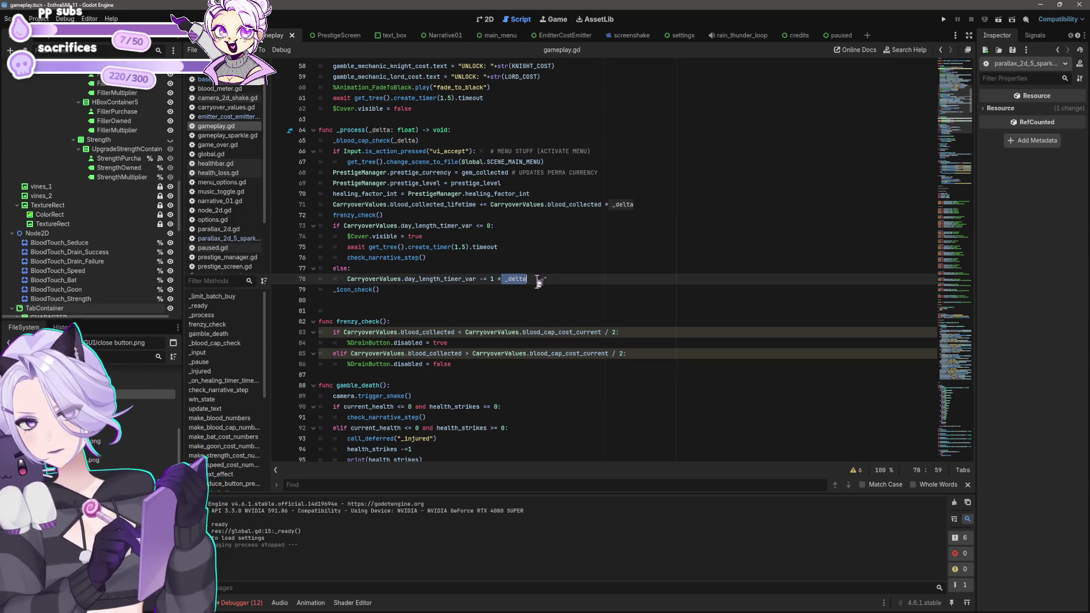
left_click(490, 247)
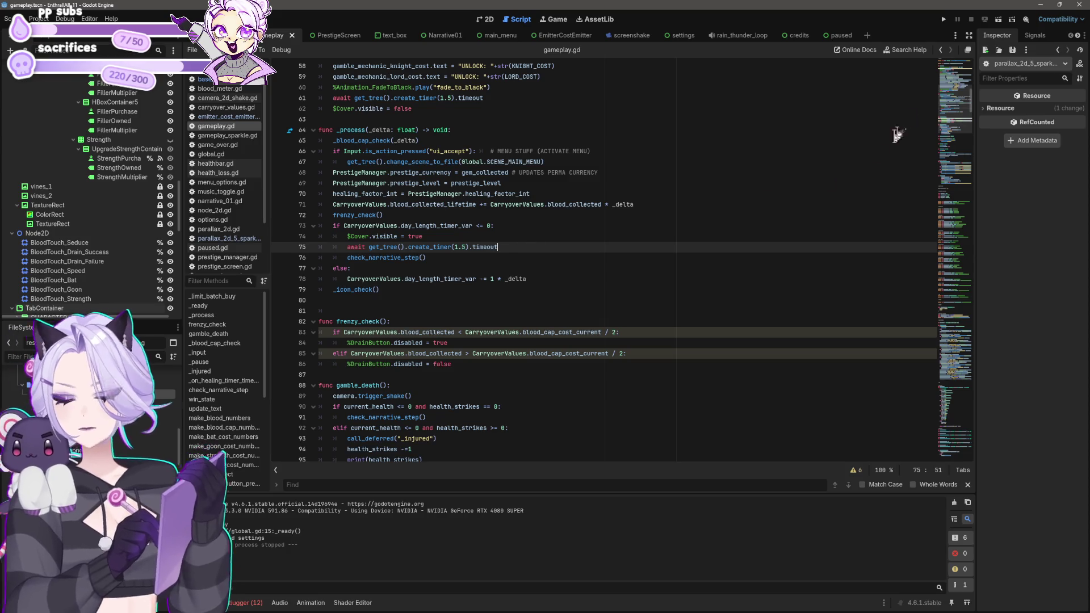
left_click(399, 215)
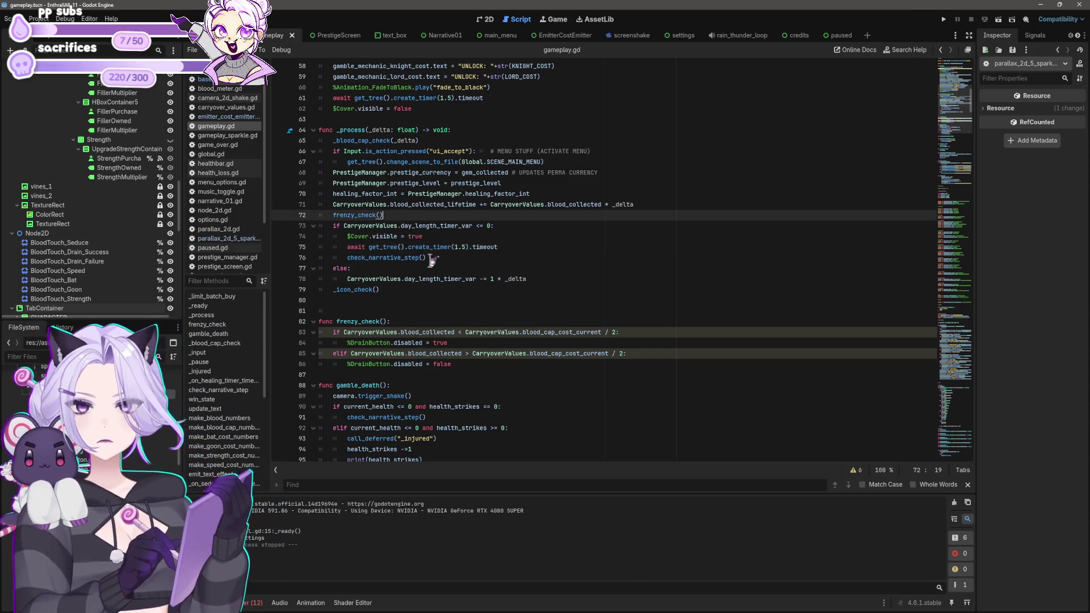
scroll(427, 256, "down", 2)
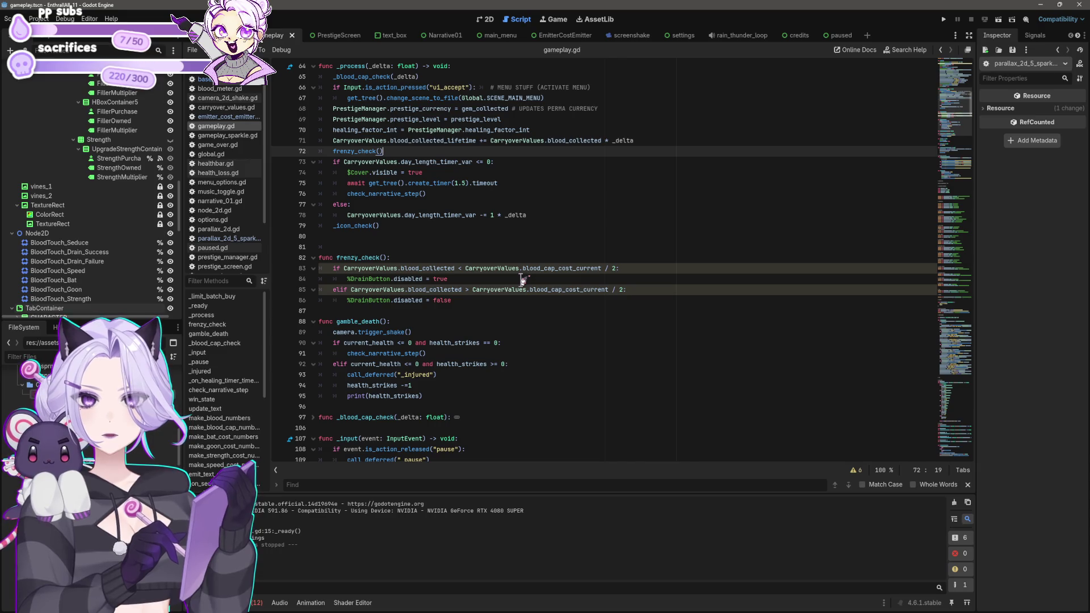
left_click(521, 298)
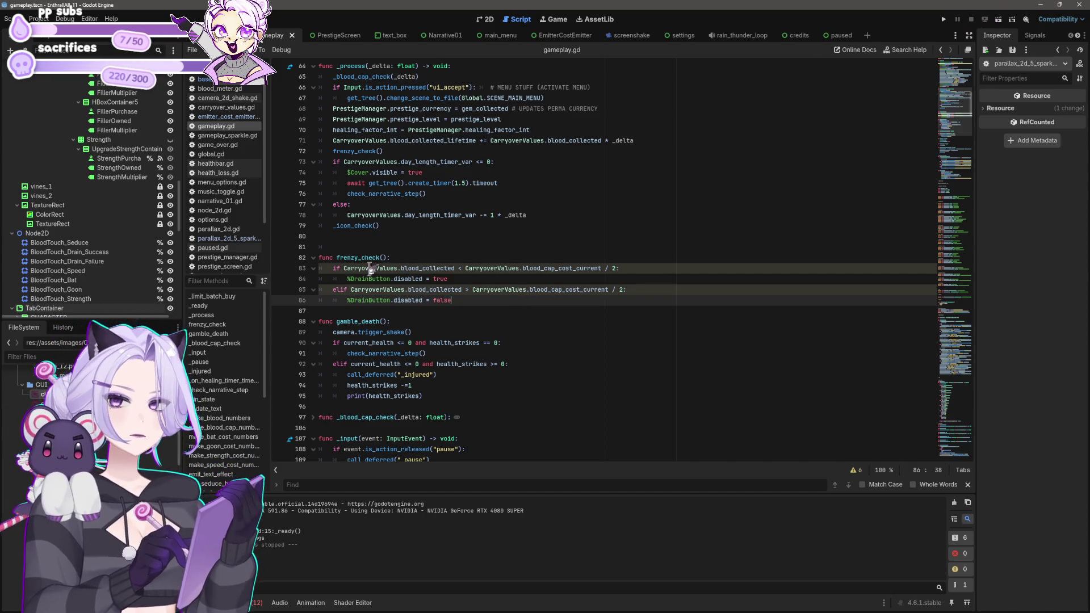
left_click(391, 256)
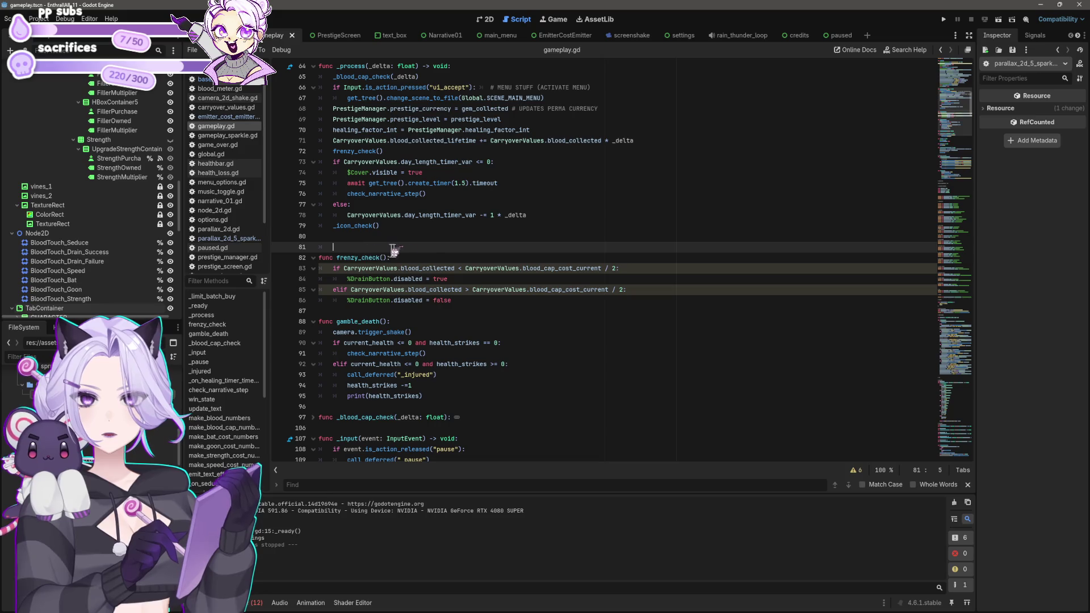
Add the comment '# CAN PLAYER FRENZY CHECK' to frenzy_check.
type("#")
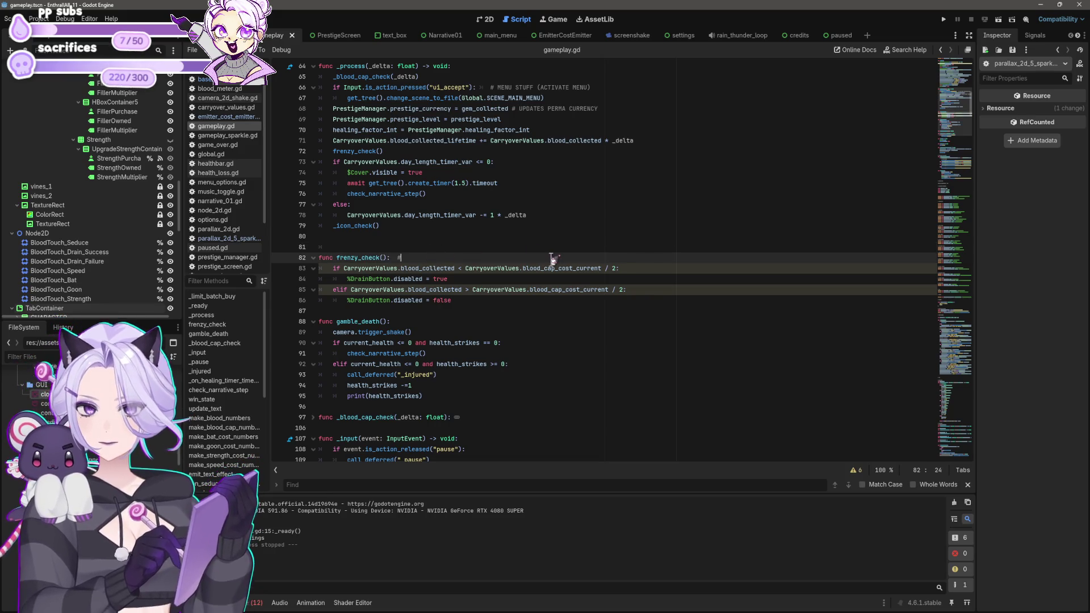
type(" CAN P")
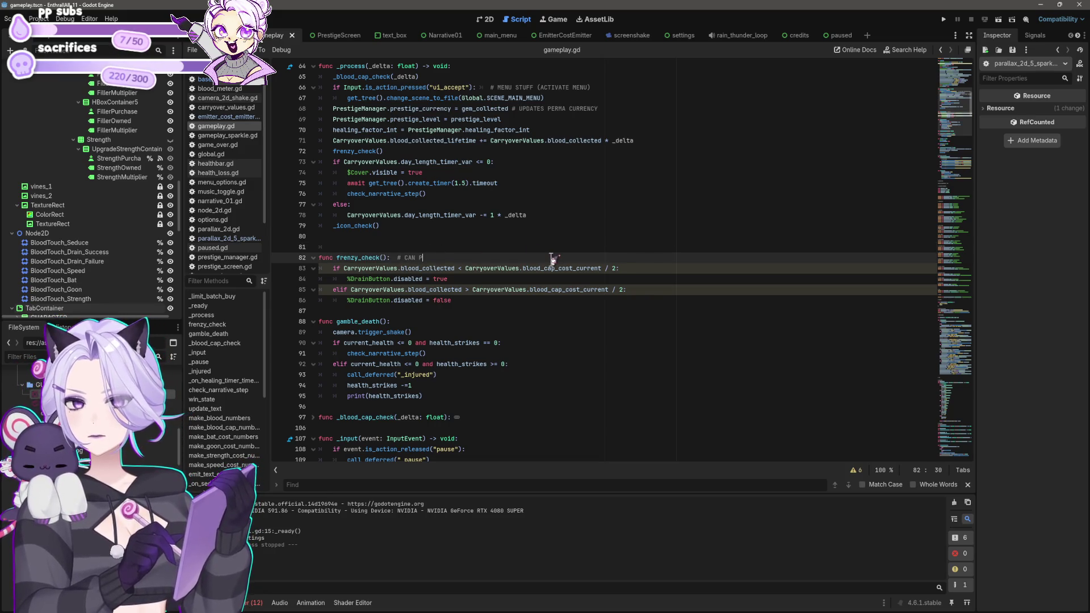
type("LAYER FRENZY CHECK")
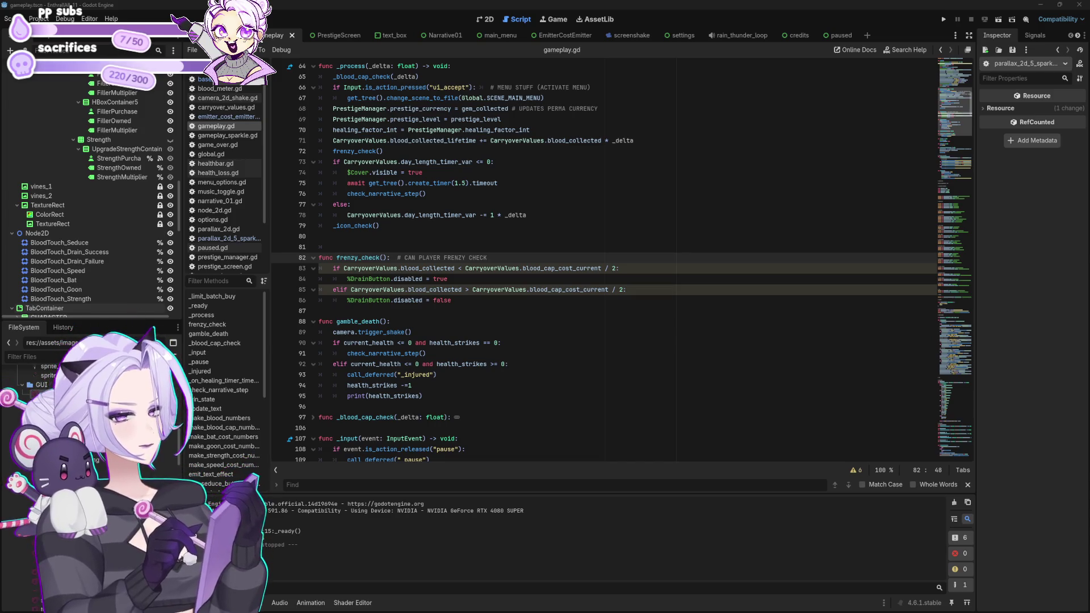
left_click(732, 319)
scroll(657, 195, "down", 4)
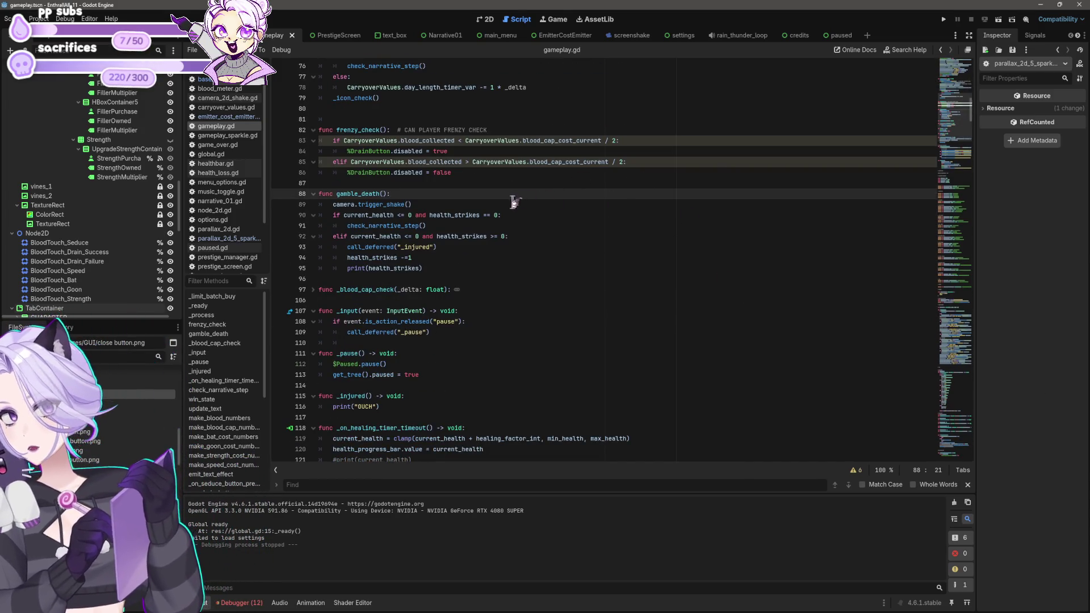
left_click(385, 183)
left_click(444, 204)
left_click(391, 183)
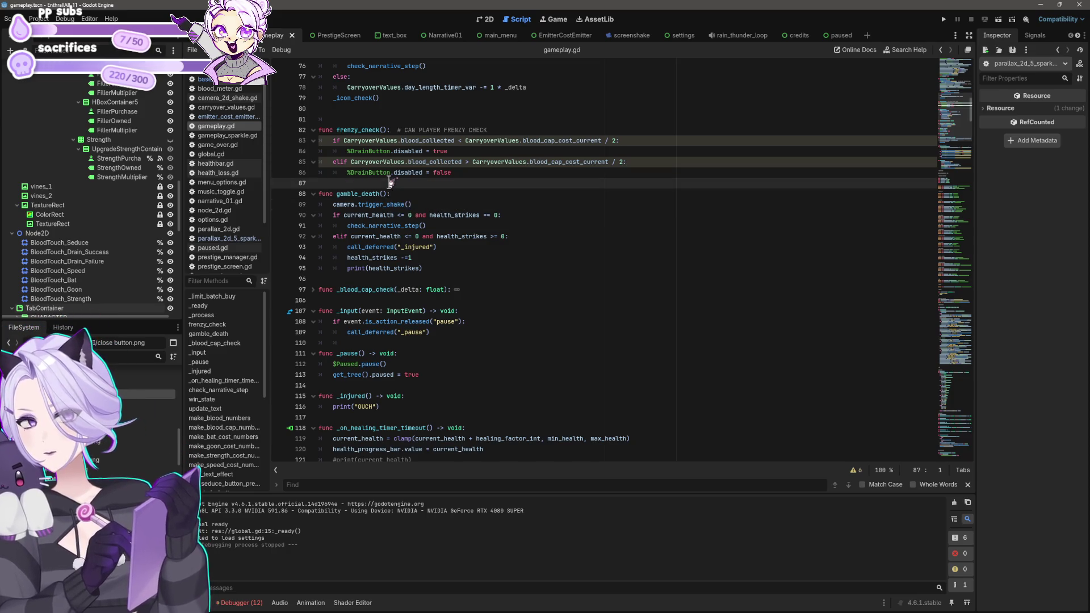
key("Down")
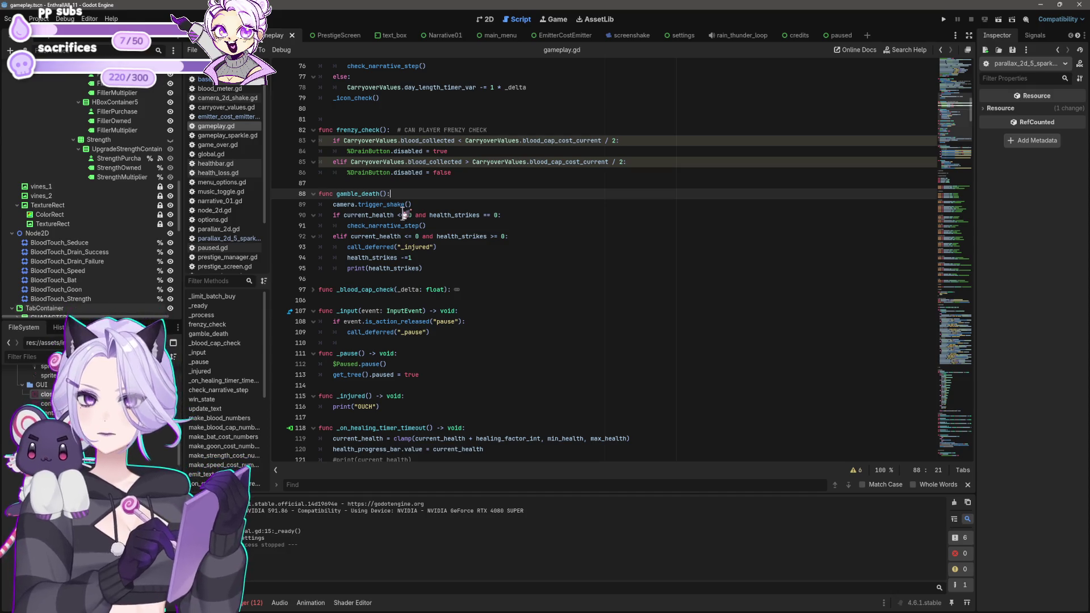
Comment gamble_death '# CHECK // IS PLAYER DEAD' and reword frenzy_check's comment to 'CHECK // CAN PLAYER FRENZY'.
type(" # CHECK")
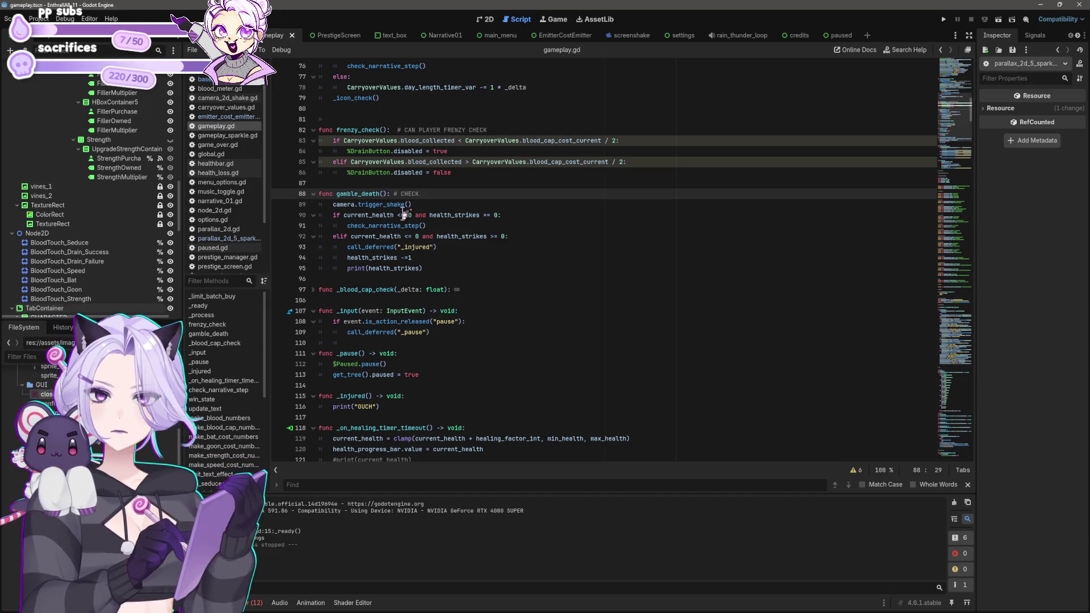
type(" IS PLAYER DEAD")
left_click(423, 194)
type("//")
key("Up")
key("Up")
key("Up")
key("Up")
type("CHECK //")
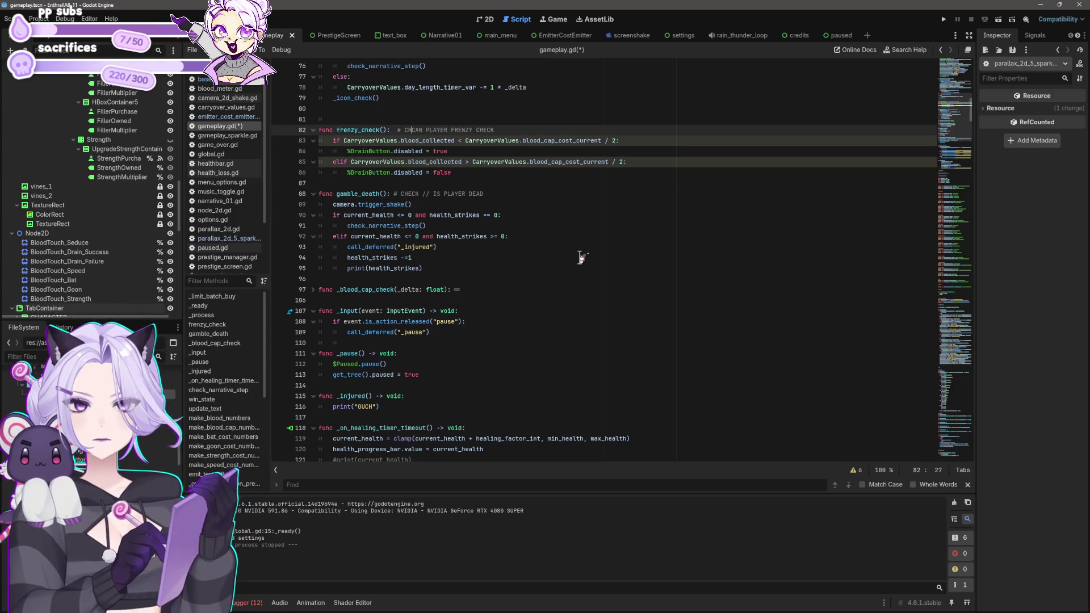
key("BackSpace")
key("BackSpace")
key("BackSpace")
key("Down")
scroll(602, 270, "up", 4)
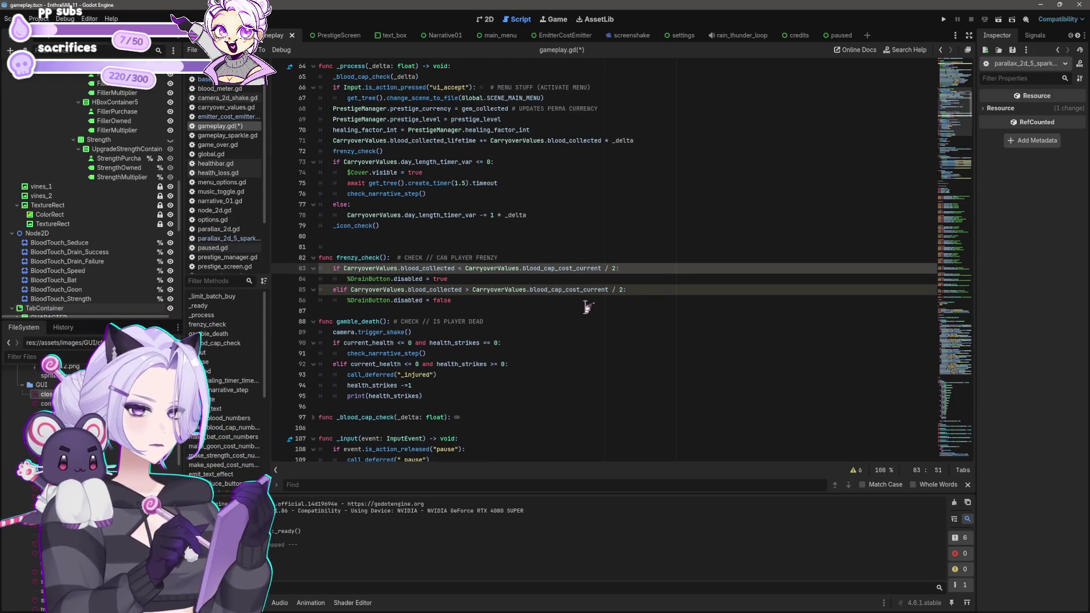
Remove the extra blank lines between the label declaration groups, including the one above MINION LABELS.
scroll(554, 312, "up", 3)
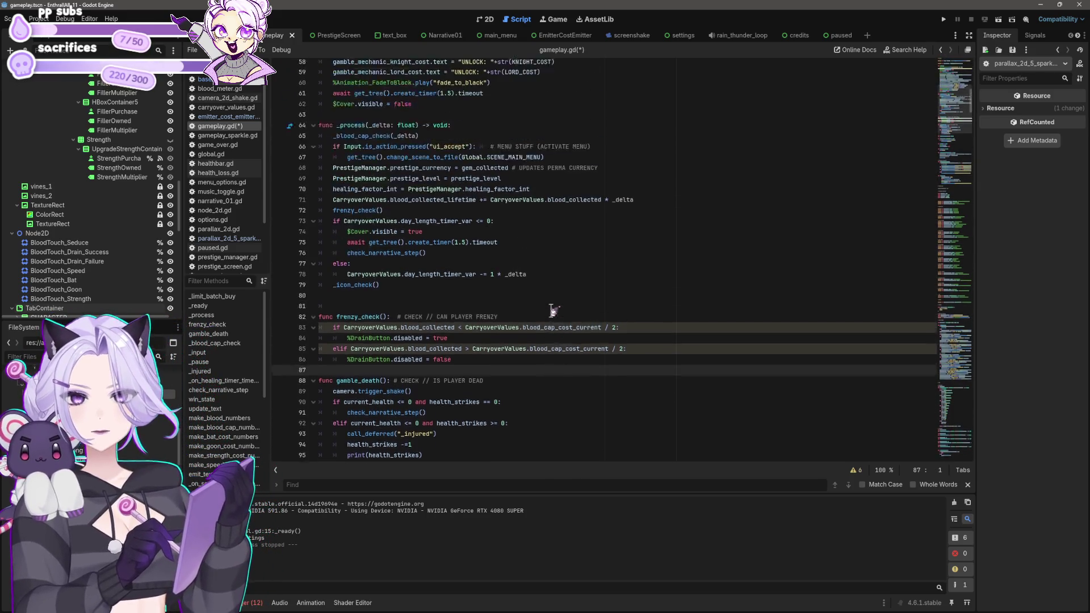
left_click(578, 161)
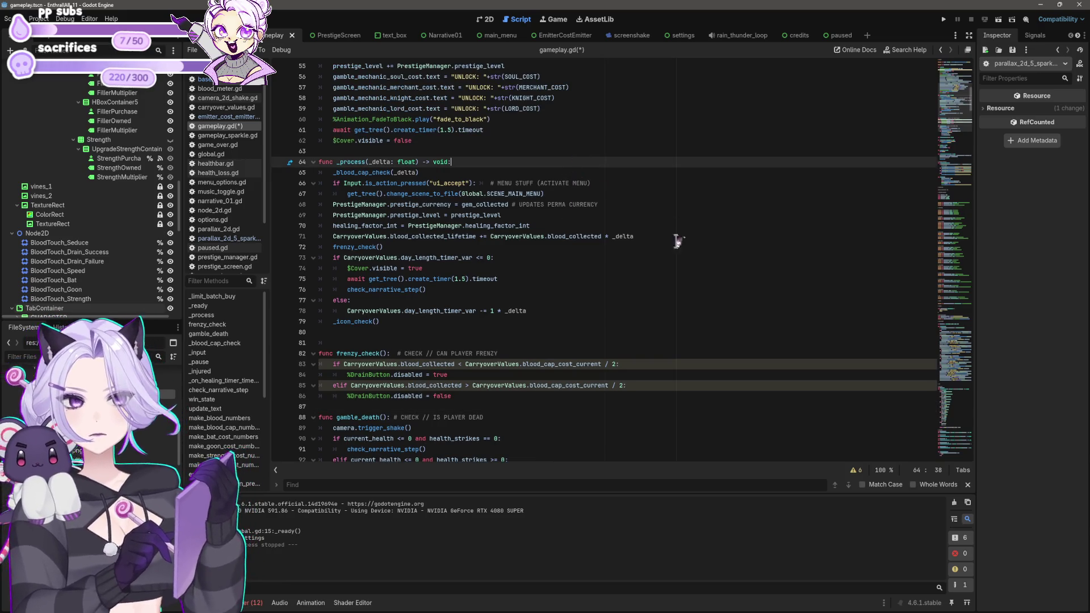
scroll(676, 241, "up", 4)
scroll(647, 244, "up", 3)
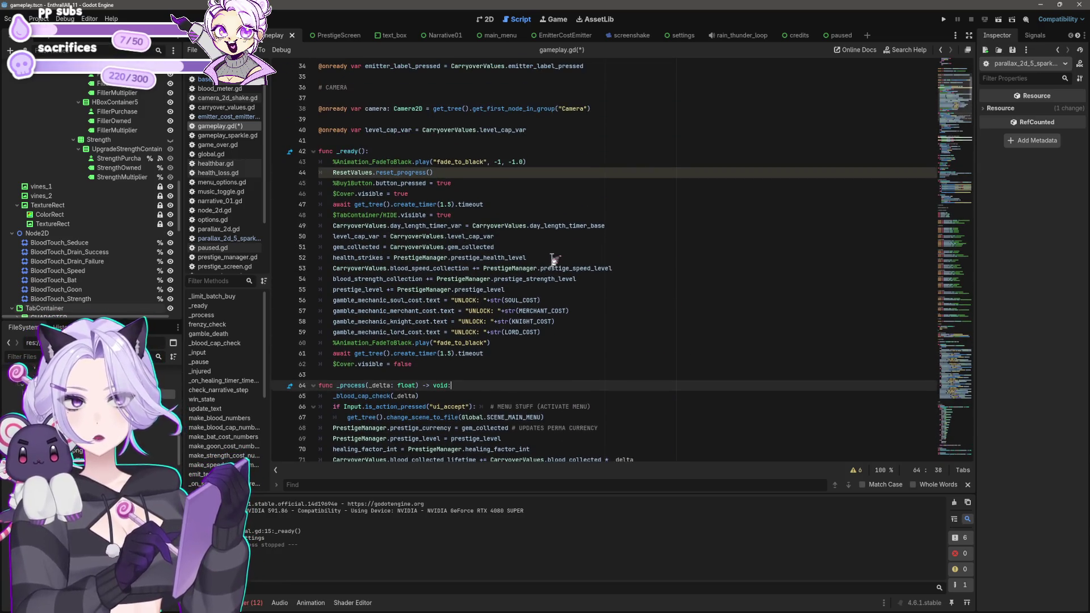
scroll(555, 261, "down", 17)
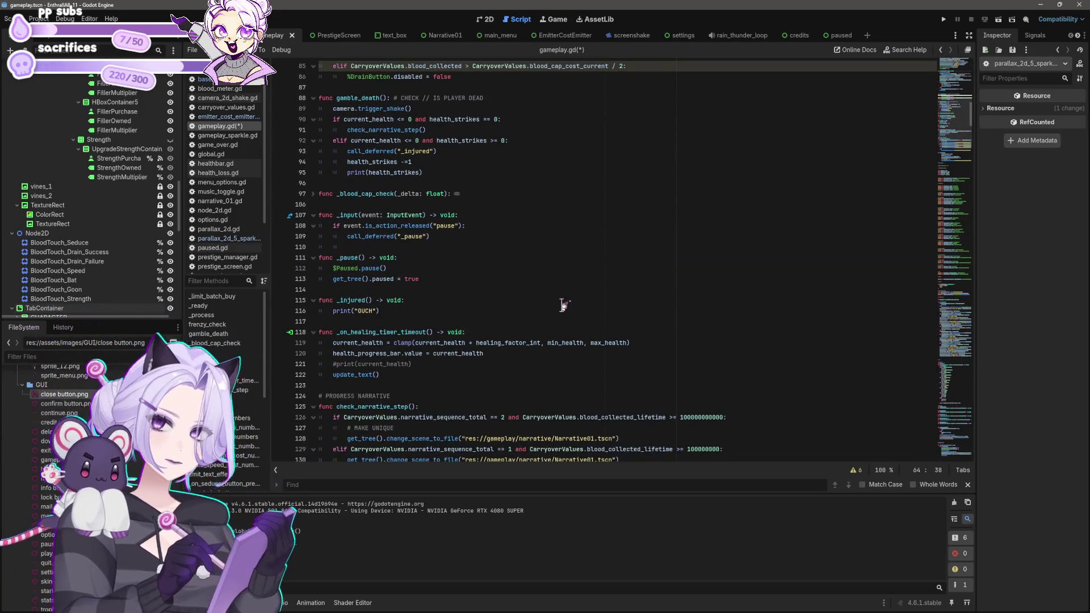
scroll(564, 306, "down", 9)
scroll(565, 308, "down", 1)
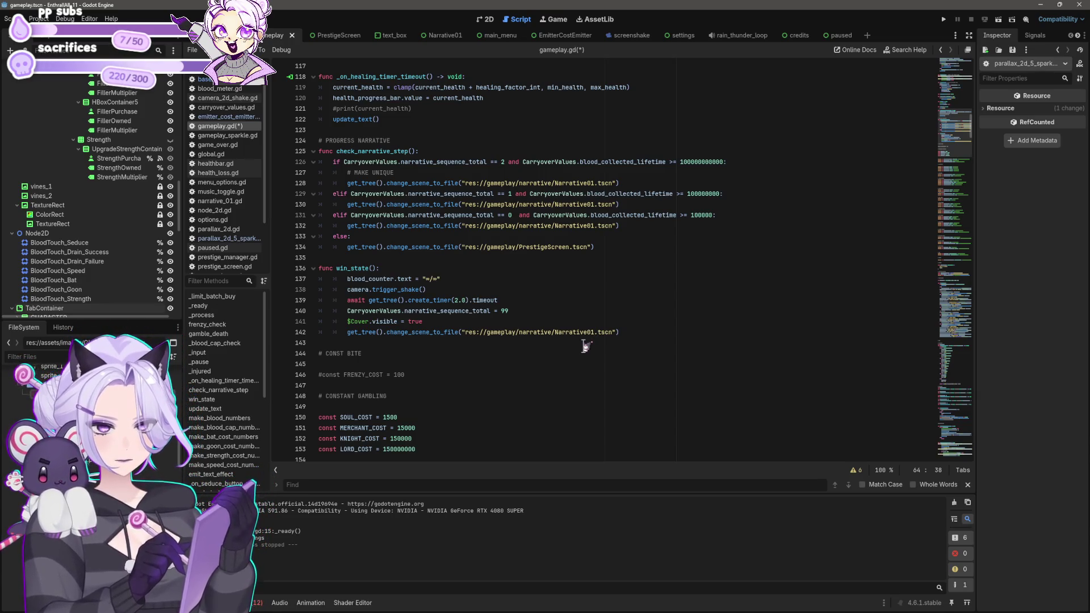
scroll(585, 346, "down", 5)
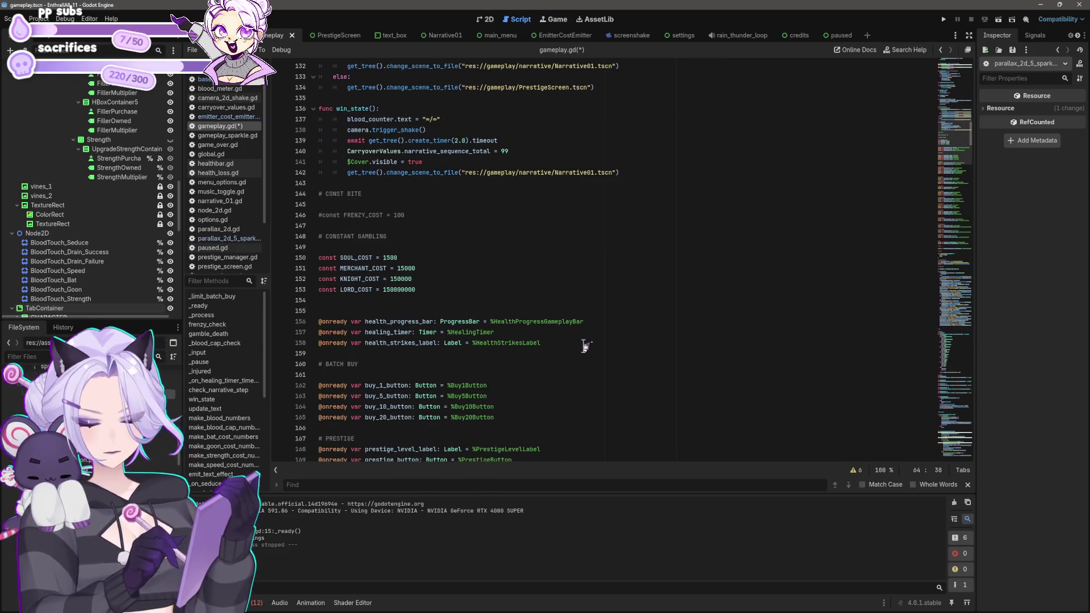
left_click(501, 269)
scroll(502, 271, "down", 5)
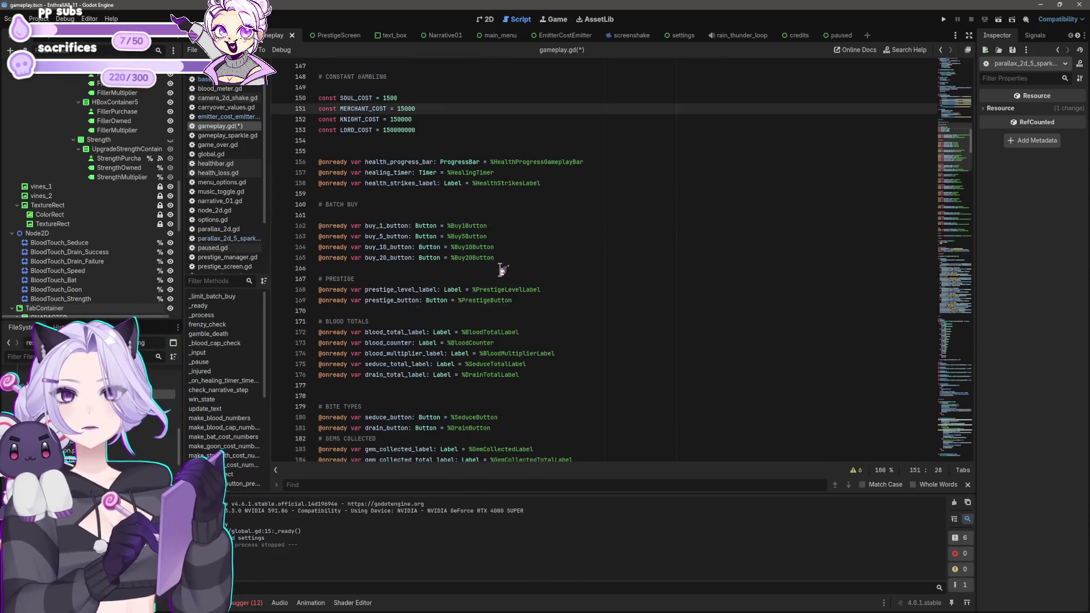
left_click(329, 163)
scroll(484, 213, "down", 20)
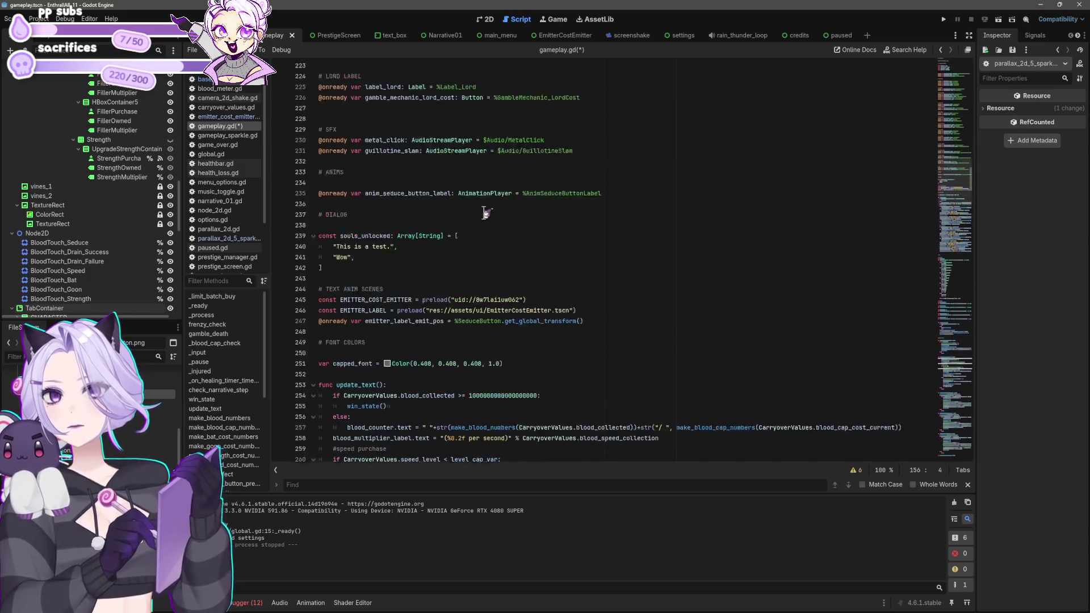
scroll(485, 213, "up", 3)
left_click(362, 218)
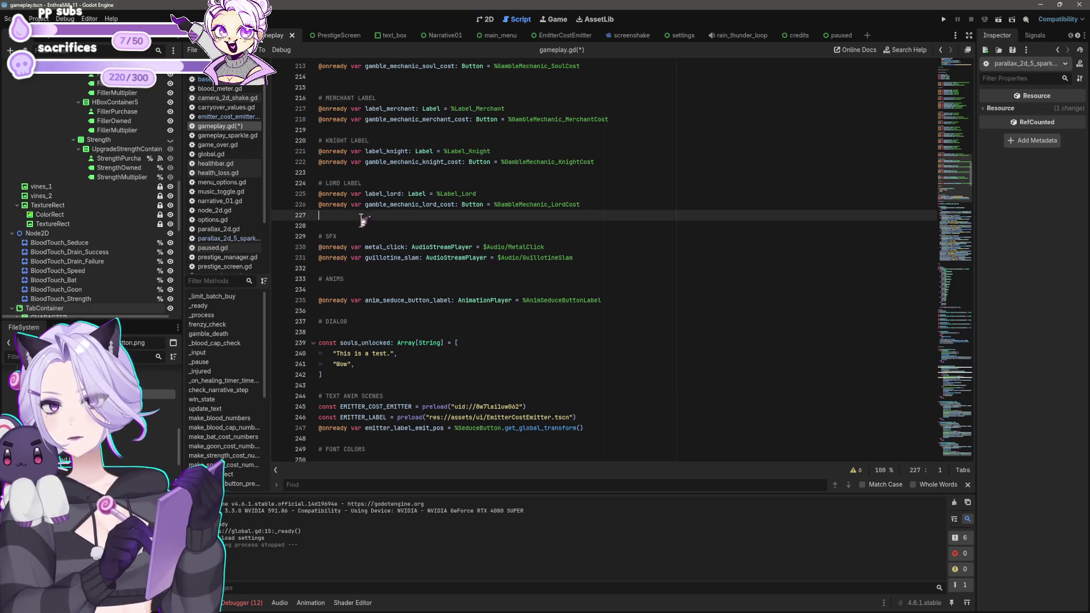
scroll(335, 183, "up", 5)
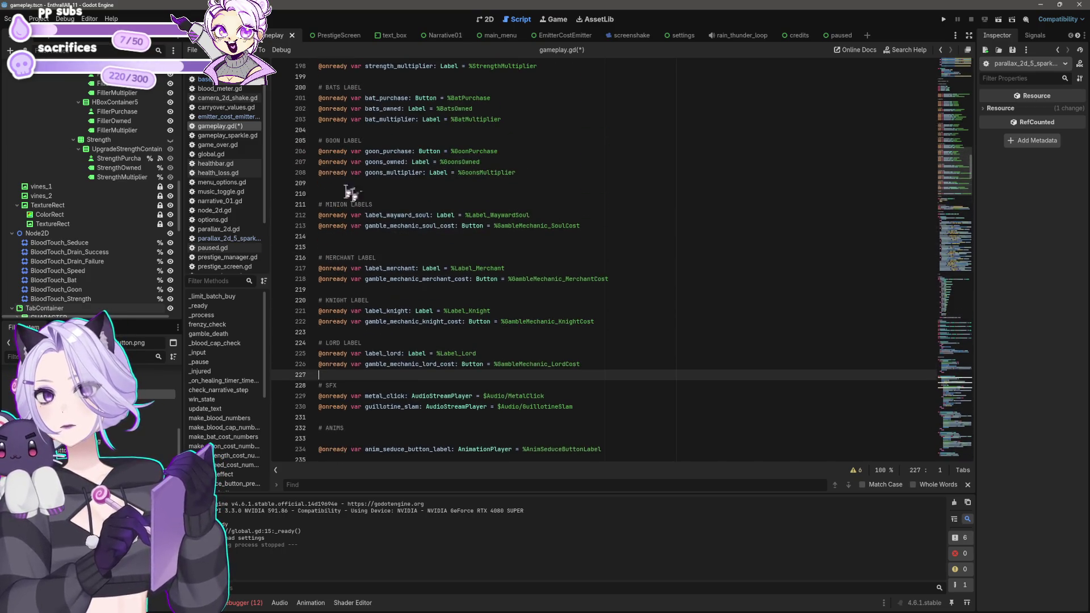
left_click(404, 246)
key("BackSpace")
key("Up")
key("Up")
key("Up")
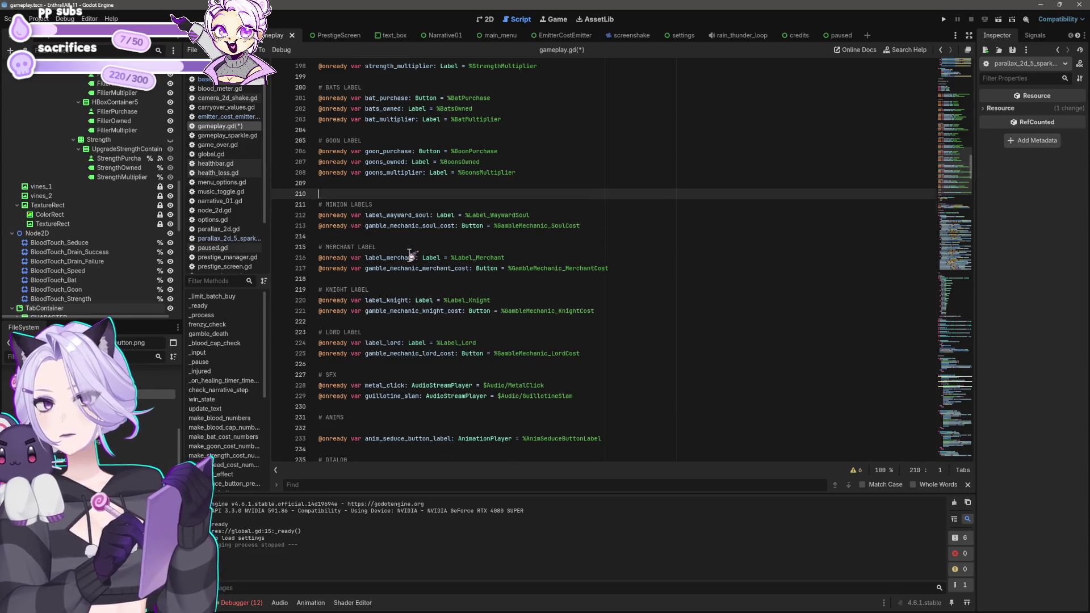
key("BackSpace")
key("Up")
key("Up")
key("Up")
Remove the stray blank lines before BITE TYPES and after the gambling cost constants.
scroll(484, 251, "up", 5)
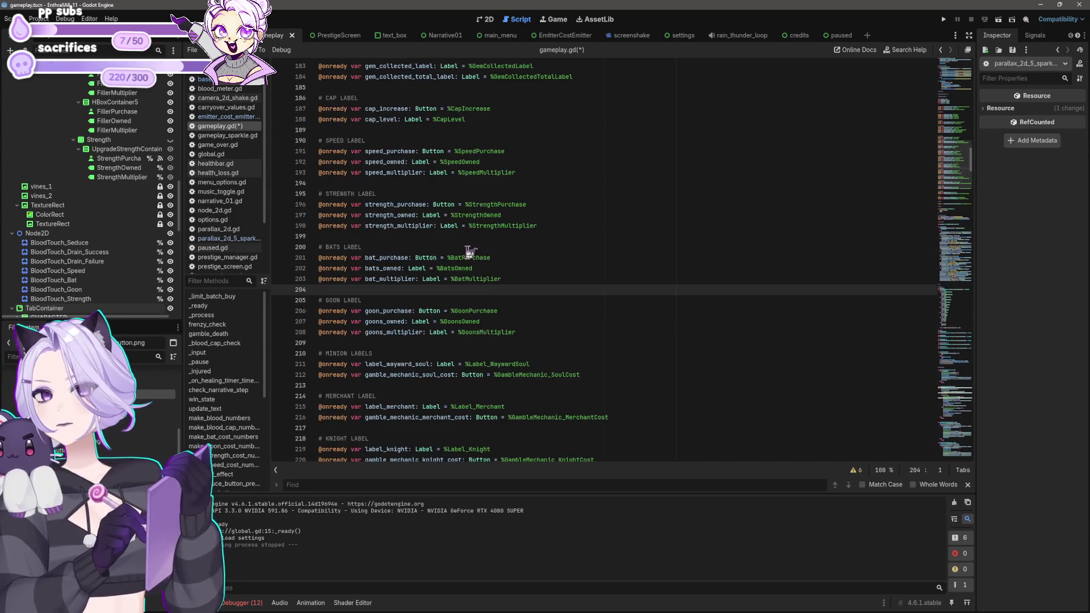
scroll(483, 252, "up", 5)
left_click(409, 172)
key("BackSpace")
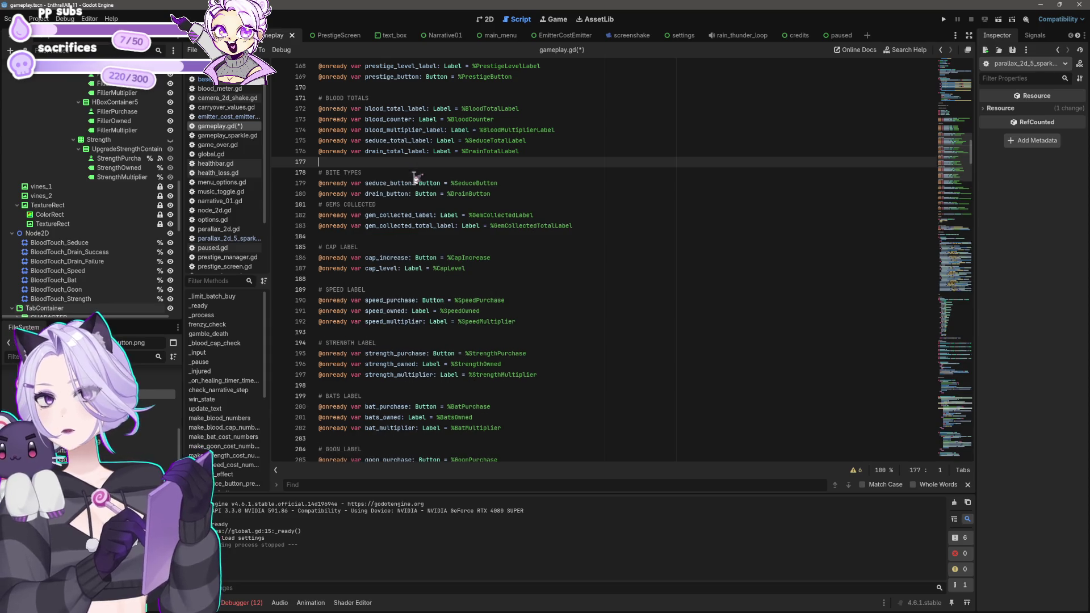
scroll(397, 227, "up", 3)
scroll(374, 171, "up", 5)
left_click(368, 172)
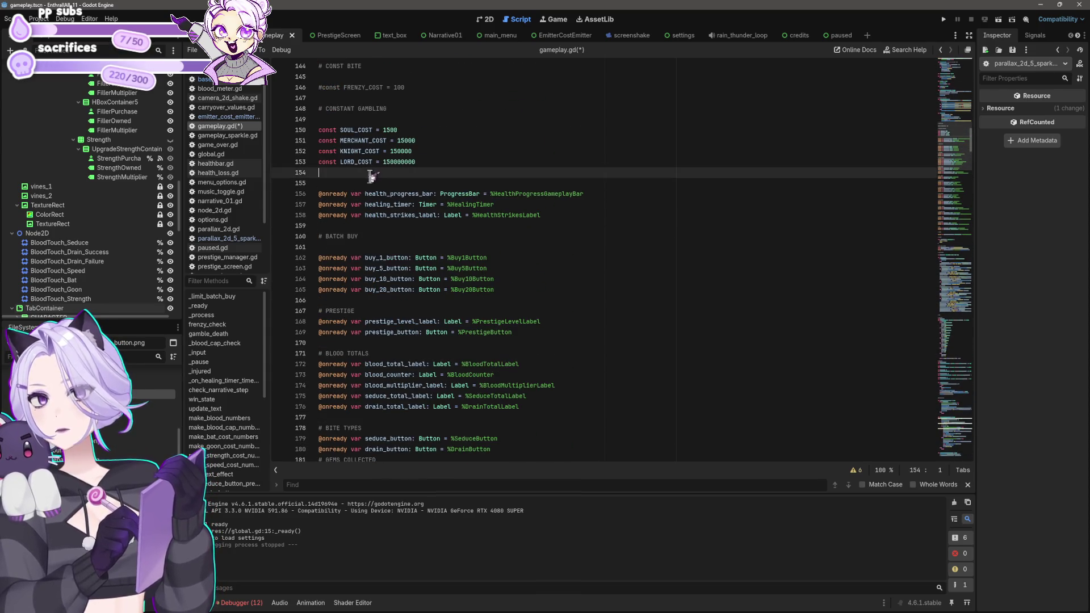
key("Delete")
Delete the souls_unlocked dialog array together with its # DIALOG comment and leftover blank line.
scroll(405, 233, "down", 5)
scroll(398, 211, "up", 4)
scroll(426, 193, "down", 6)
scroll(480, 242, "down", 8)
scroll(478, 227, "down", 8)
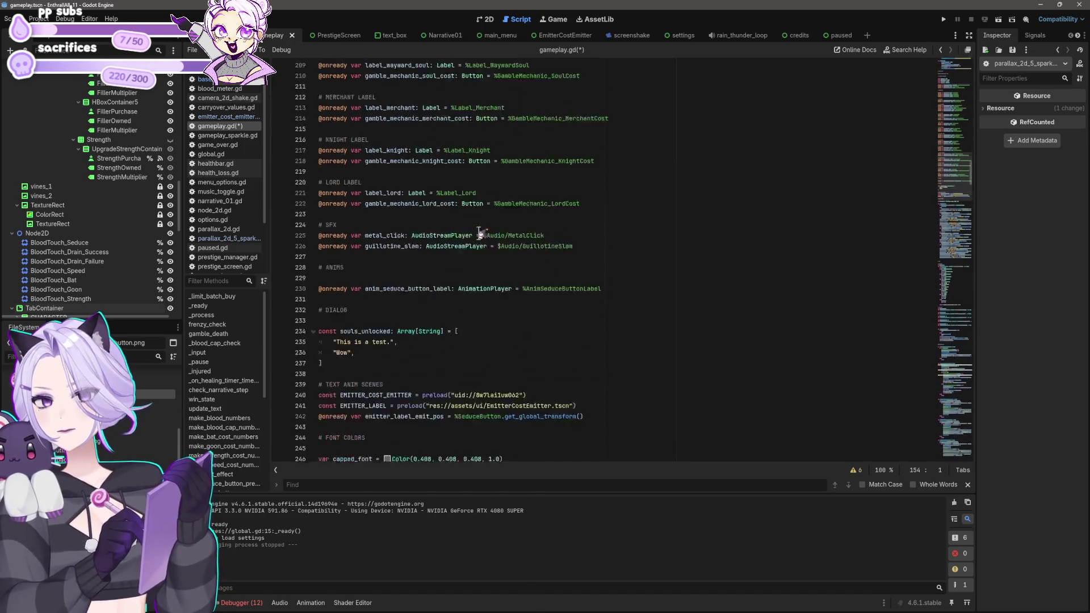
scroll(477, 225, "down", 4)
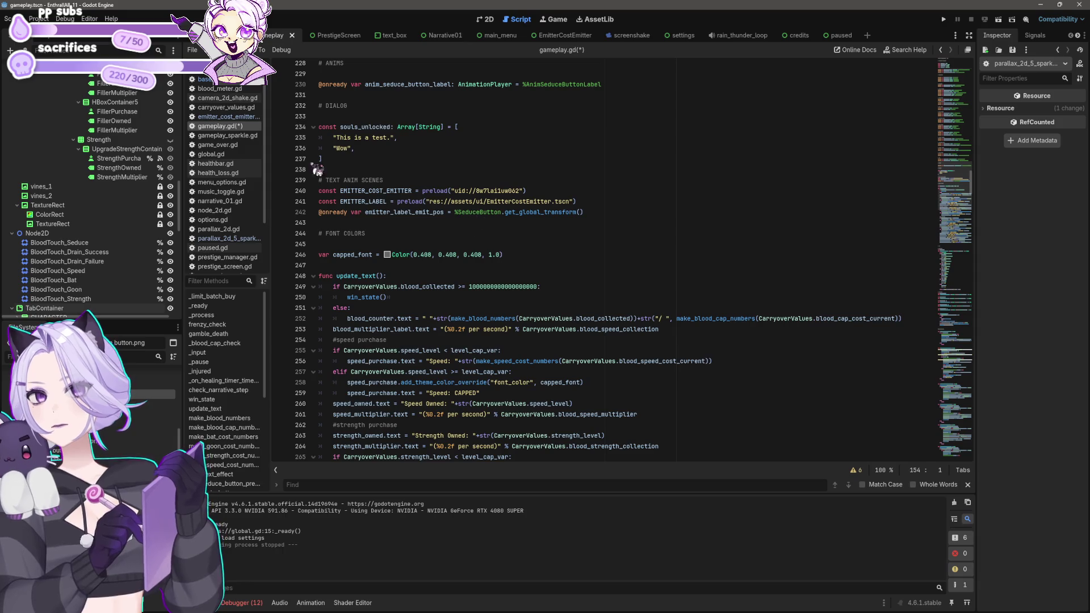
left_click(332, 159)
left_click_drag(331, 158, 319, 116)
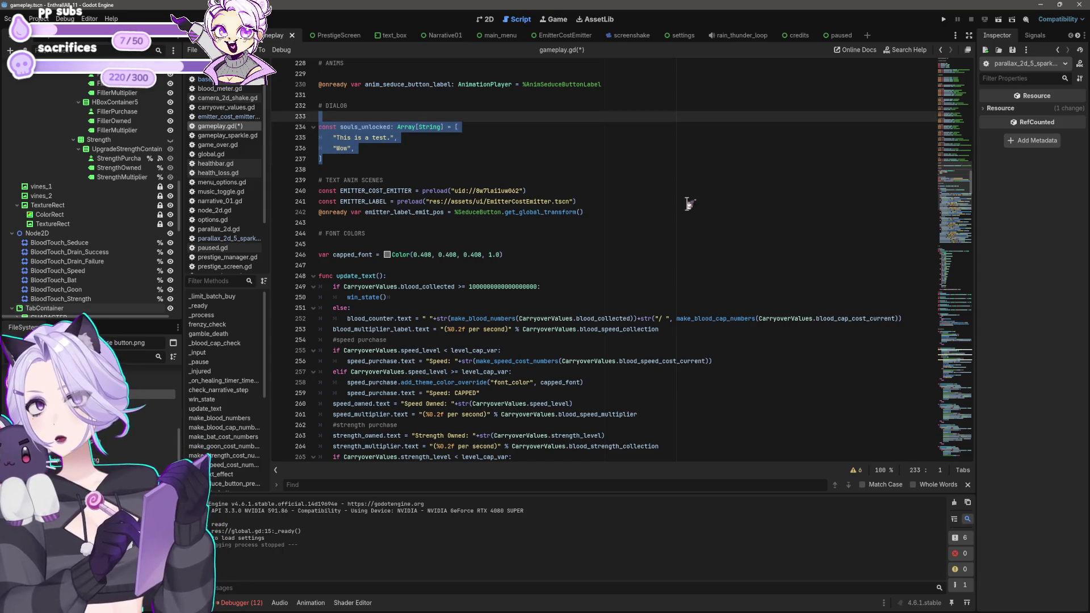
key("BackSpace")
key("shift+Up")
key("shift+Up")
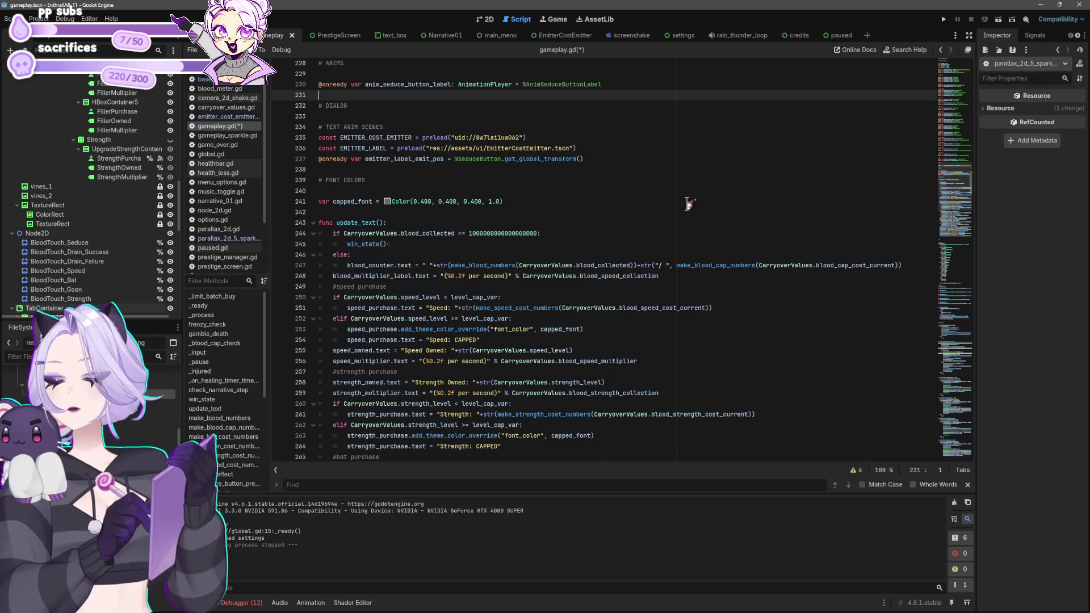
key("BackSpace")
key("Down")
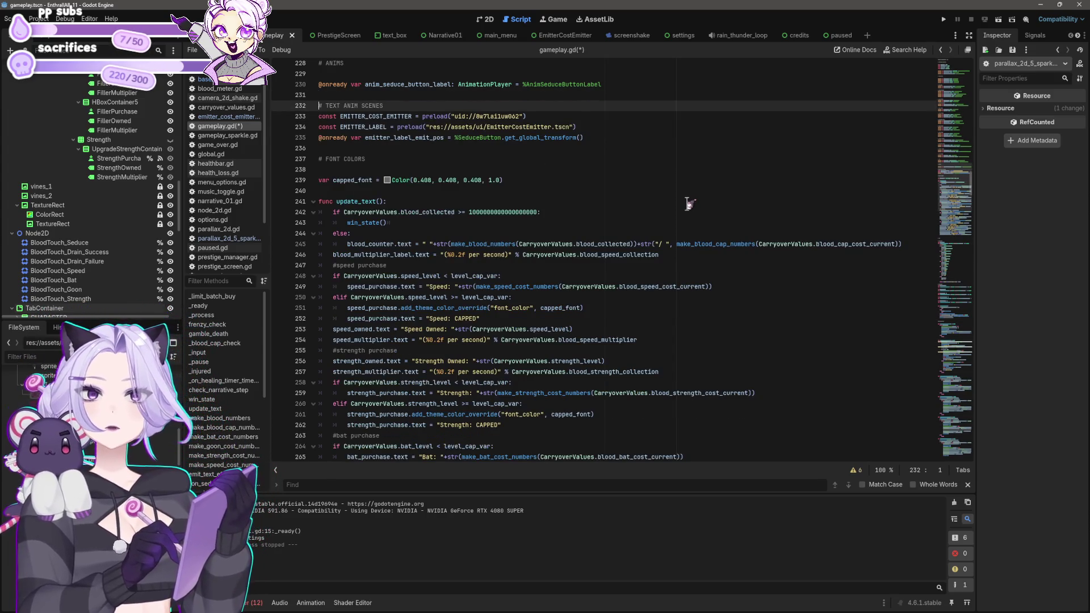
scroll(480, 168, "down", 1)
Save gameplay.gd and review update_text from its header down to the bat multiplier line.
key("ctrl+s")
left_click(430, 199)
scroll(430, 199, "down", 1)
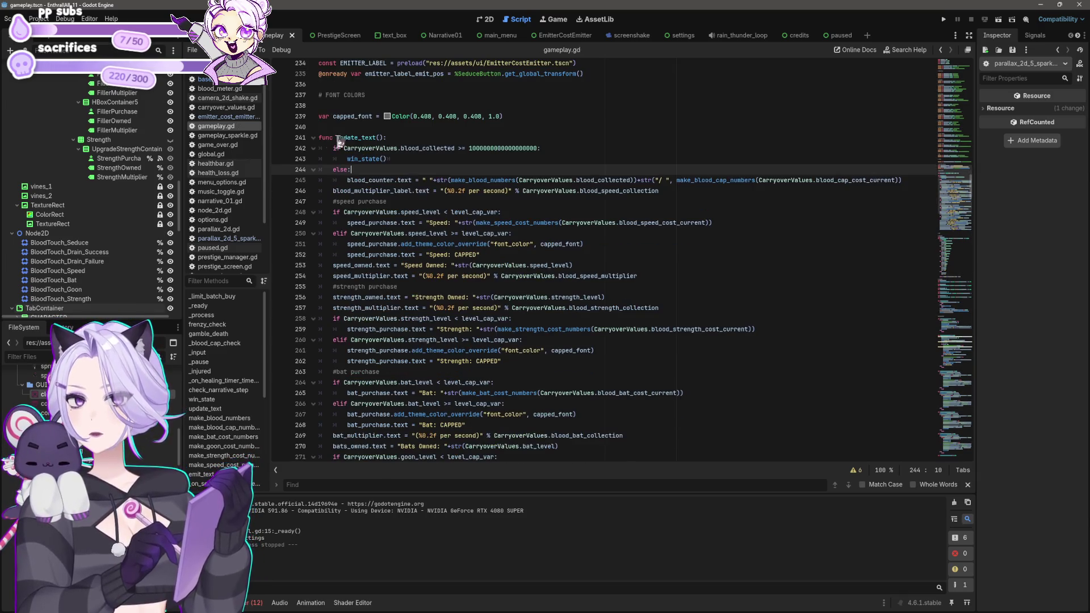
left_click(451, 138)
type("# UPDATES ALL UI TEXT")
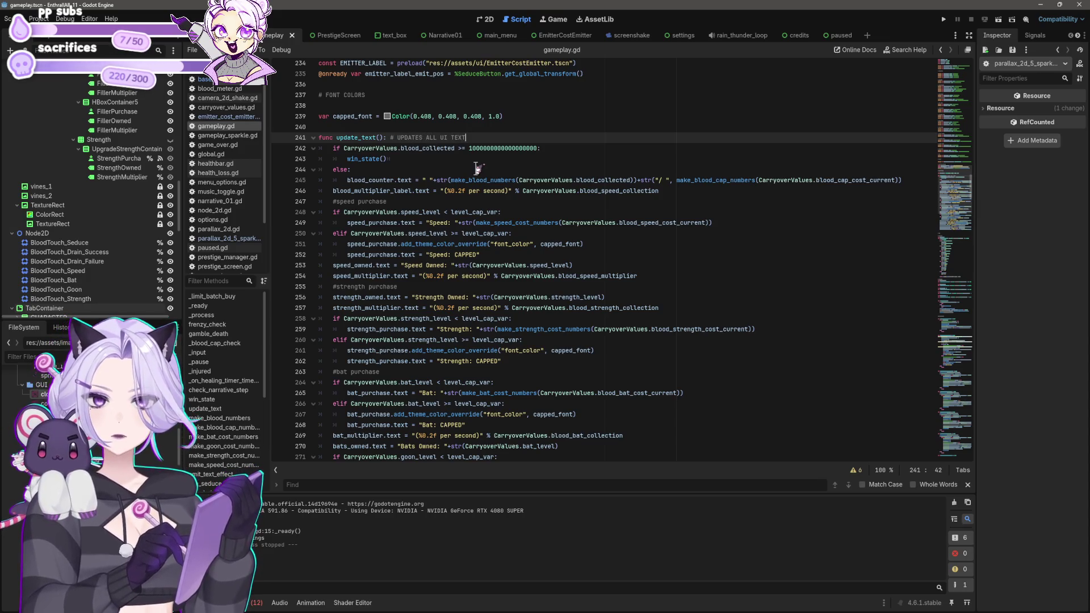
left_click(665, 296)
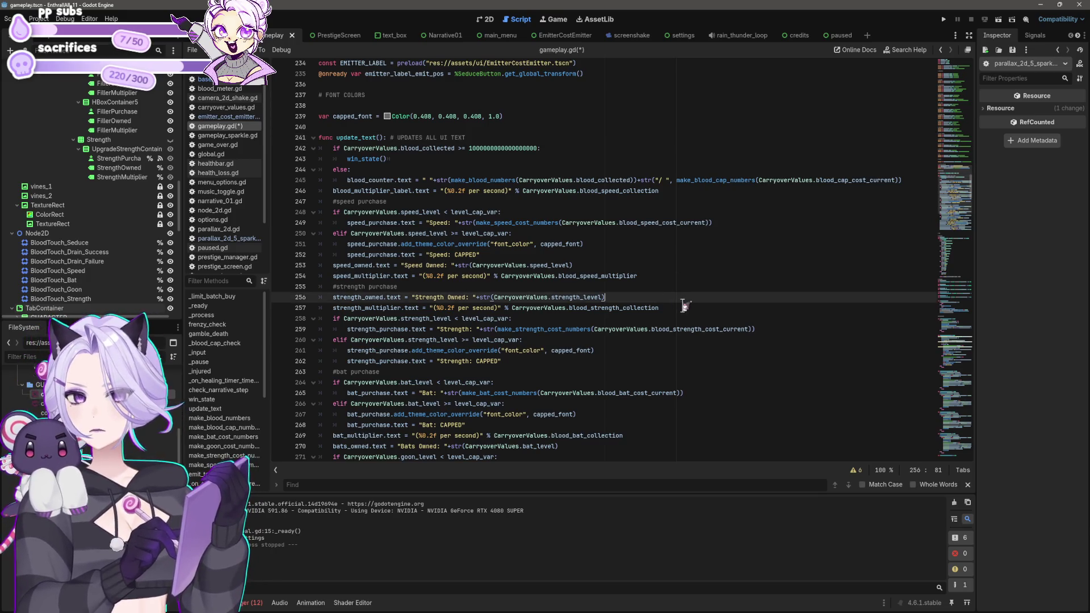
left_click(684, 314)
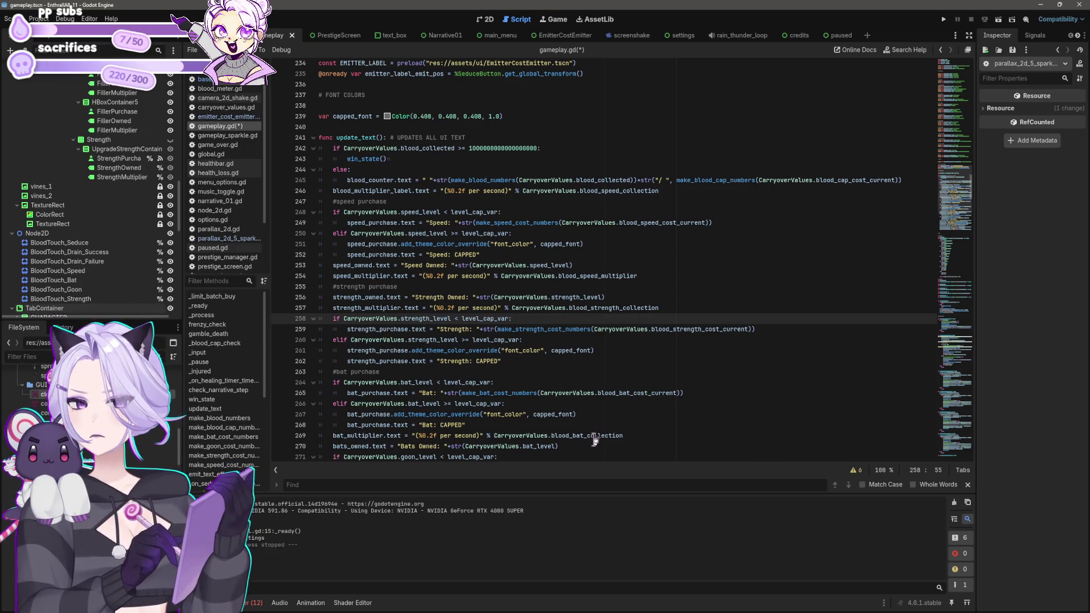
left_click(609, 436)
scroll(494, 429, "down", 3)
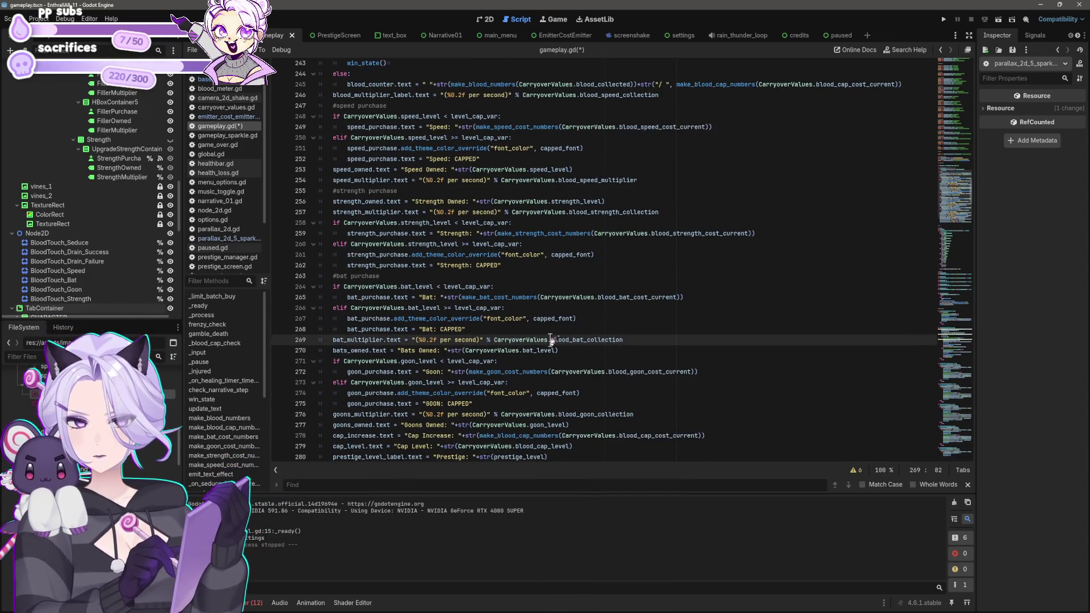
Search for uses of CarryoverValues.blood_bat_collection and jump to the bat purchase code.
left_click_drag(551, 340, 623, 341)
left_click_drag(494, 340, 653, 341)
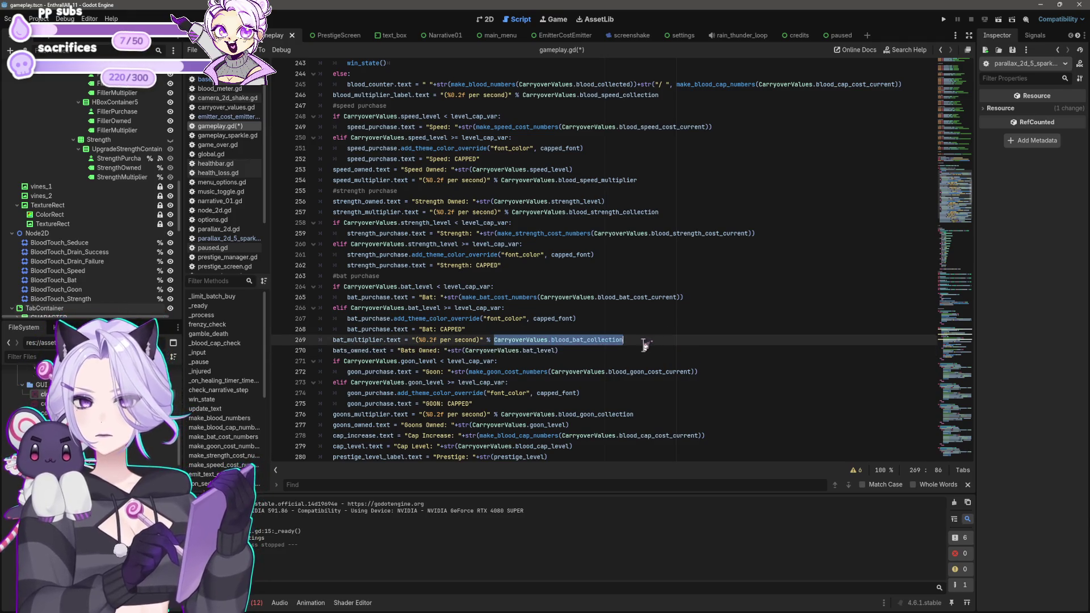
key("ctrl+f")
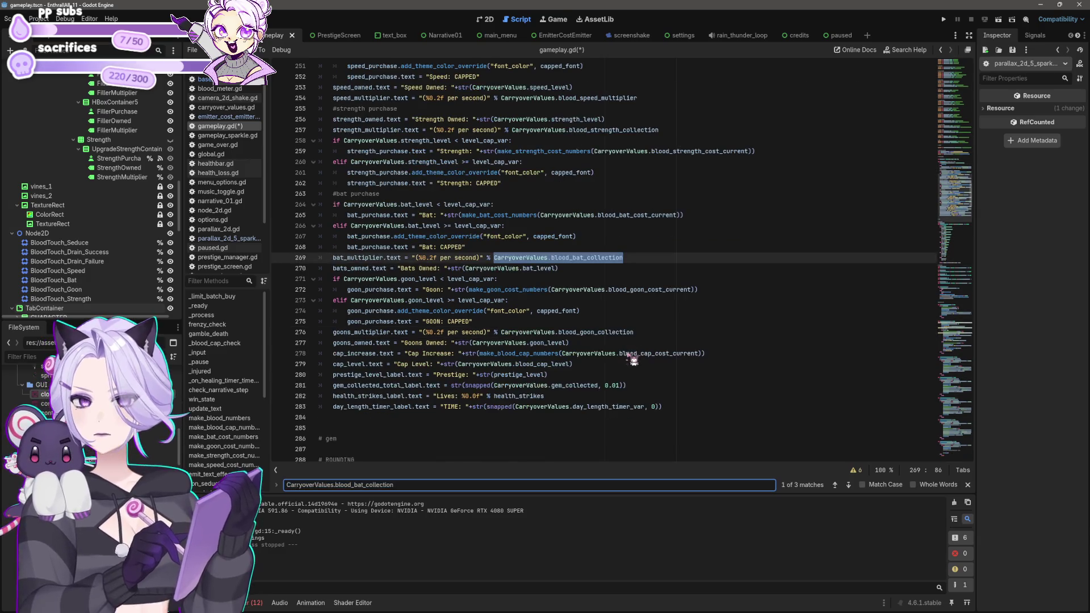
left_click(850, 485)
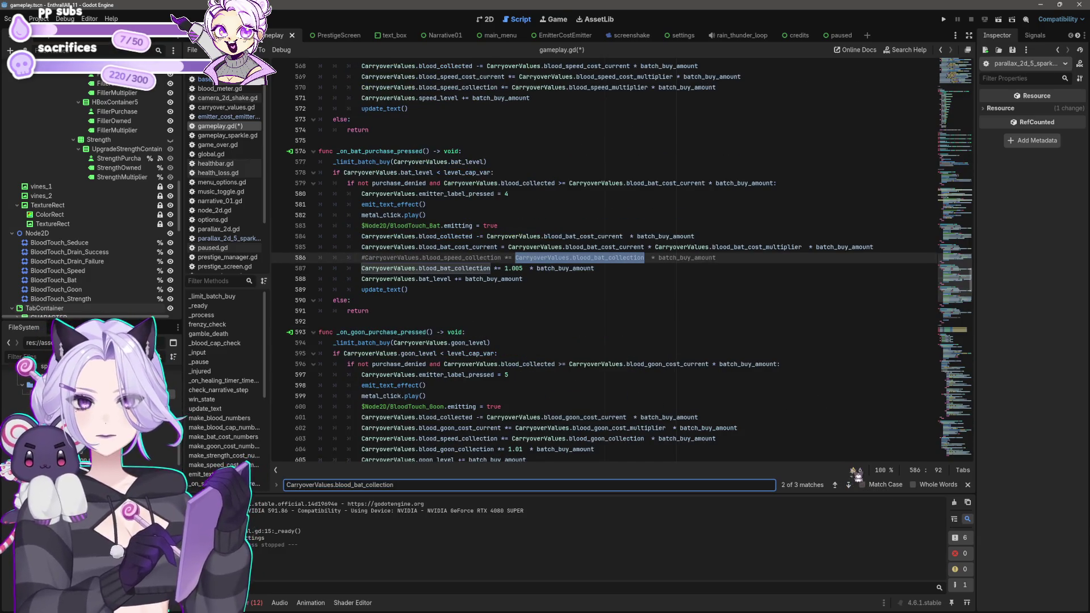
Comment out the bat collection boost and re-enable blood_speed_collection += blood_bat_collection instead.
left_click(652, 268)
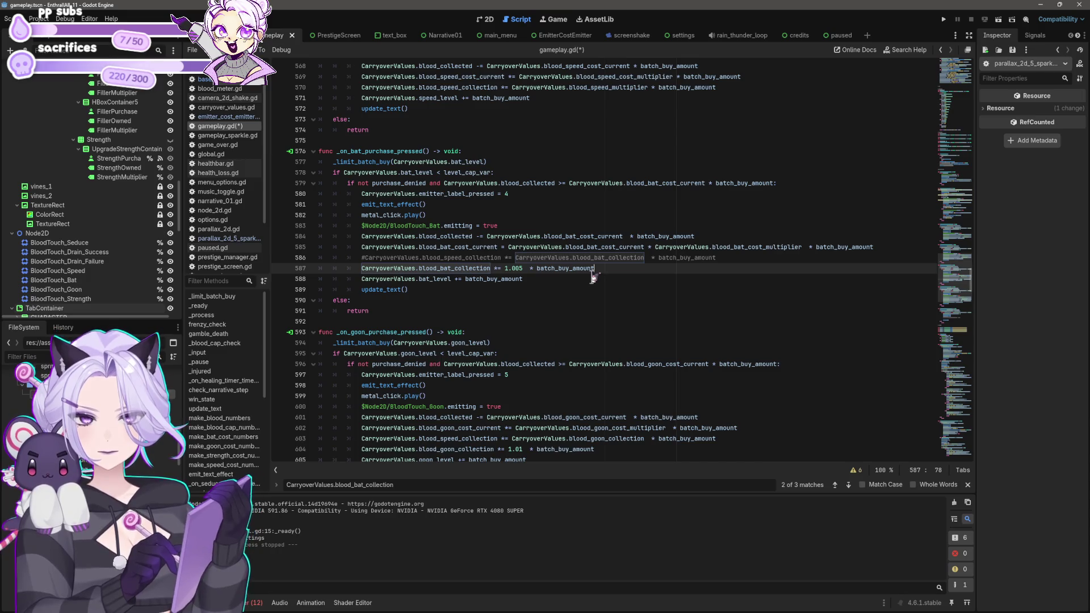
key("ctrl+k")
key("Up")
key("ctrl+k")
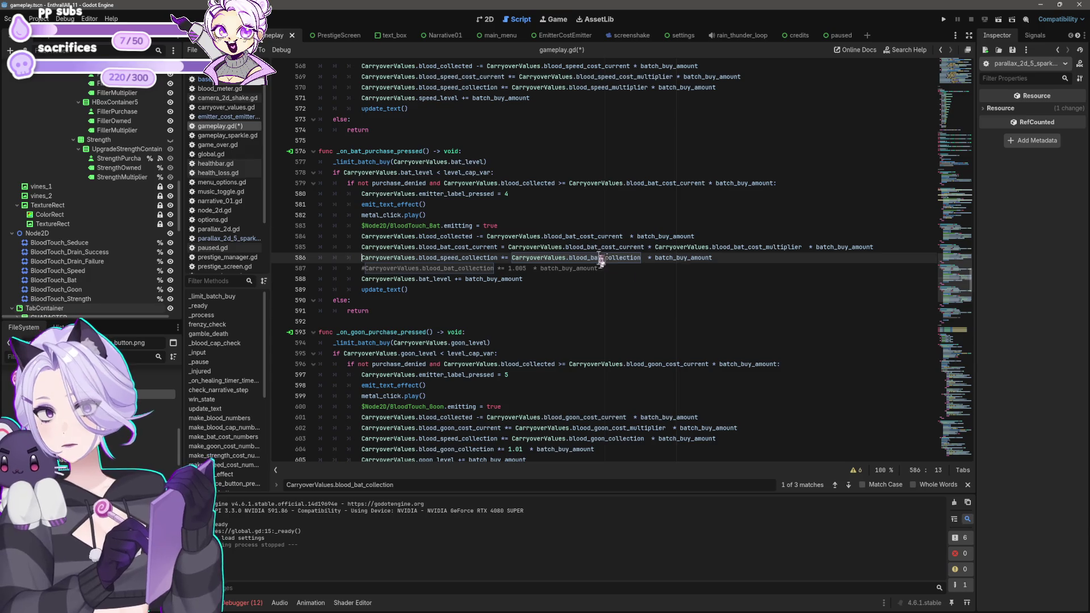
left_click(642, 258)
key("Delete")
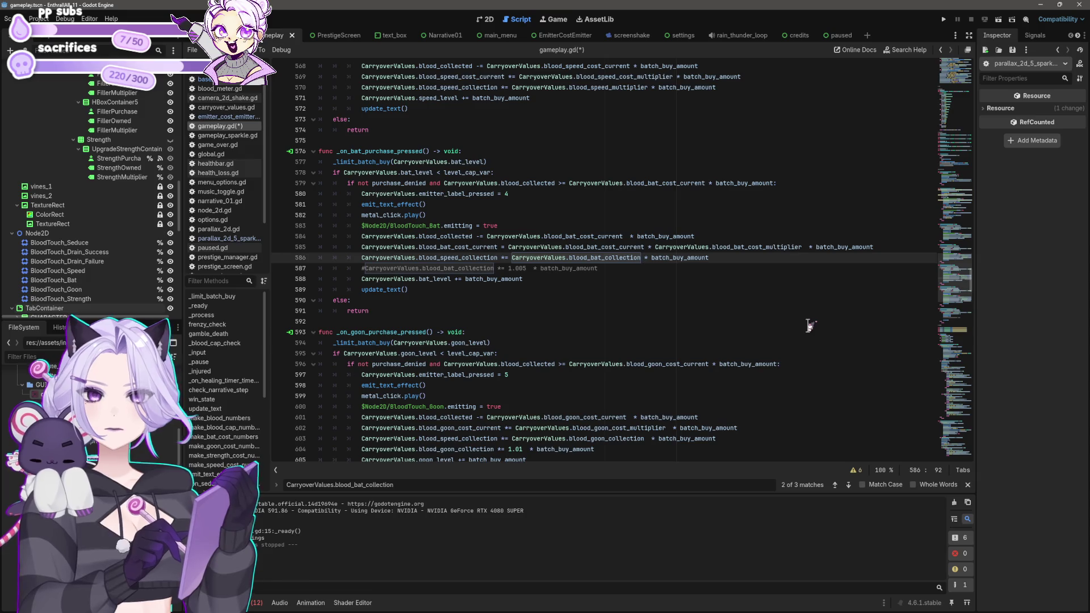
scroll(575, 283, "down", 1)
Comment out the goon collection line with #, then save and run the game.
left_click(362, 237)
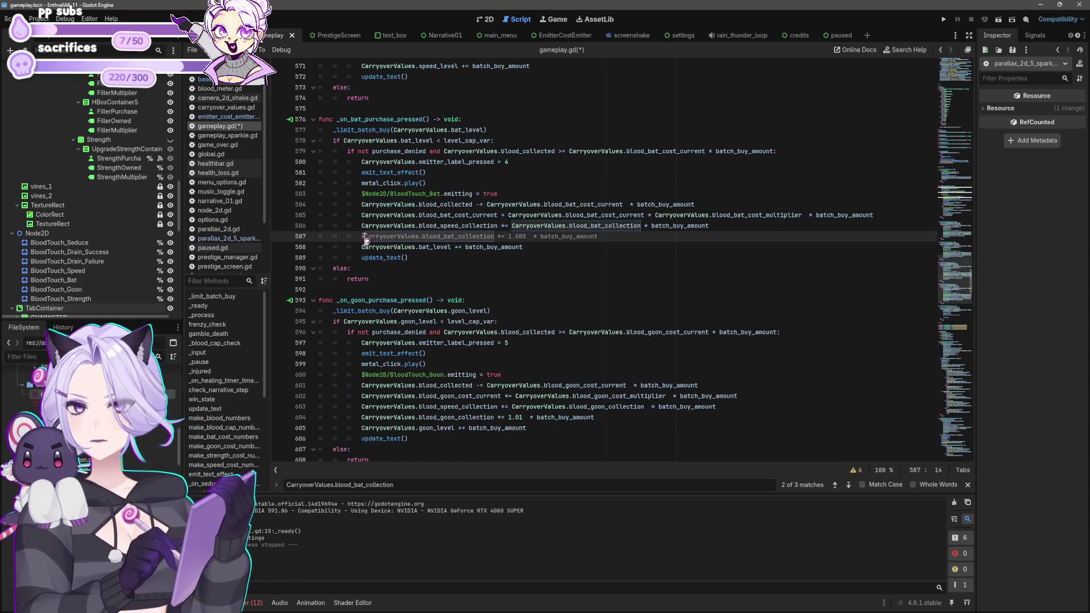
left_click(362, 417)
type("#")
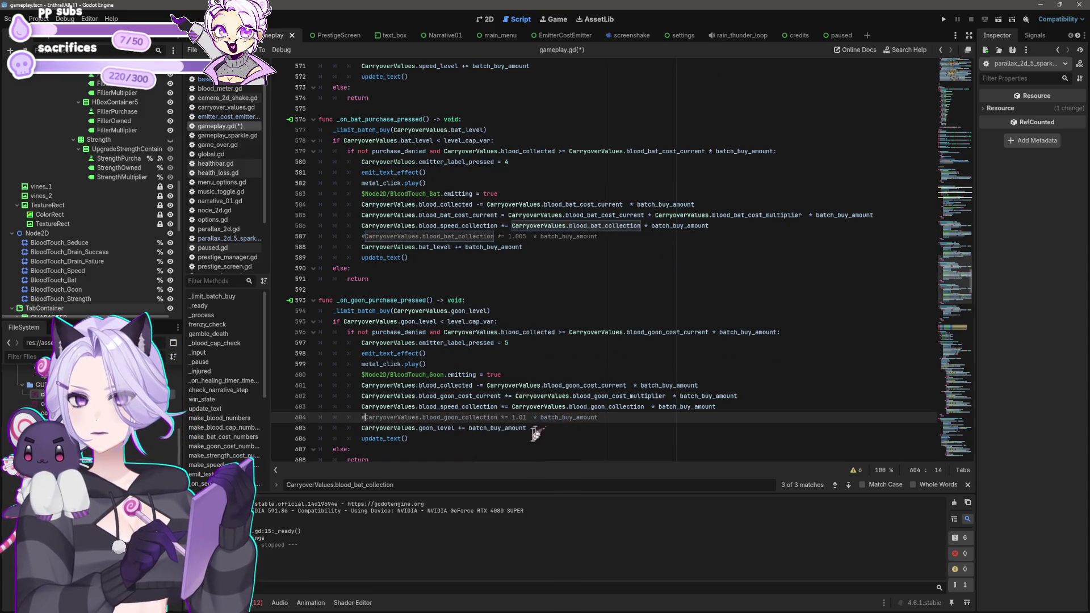
scroll(617, 408, "down", 2)
scroll(618, 407, "down", 3)
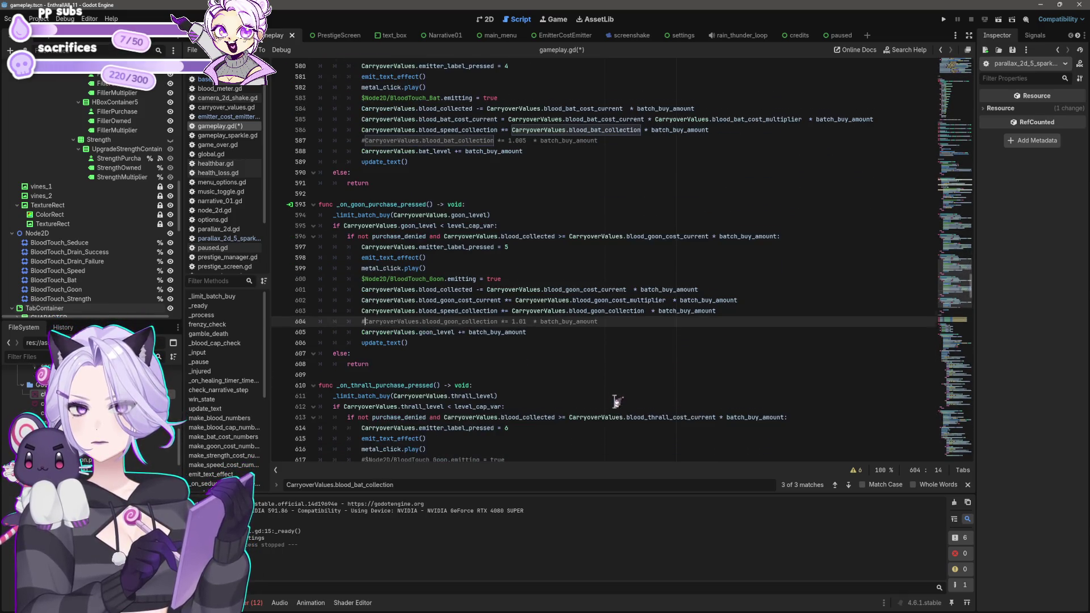
scroll(613, 401, "down", 3)
scroll(511, 310, "up", 14)
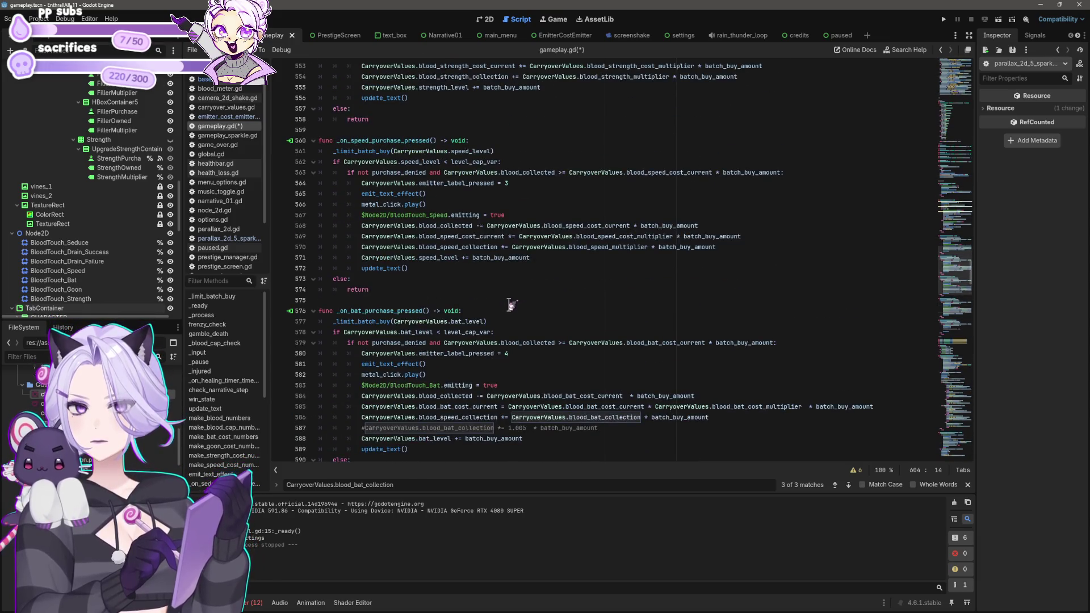
scroll(360, 297, "down", 6)
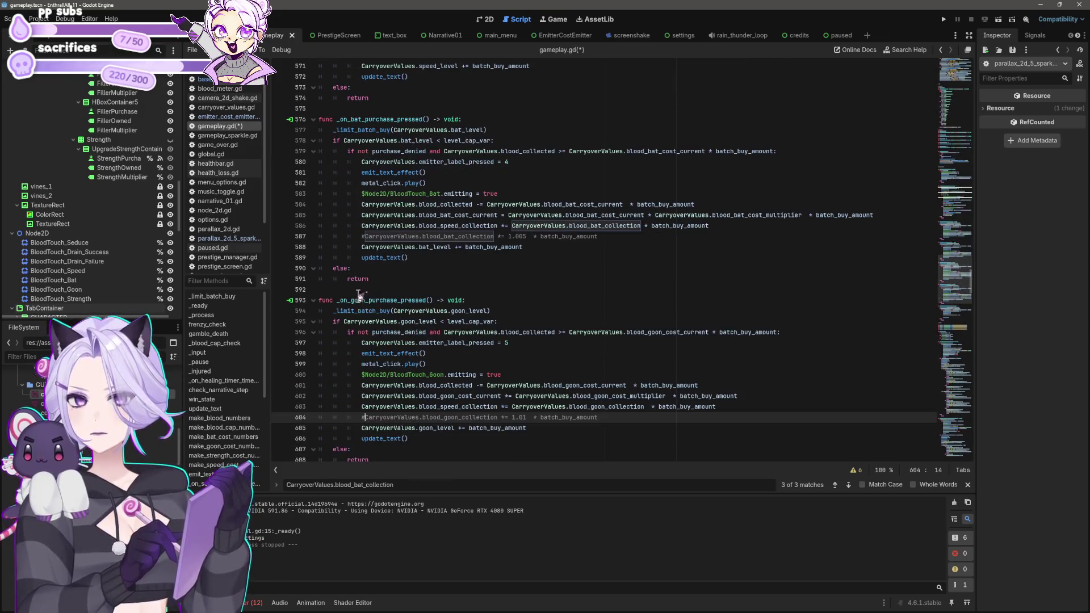
scroll(360, 291, "up", 13)
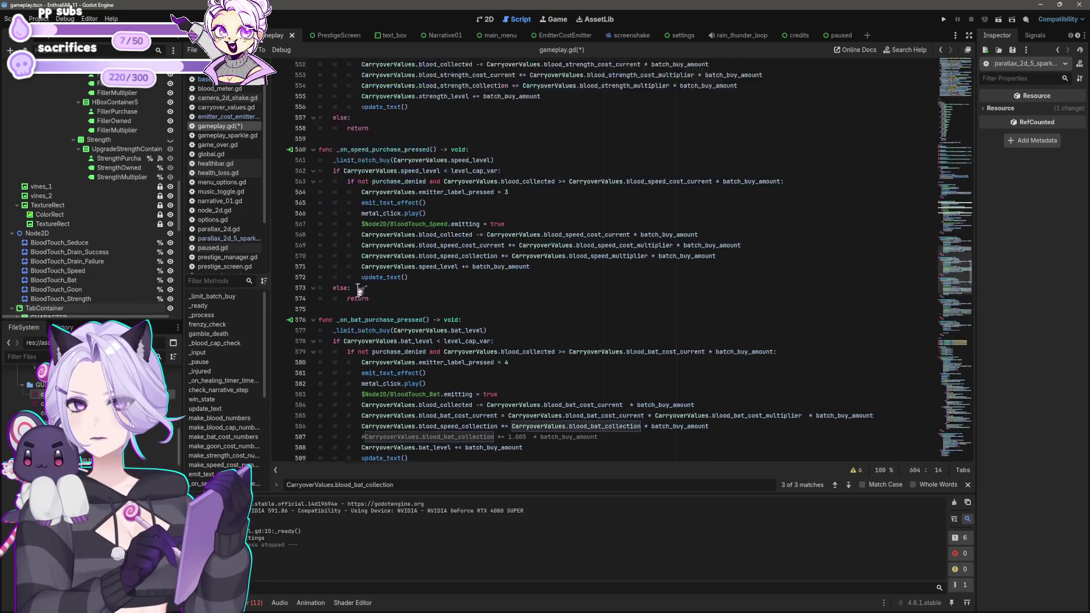
key("ctrl+s")
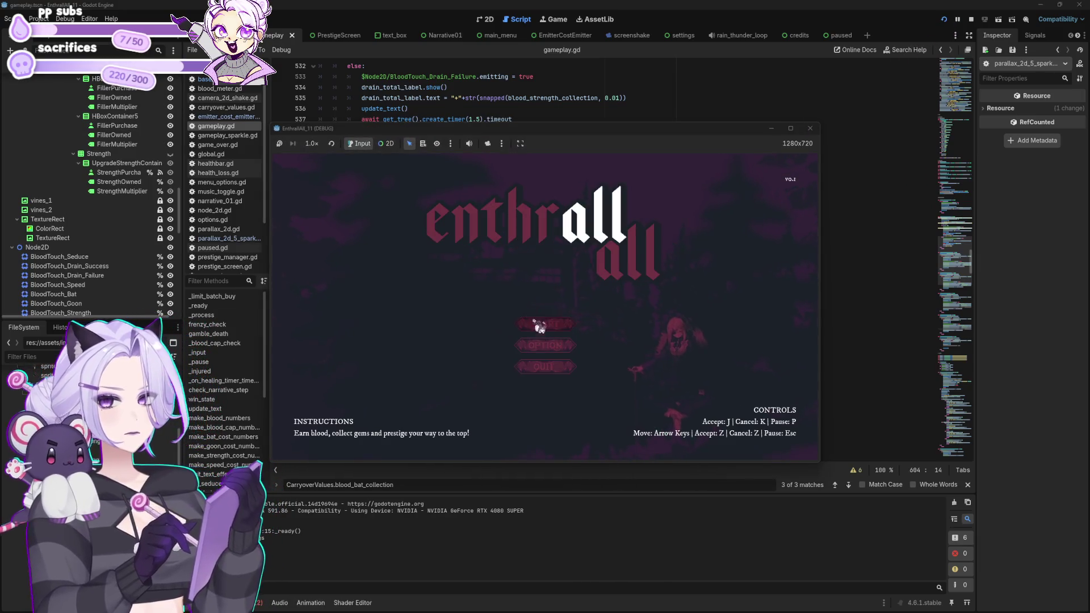
Start a new game and buy bat upgrades using hand-gathered blood.
left_click(537, 324)
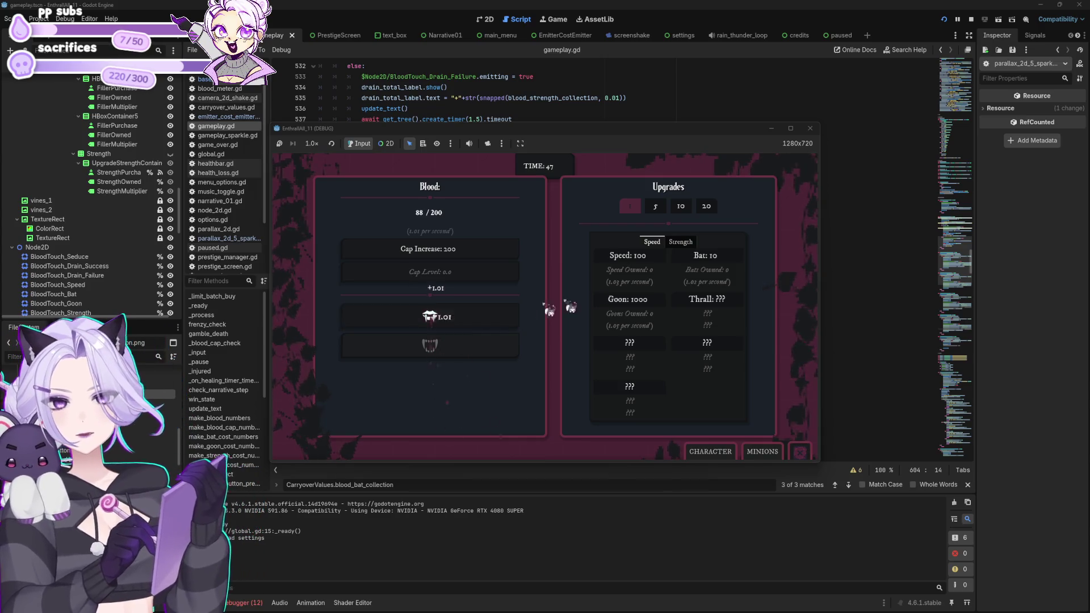
left_click(721, 260)
left_click(722, 260)
left_click(724, 262)
left_click(727, 265)
left_click(727, 266)
left_click(729, 267)
left_click(728, 268)
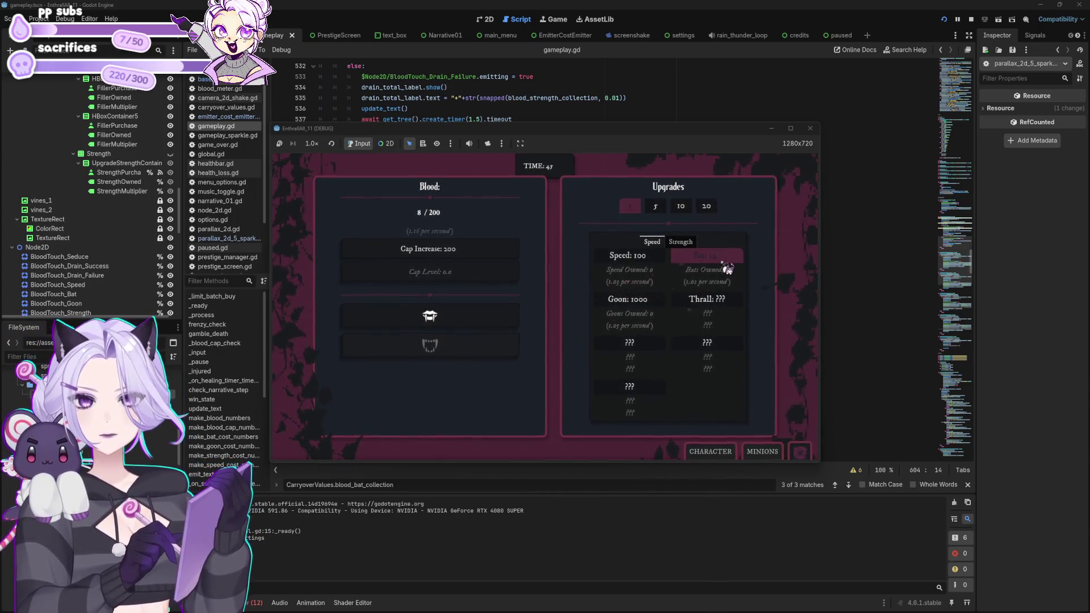
left_click(498, 315)
left_click(500, 316)
left_click(500, 316)
left_click(500, 316)
left_click(500, 315)
left_click(501, 316)
left_click(502, 313)
left_click(502, 313)
left_click(502, 313)
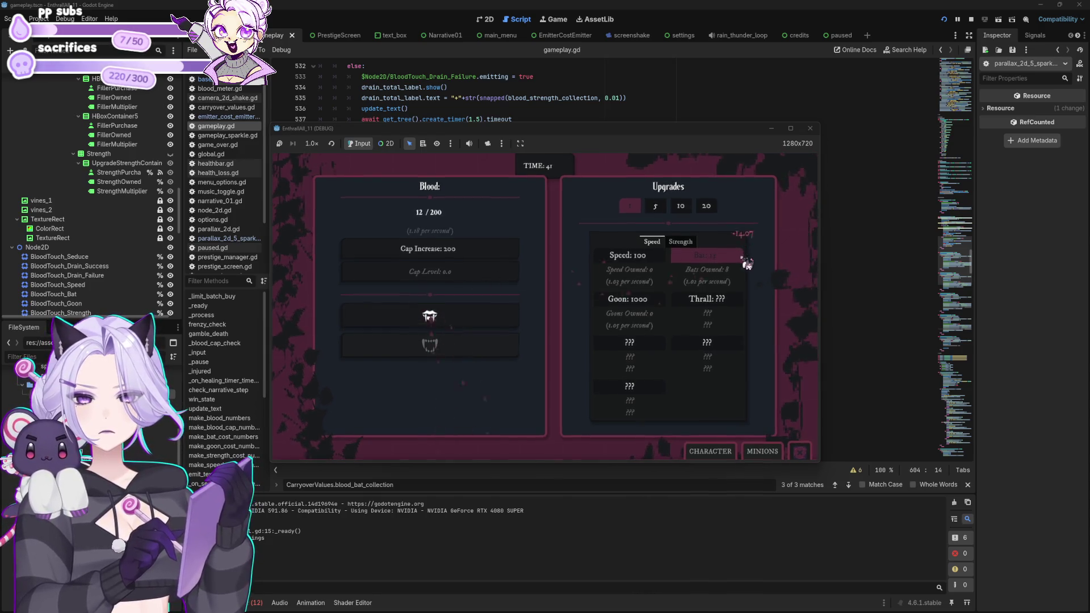
left_click(713, 272)
left_click(702, 262)
Keep gathering blood and buying bats up to 19, then stop the game.
left_click(457, 316)
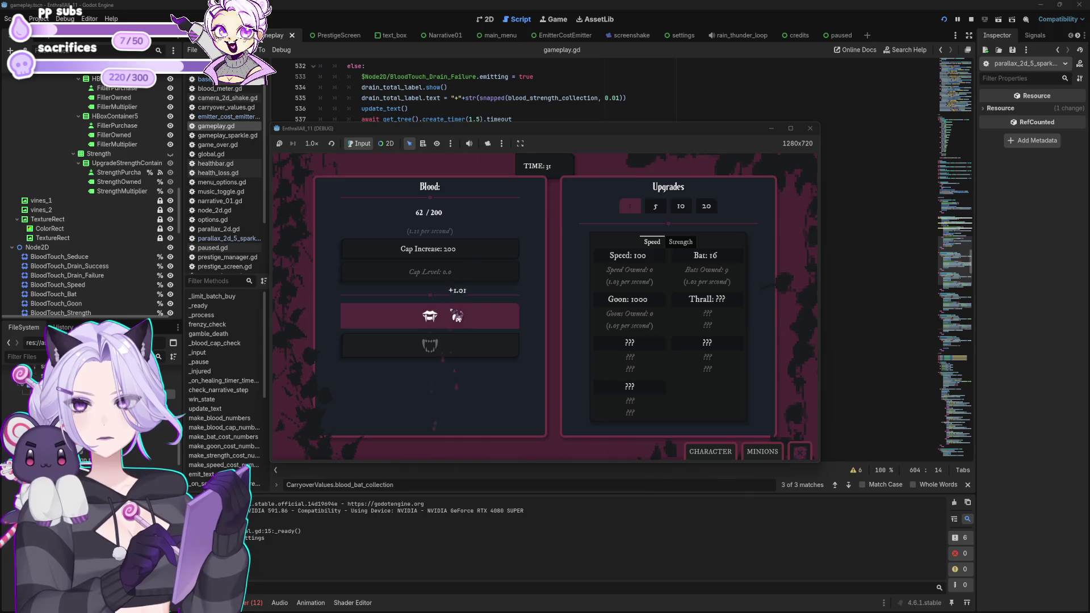
left_click(710, 267)
left_click(710, 267)
left_click(471, 324)
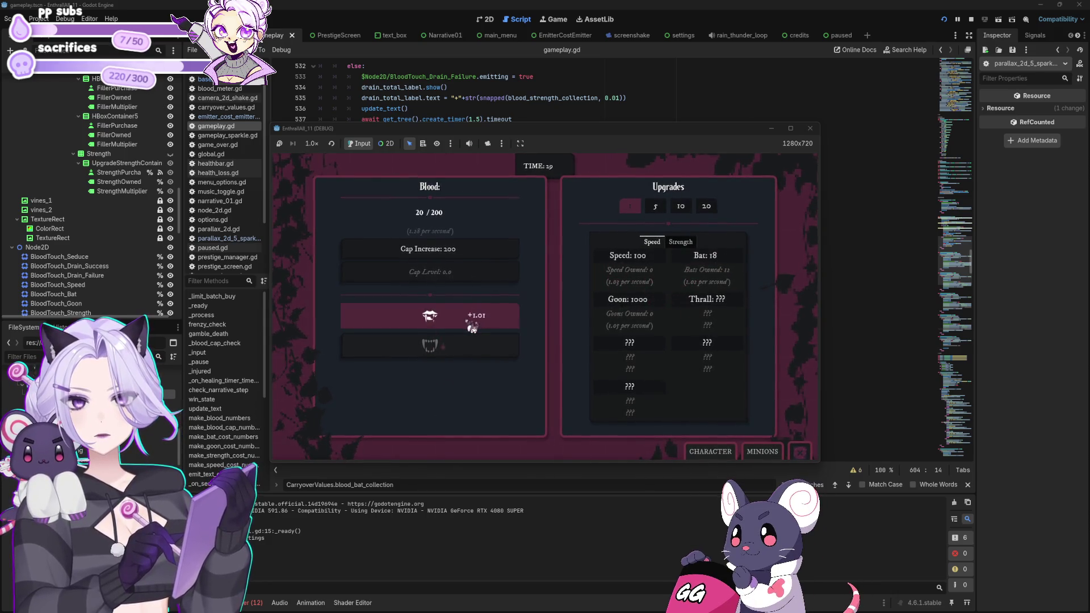
left_click(472, 328)
left_click(472, 327)
left_click(472, 327)
left_click(473, 327)
left_click(472, 328)
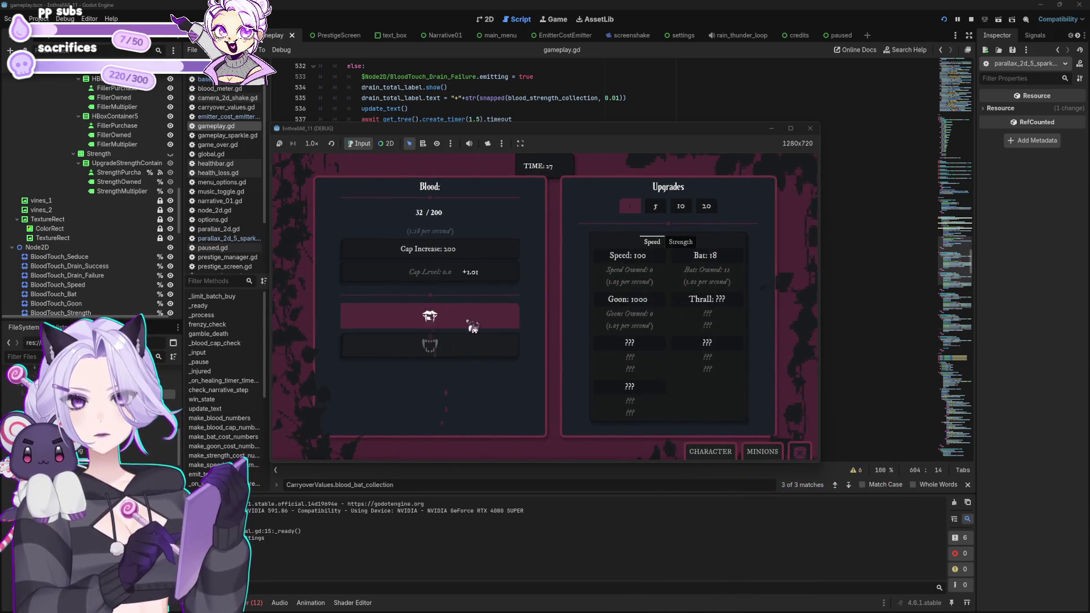
left_click(473, 327)
left_click(473, 327)
left_click(472, 328)
left_click(472, 328)
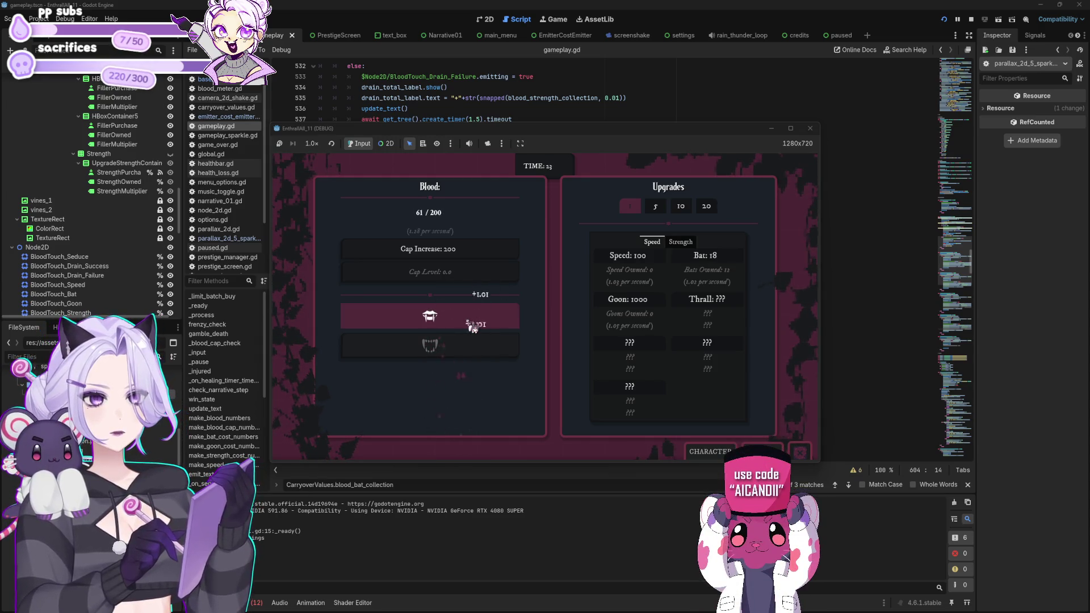
left_click(473, 328)
left_click(730, 260)
left_click(730, 260)
left_click(729, 260)
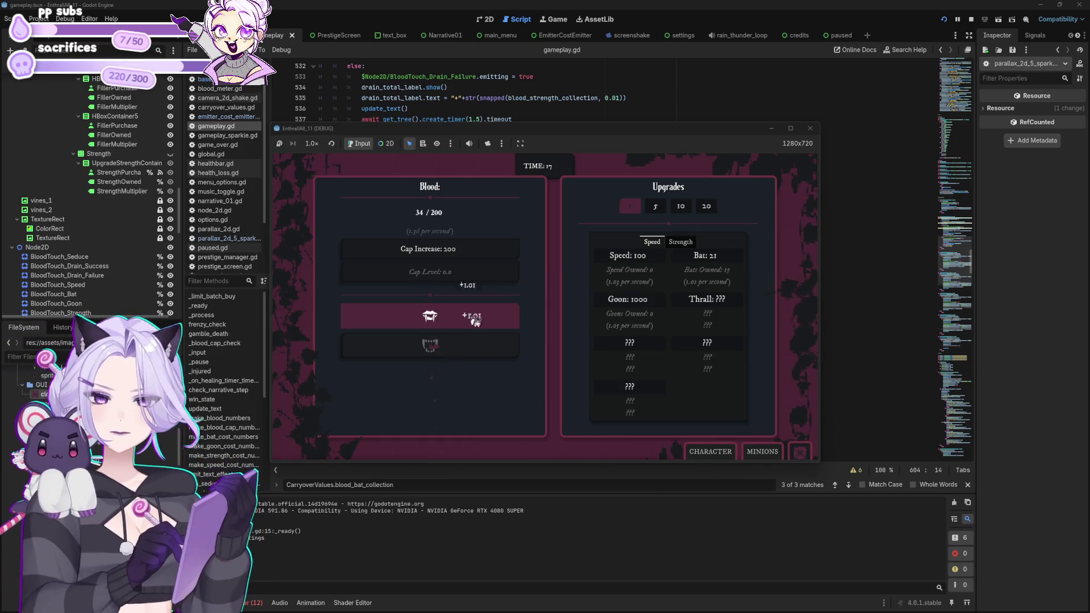
left_click(489, 332)
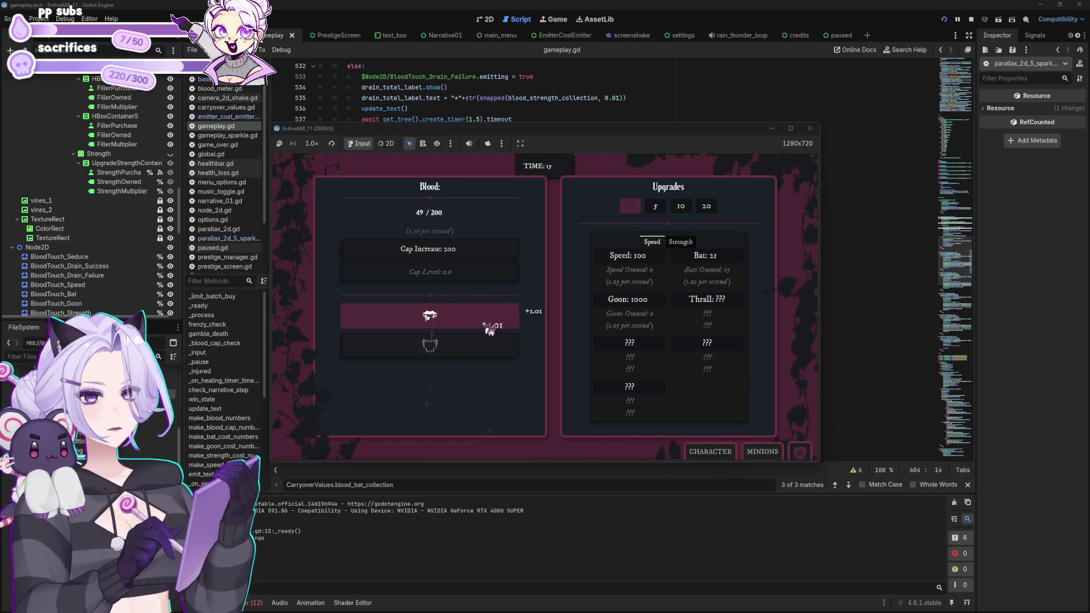
left_click(489, 331)
left_click(490, 331)
left_click(490, 332)
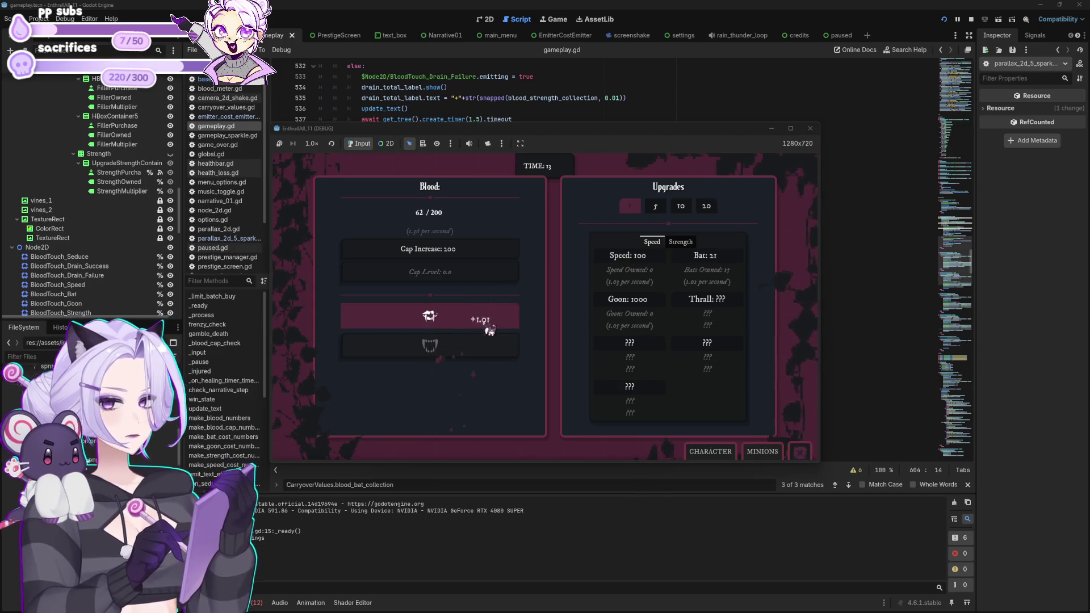
left_click(725, 271)
left_click(725, 272)
left_click(725, 272)
left_click(518, 325)
left_click(519, 325)
left_click(521, 327)
left_click(523, 325)
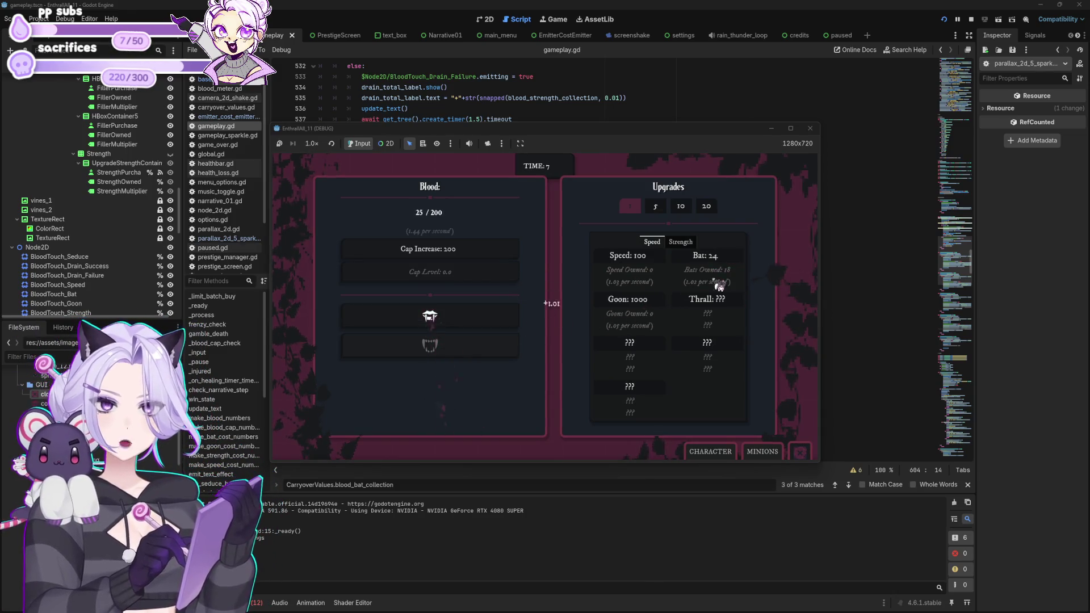
left_click(735, 263)
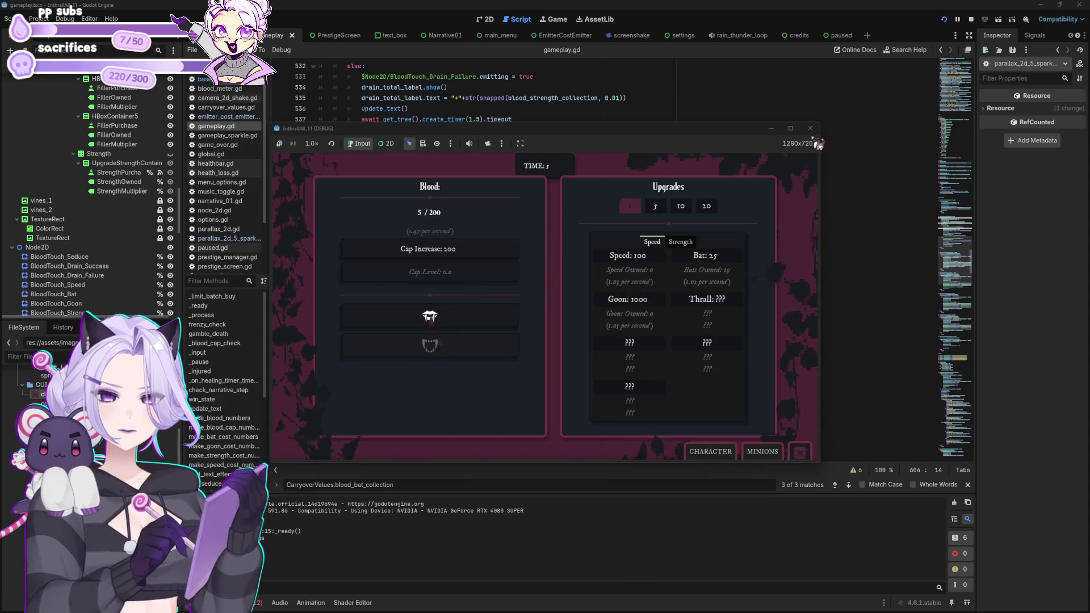
left_click(811, 128)
left_click(676, 289)
scroll(702, 290, "down", 3)
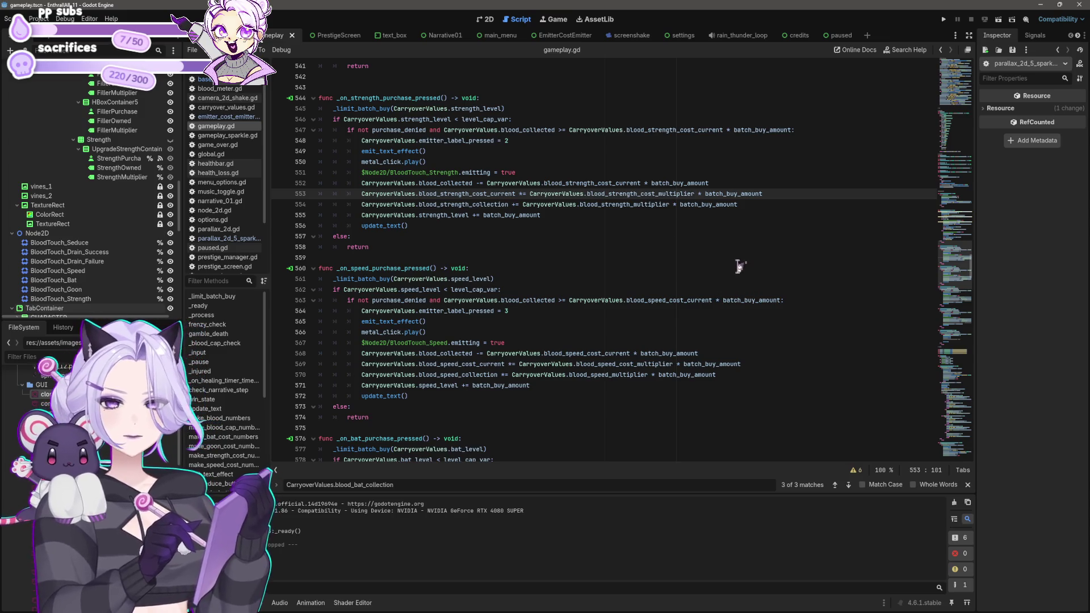
In the 2D view, drag the particle emitters onto the Speed and Bat cards, then run.
left_click(485, 19)
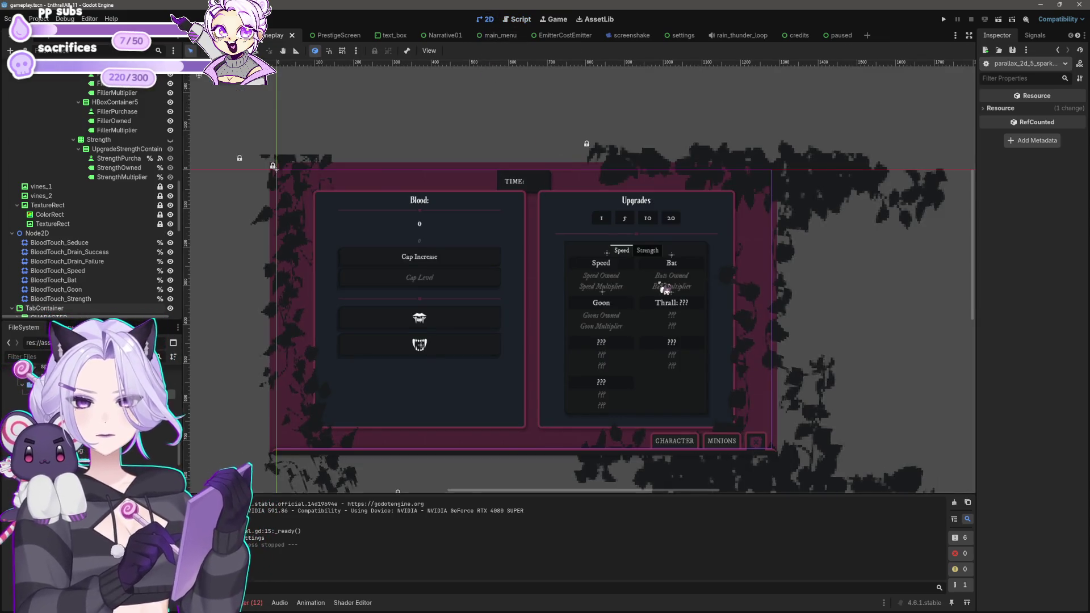
scroll(672, 290, "up", 3)
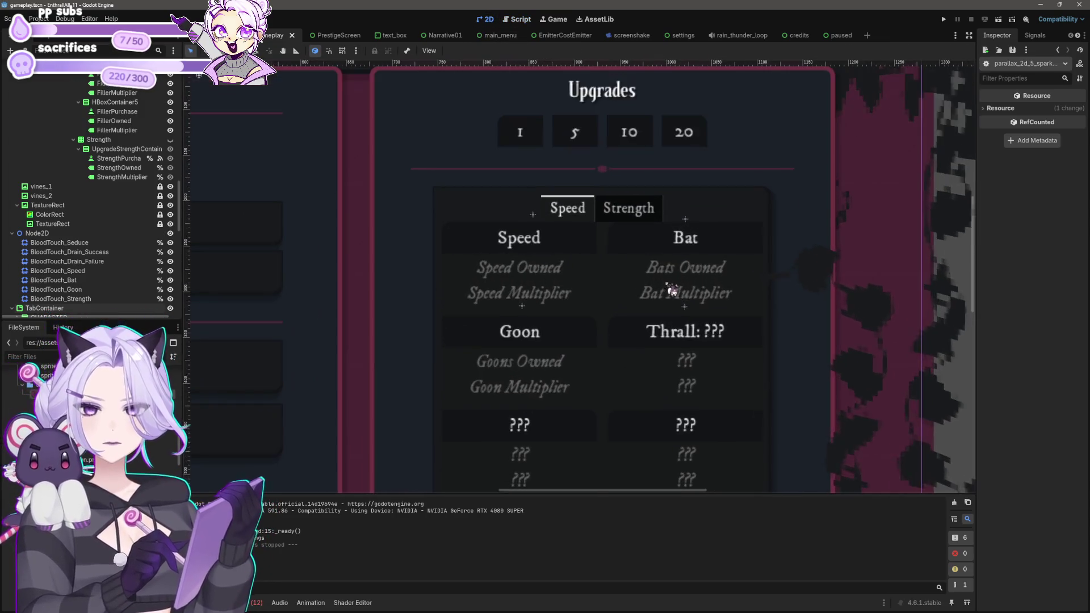
left_click(687, 221)
mouse_move(692, 226)
left_mouse_down()
mouse_move(518, 236)
mouse_move(538, 215)
mouse_move(524, 238)
mouse_move(534, 238)
left_mouse_up()
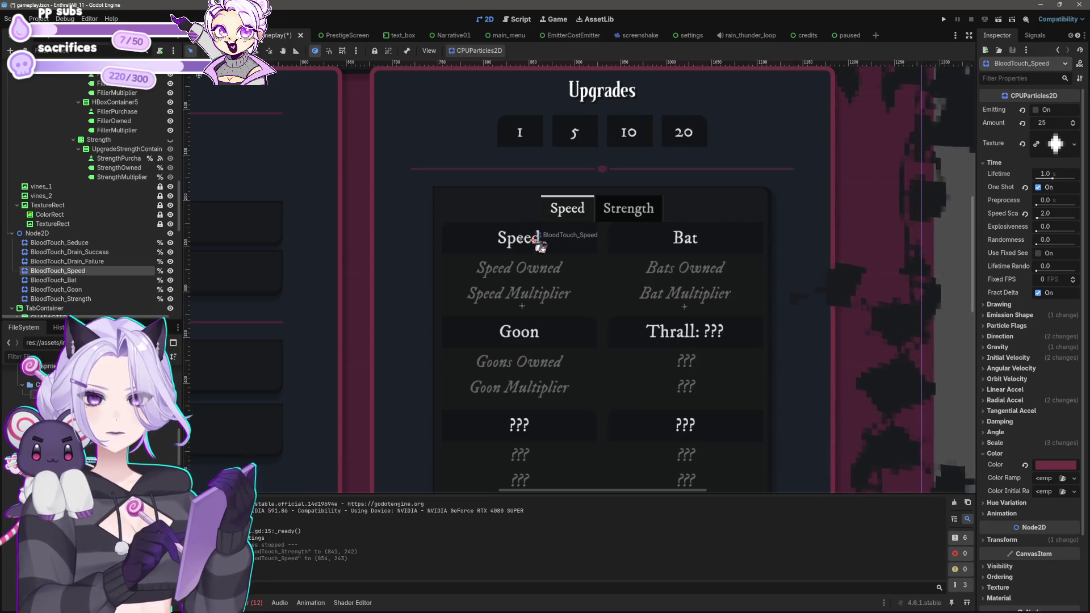
mouse_move(694, 311)
left_mouse_down()
mouse_move(708, 321)
mouse_move(532, 315)
left_mouse_up()
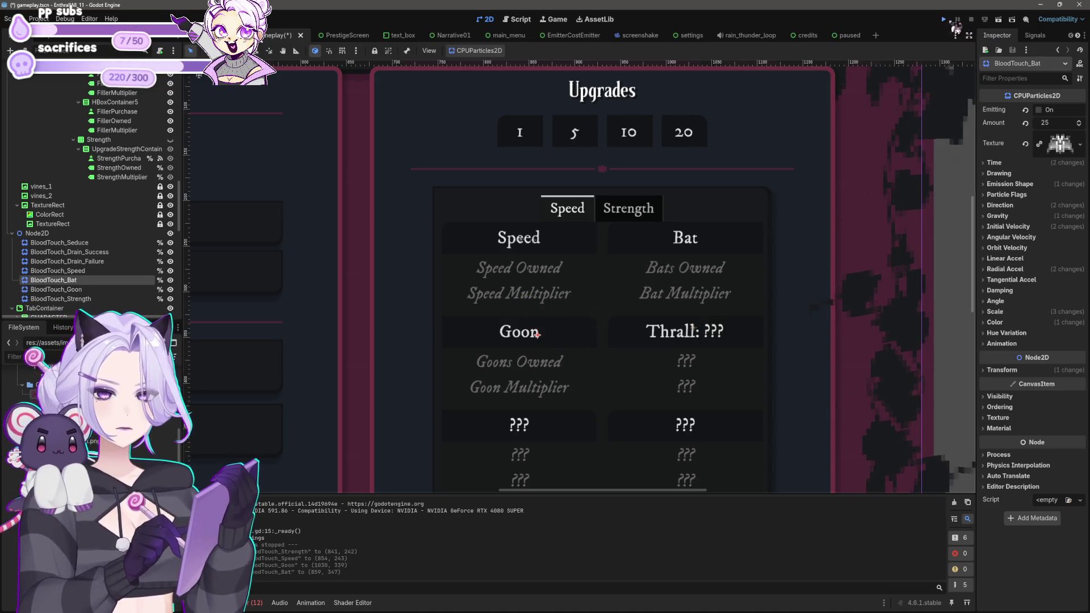
left_click(944, 19)
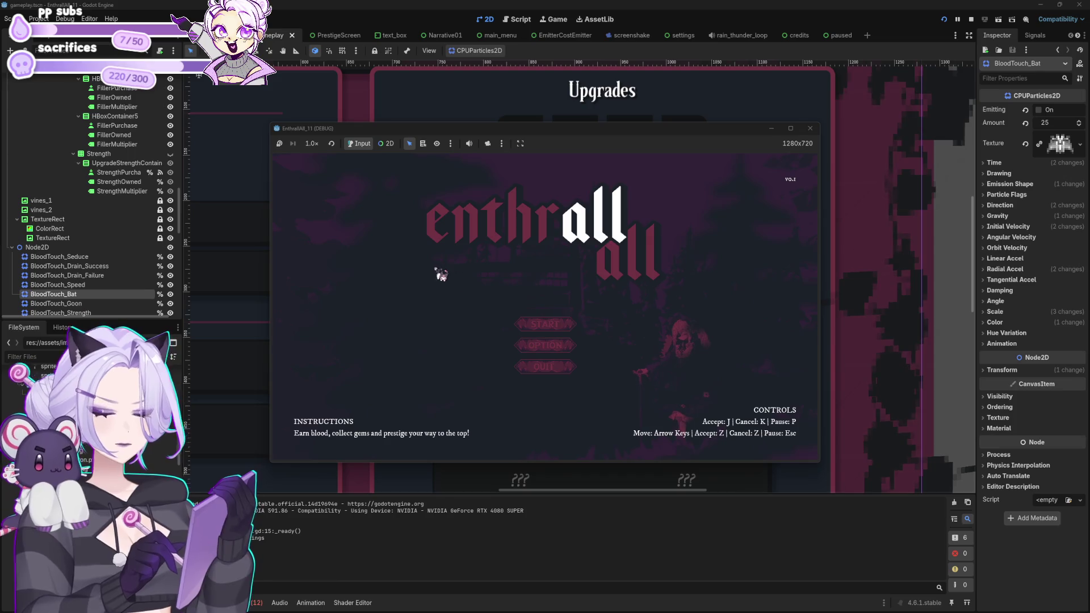
Buy two bats in a new game to check particles, then move the Bat emitter beside its title.
left_click(536, 332)
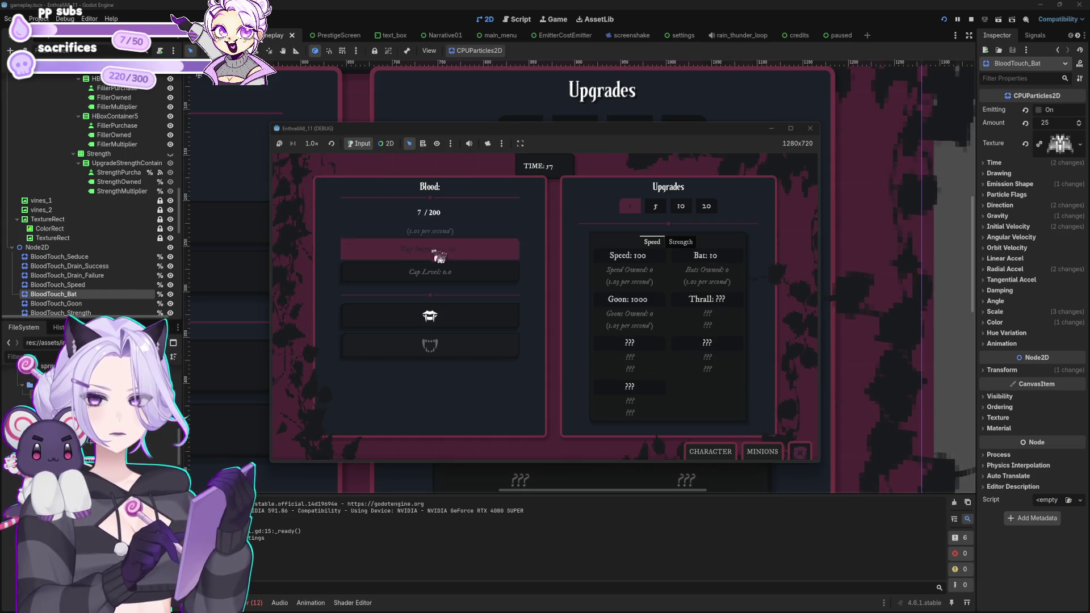
left_click(446, 314)
left_click(707, 257)
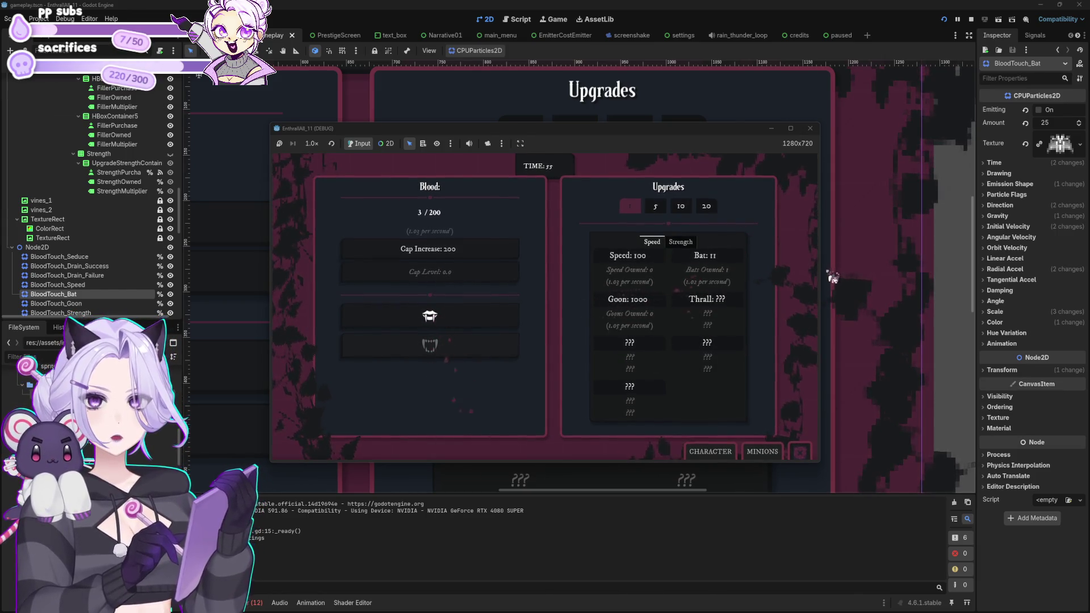
left_click(811, 128)
mouse_move(802, 148)
left_mouse_down()
mouse_move(555, 352)
mouse_move(546, 340)
mouse_move(720, 240)
left_mouse_up()
Settle the Bat emitter beside its card, move the Goon emitter onto Goon, and save.
left_click_drag(690, 238, 690, 238)
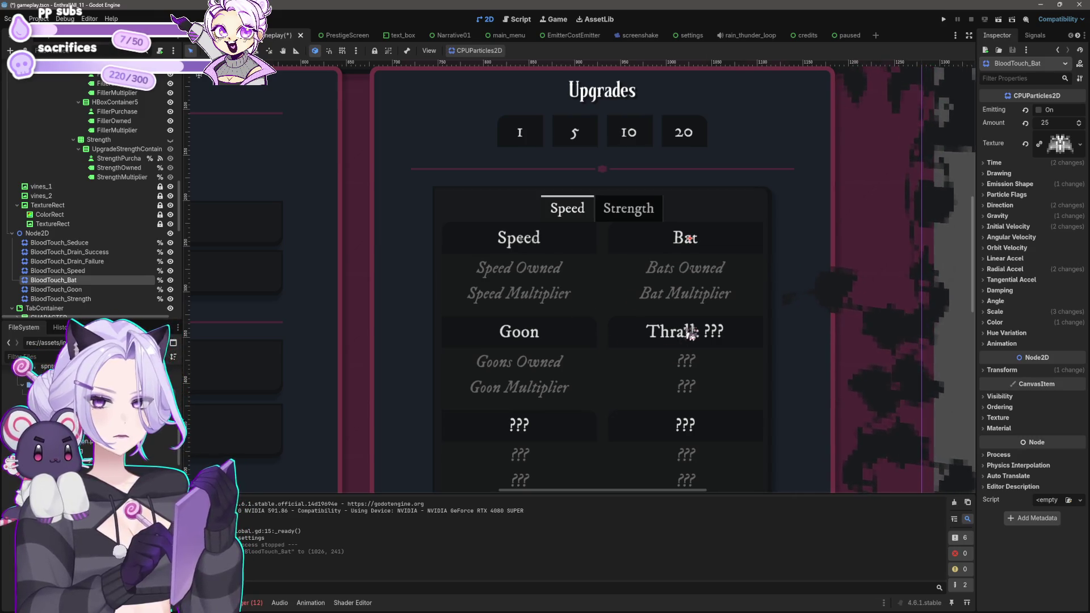
left_click_drag(690, 333, 516, 334)
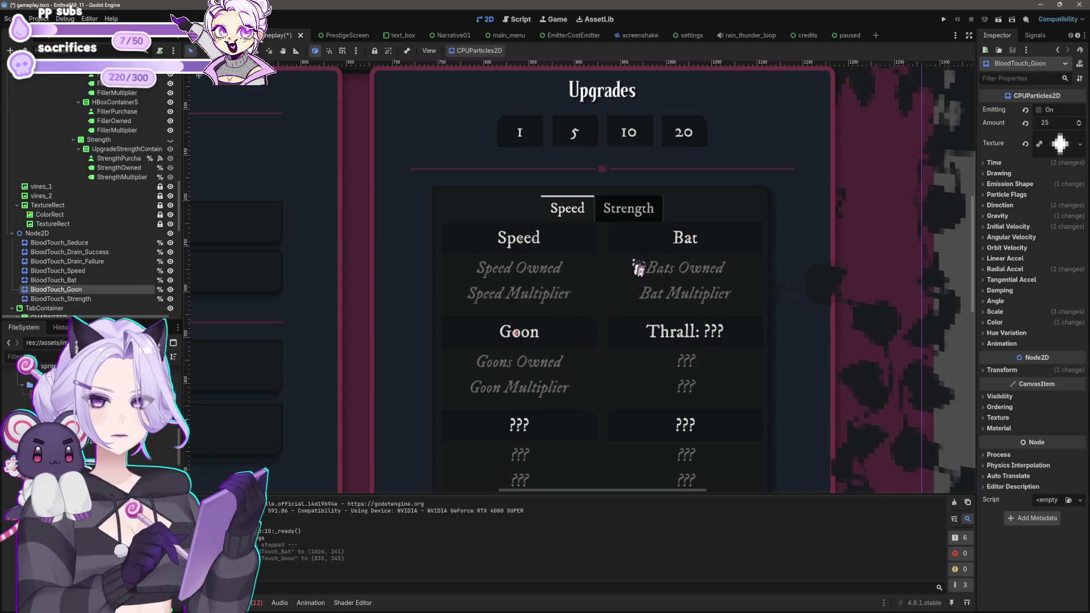
scroll(585, 262, "down", 2)
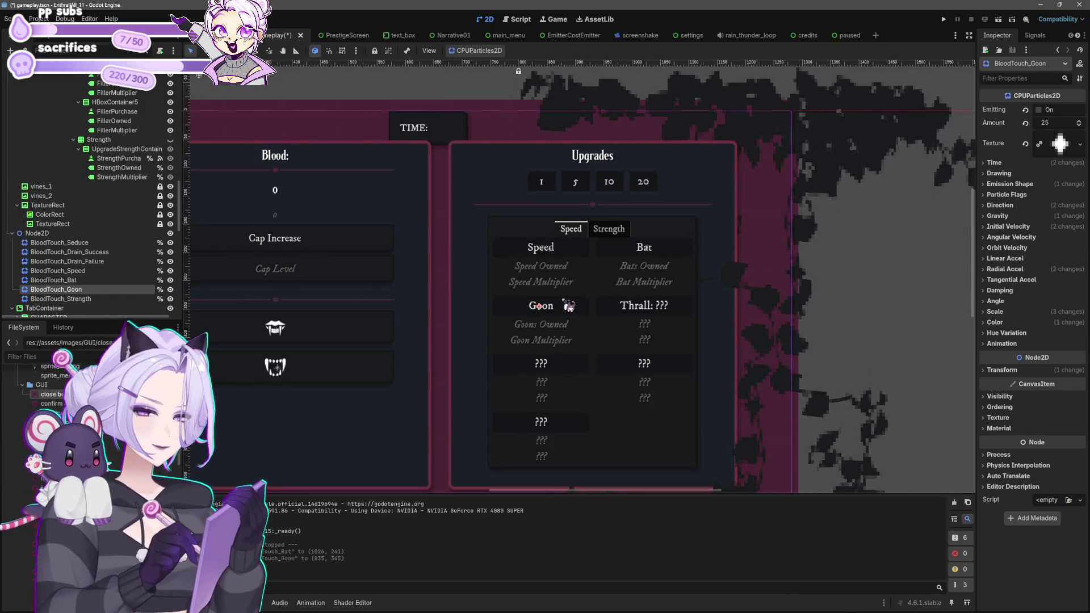
key("ctrl+s")
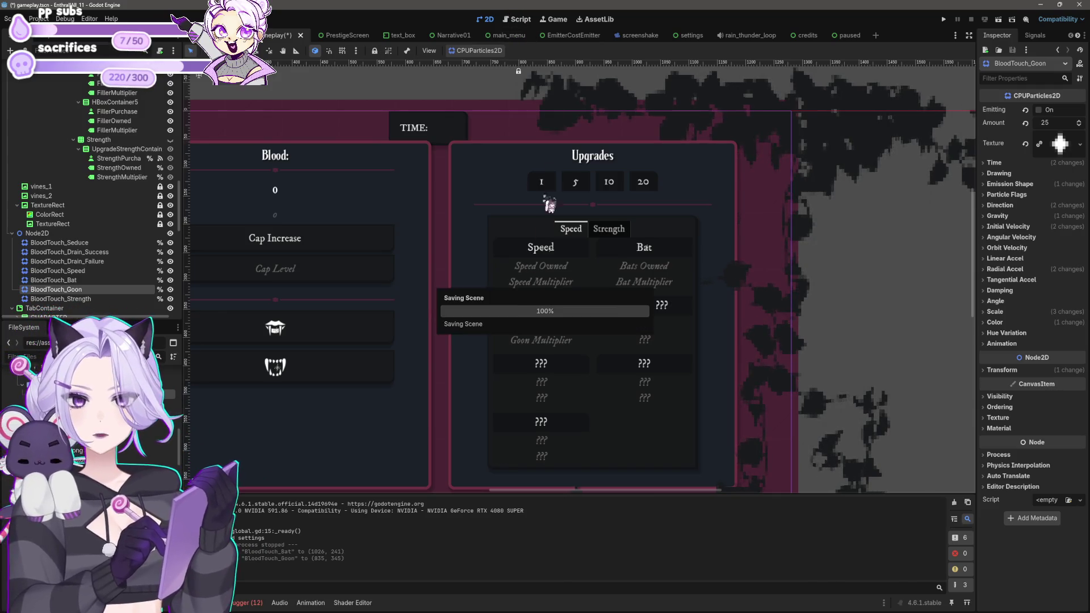
left_click(518, 20)
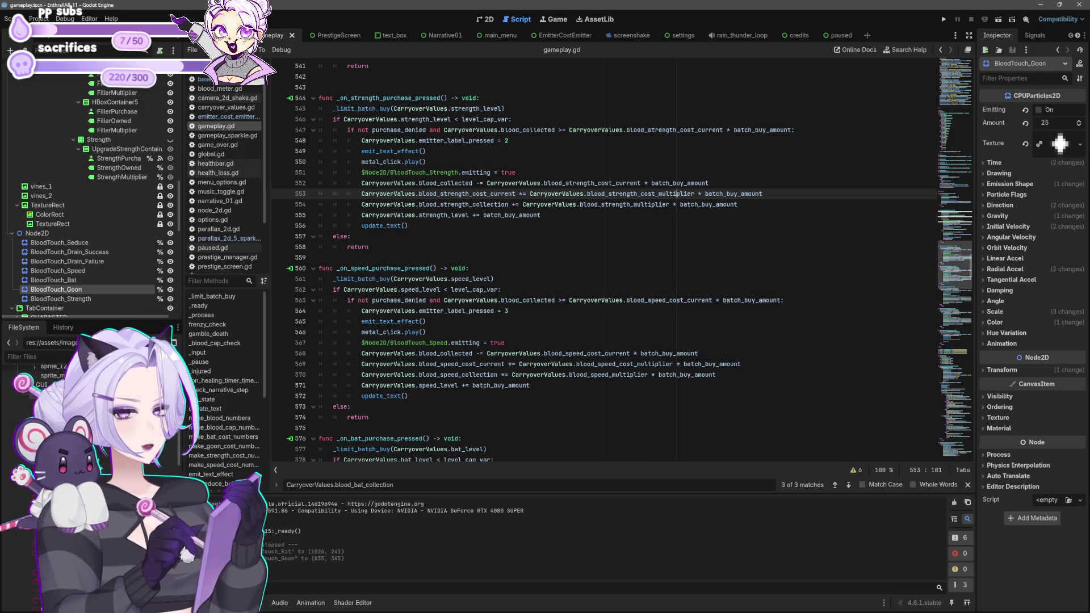
left_click(809, 287)
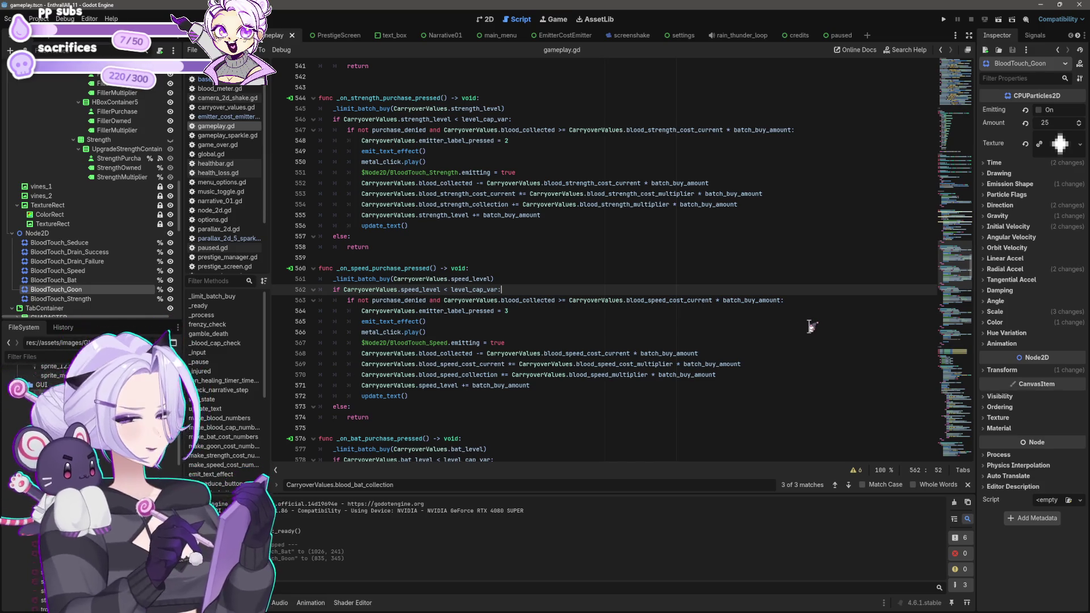
key("ctrl+F1")
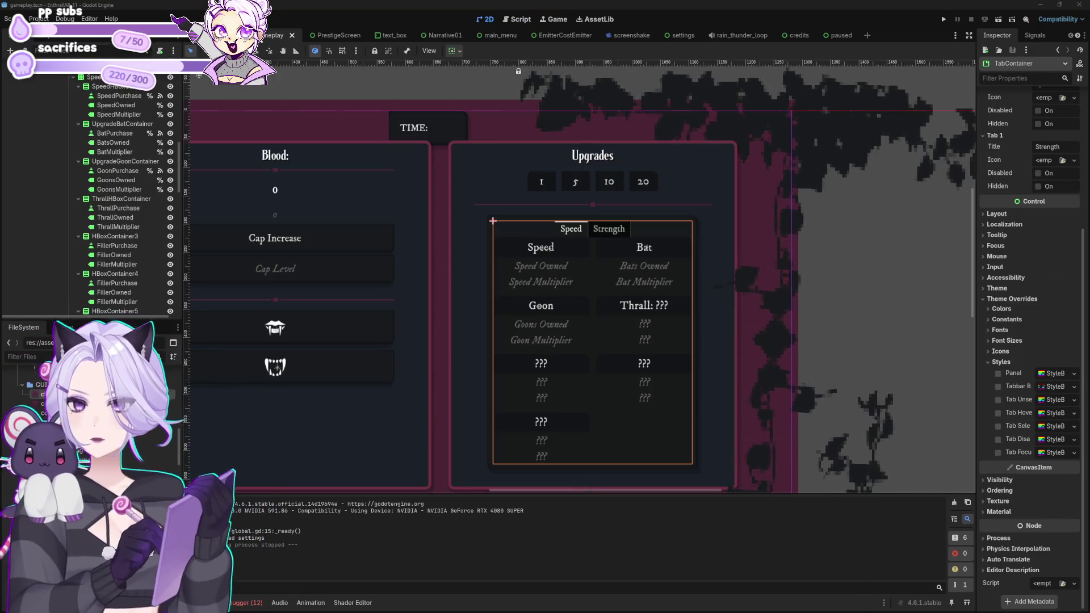
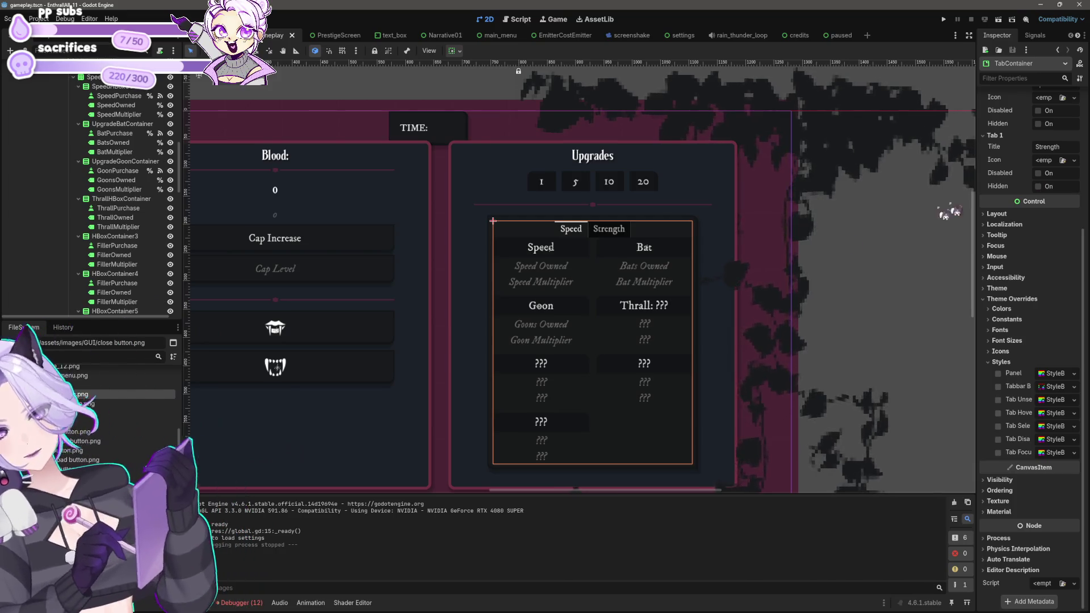
Save the gameplay scene.
scroll(687, 309, "down", 5)
key("ctrl+s")
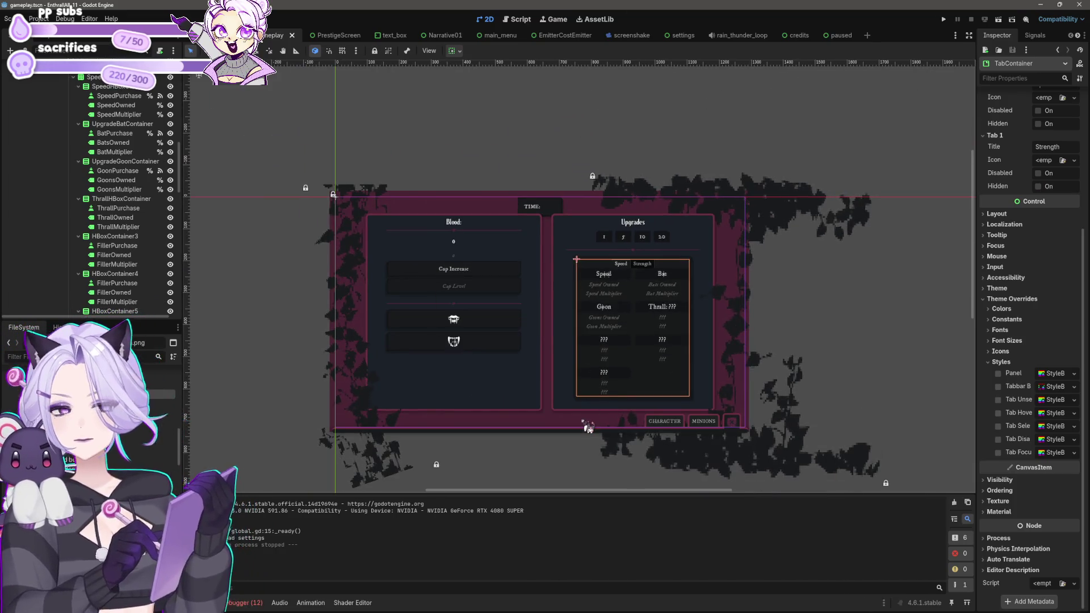
scroll(590, 278, "up", 8)
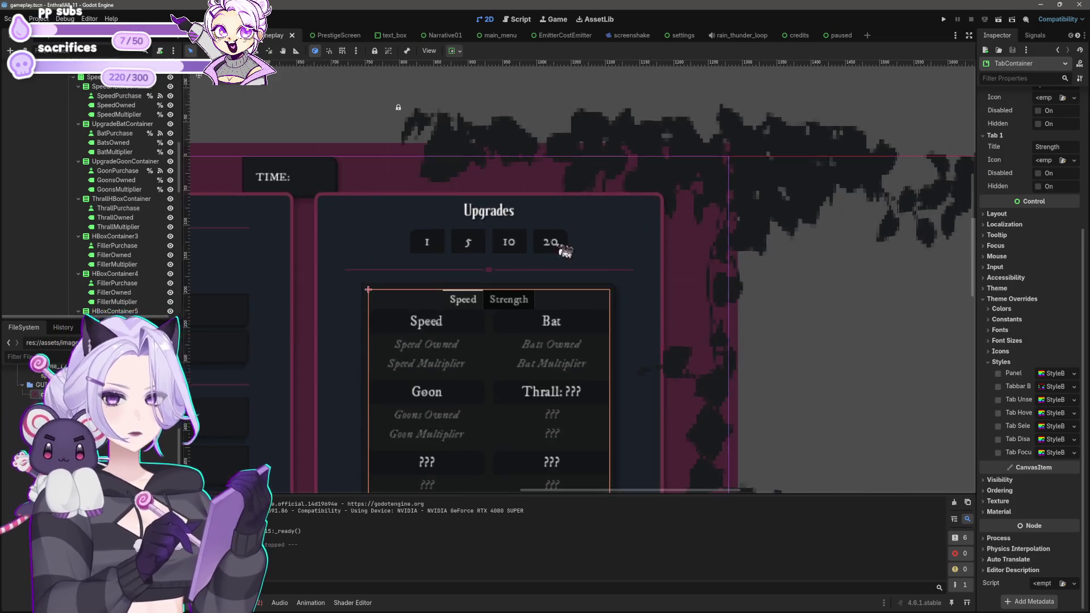
scroll(574, 256, "down", 10)
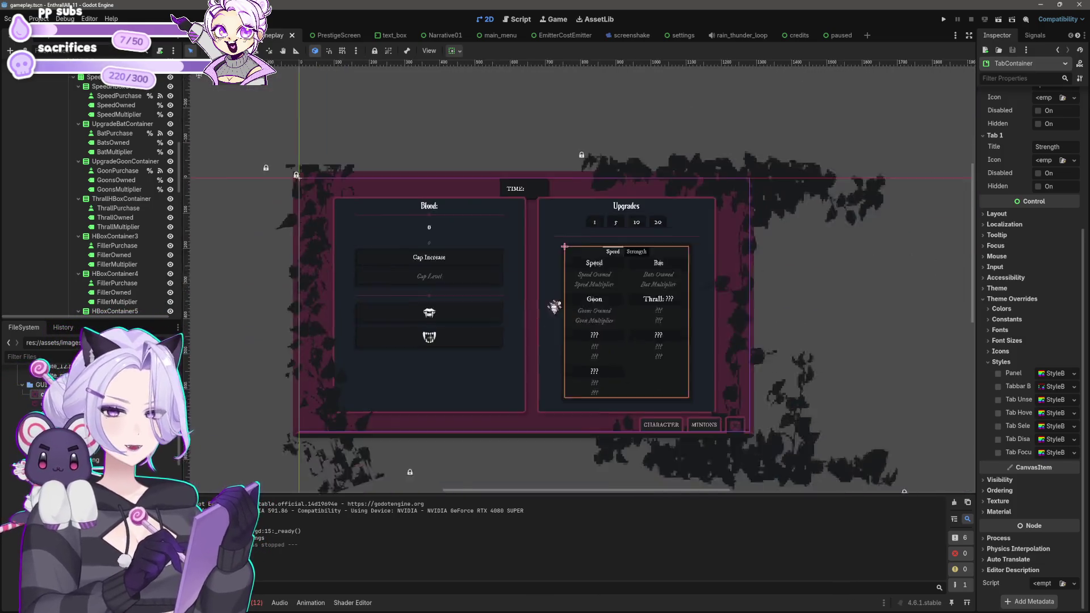
scroll(500, 323, "up", 4)
Run the game with F5 to test the changes, then close the game window.
key("F5")
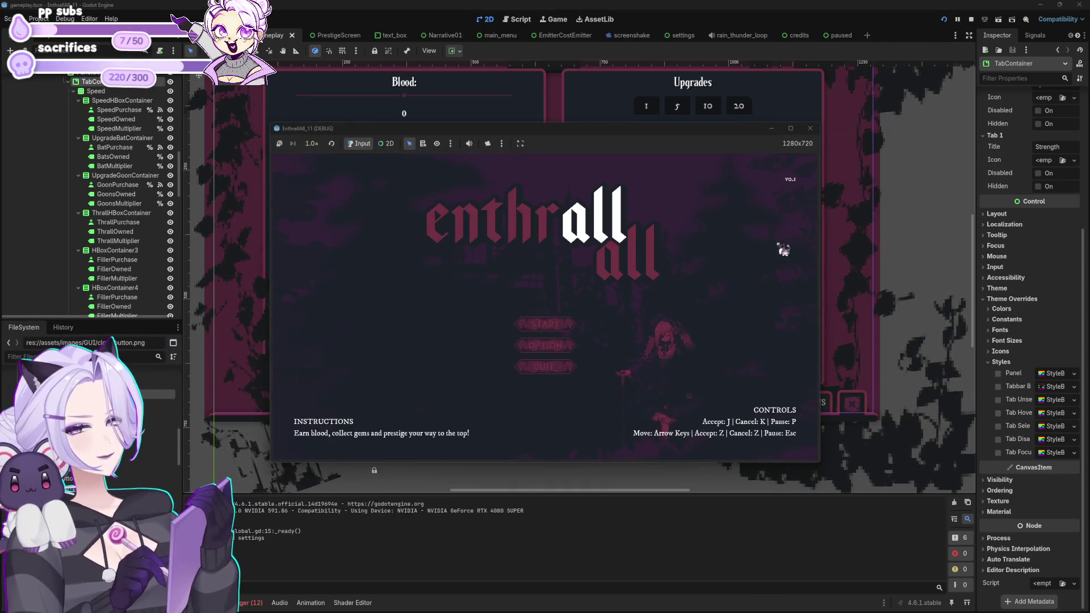
left_click(810, 129)
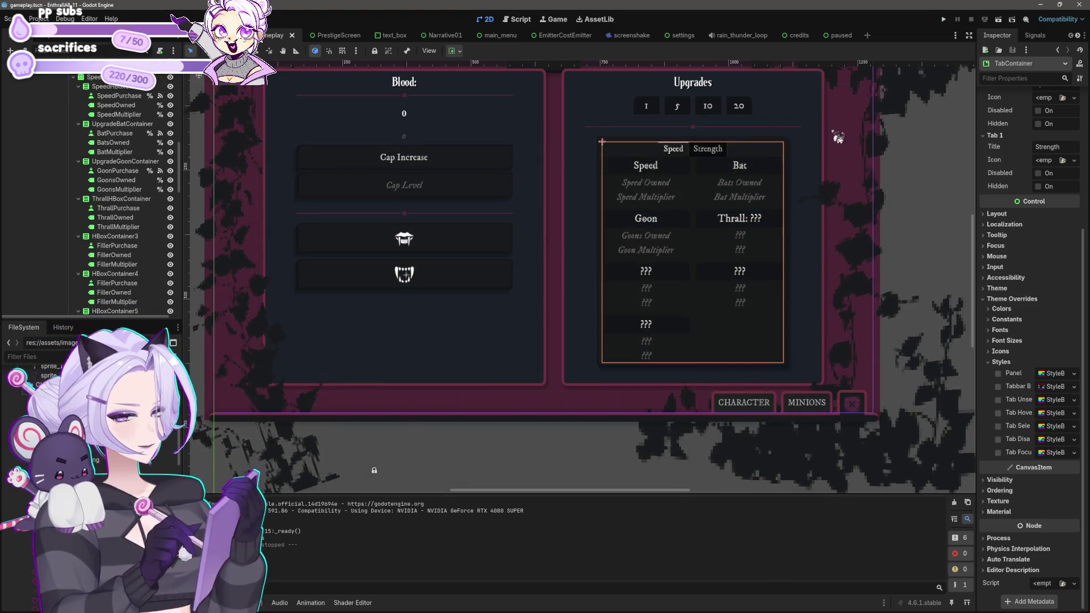
scroll(574, 273, "down", 2)
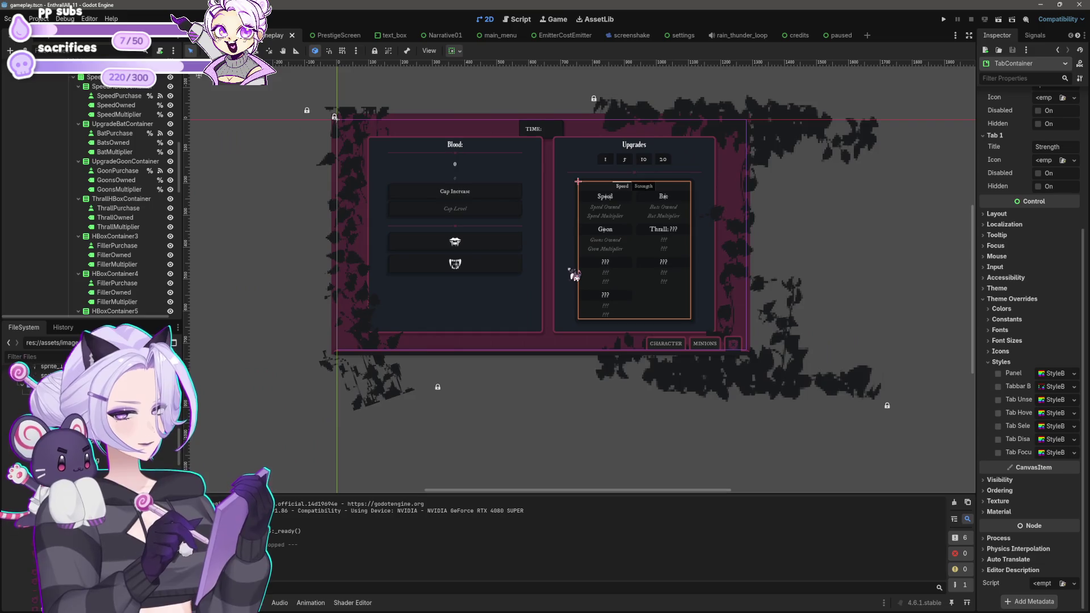
scroll(571, 281, "up", 1)
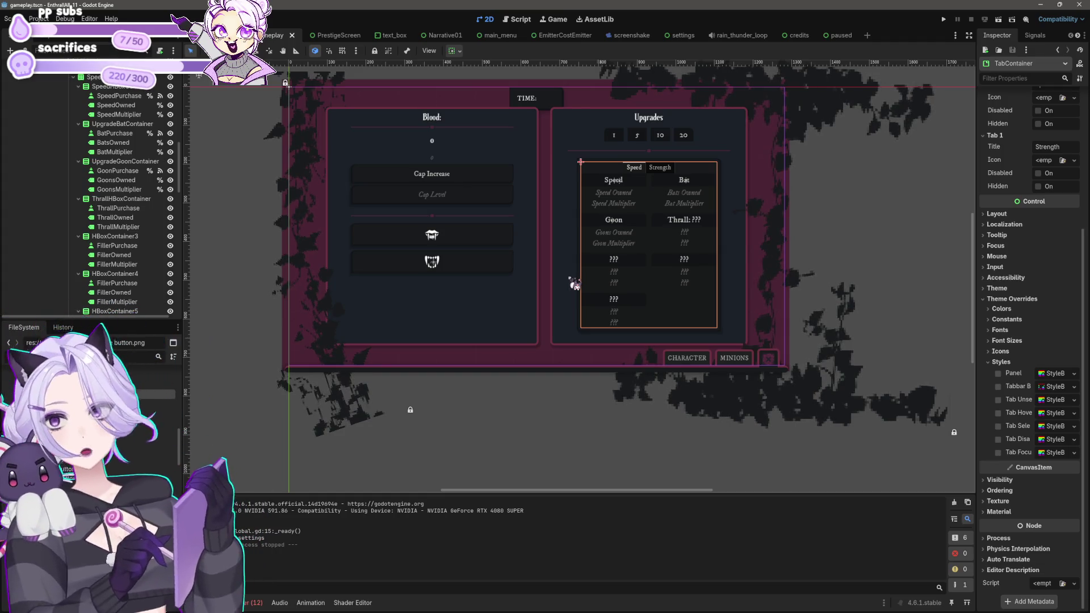
Recentre the canvas, save the scene again and open gameplay.gd in the Script workspace.
left_click_drag(568, 216, 587, 257)
key("ctrl+s")
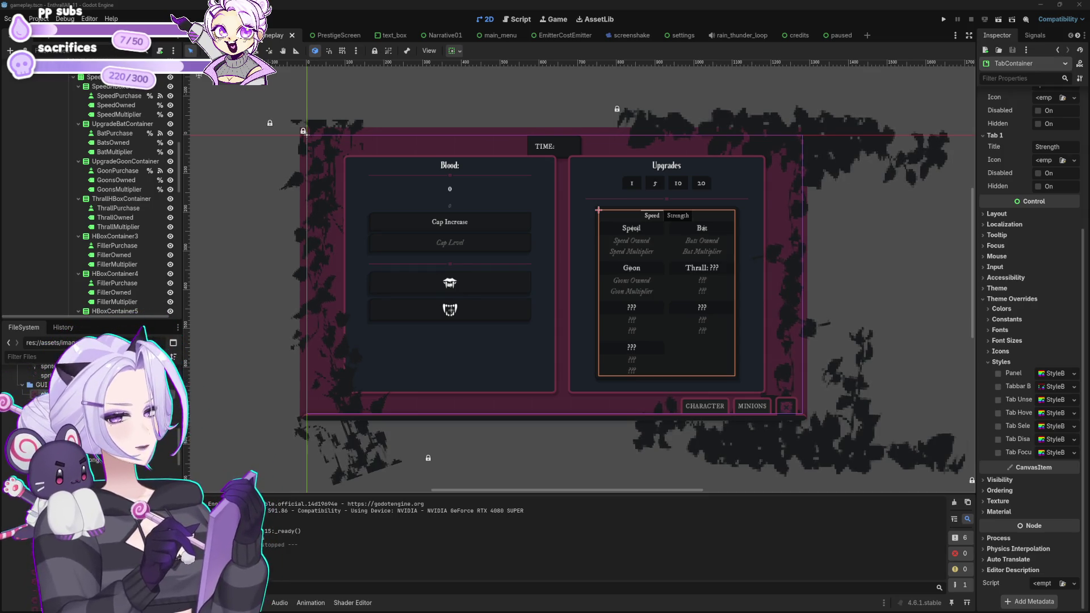
left_click(517, 18)
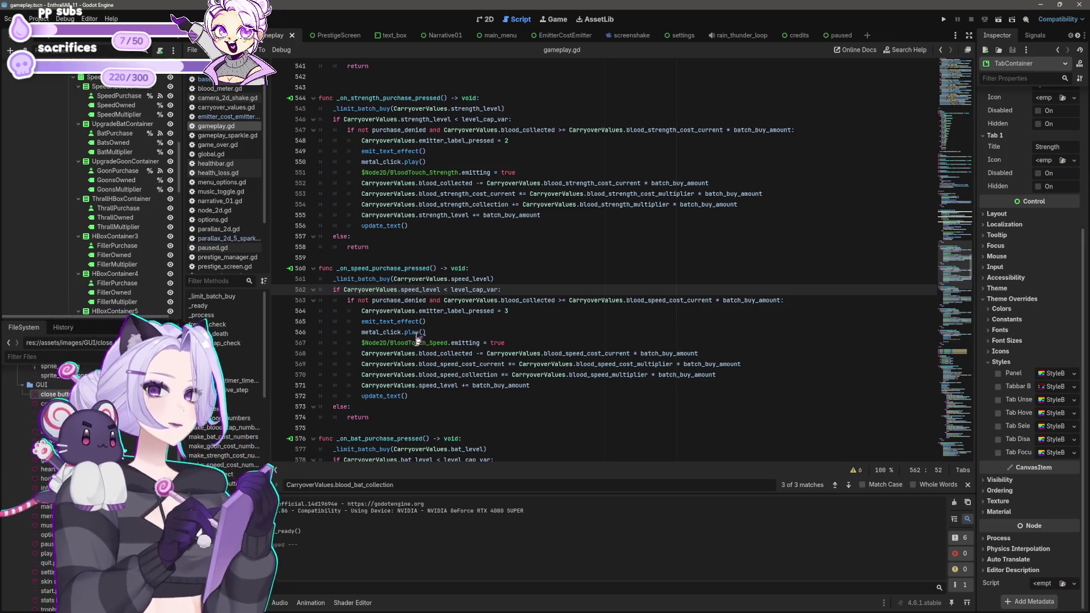
Search gameplay.gd for 'limit_batch' with the script editor's find bar.
left_click(444, 322)
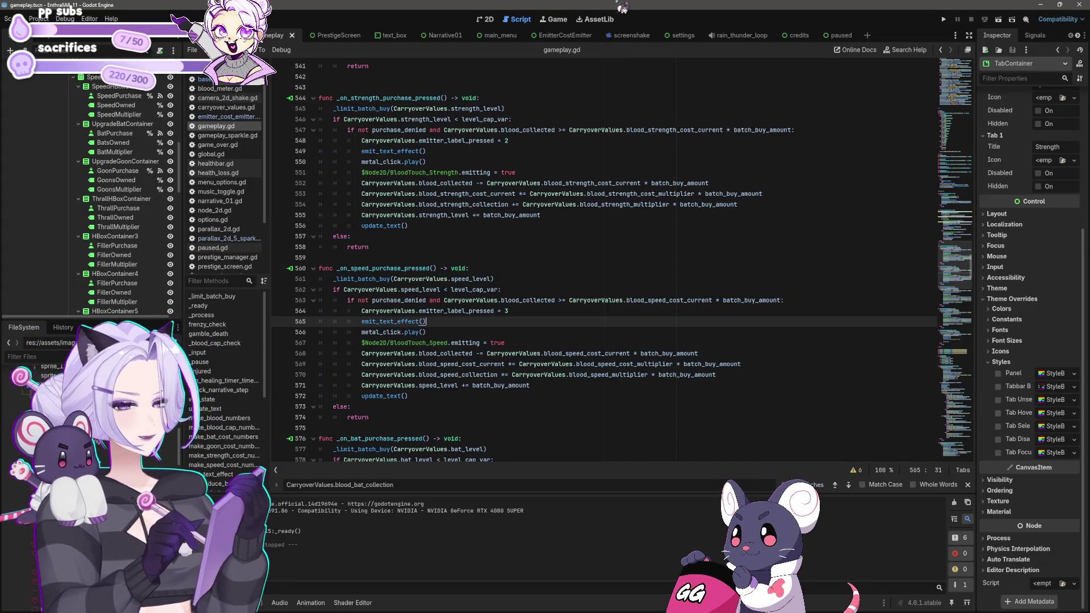
left_click(539, 193)
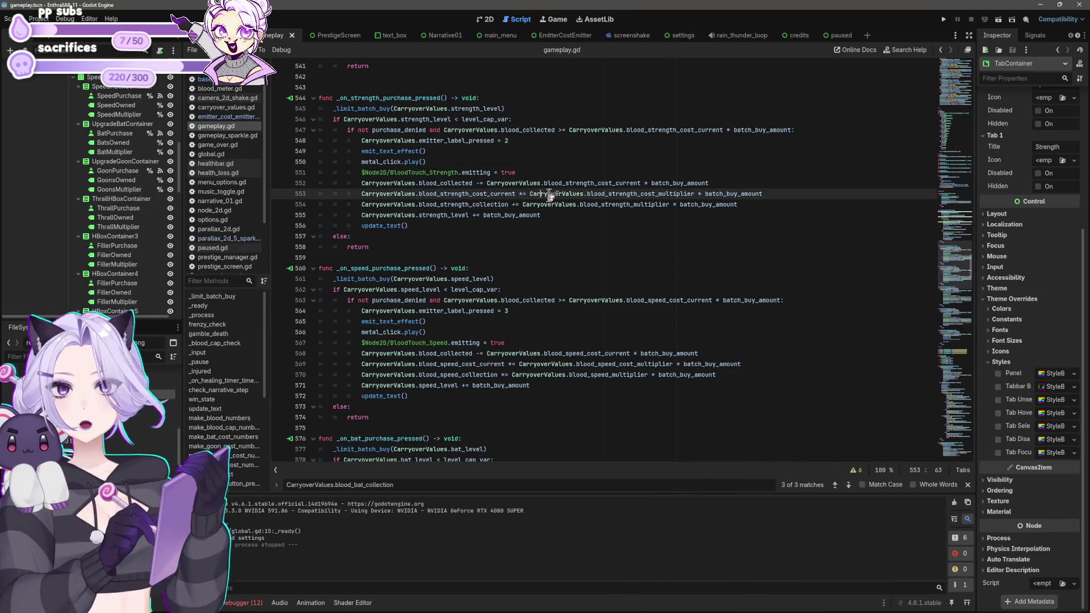
key("alt+Tab")
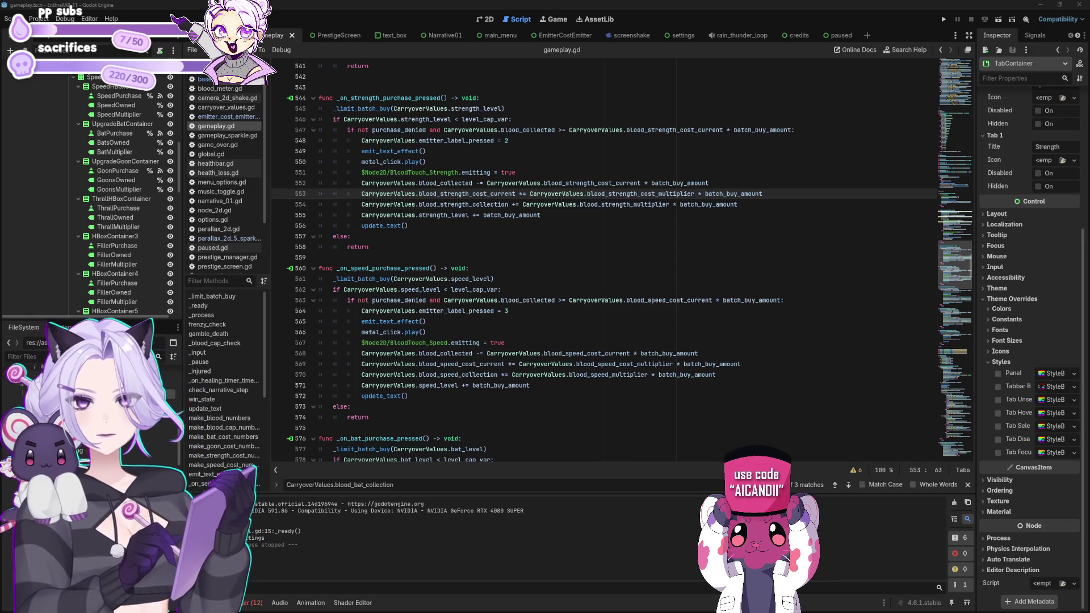
left_click(732, 253)
key("ctrl+f")
type("limit_batch")
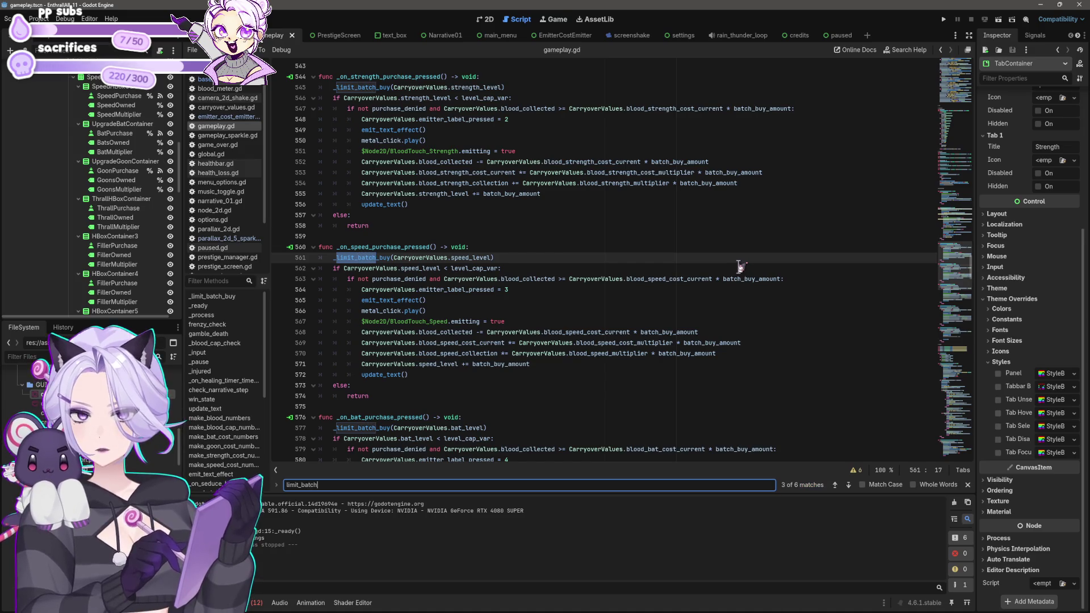
Go back to _limit_batch_buy at line 19 and paste a new limit_batch_buy while-loop block on line 27.
left_click(835, 485)
left_click(835, 484)
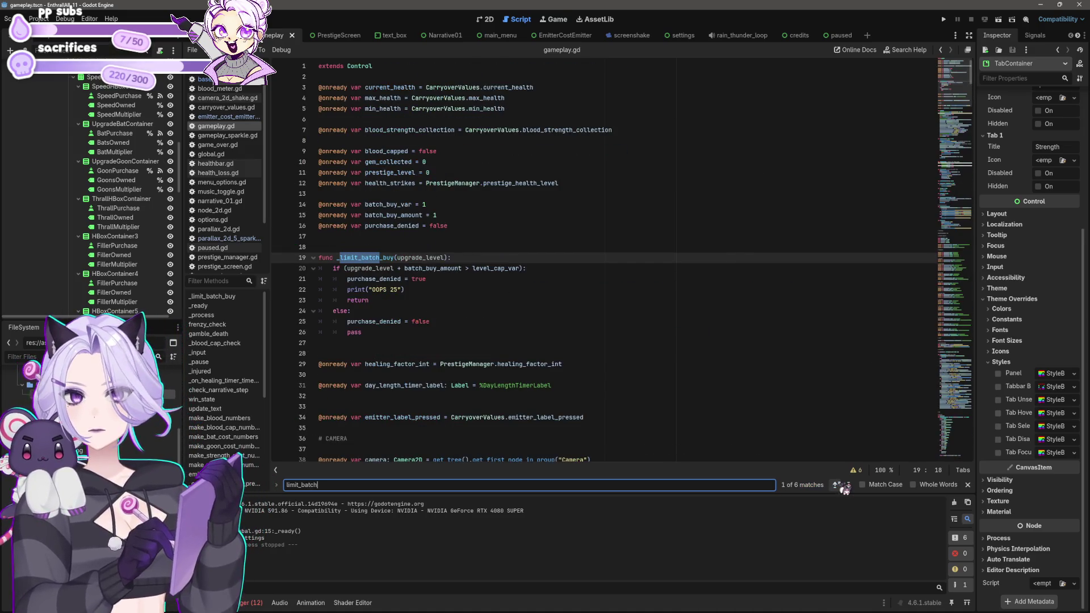
left_click(387, 342)
key("ctrl+v")
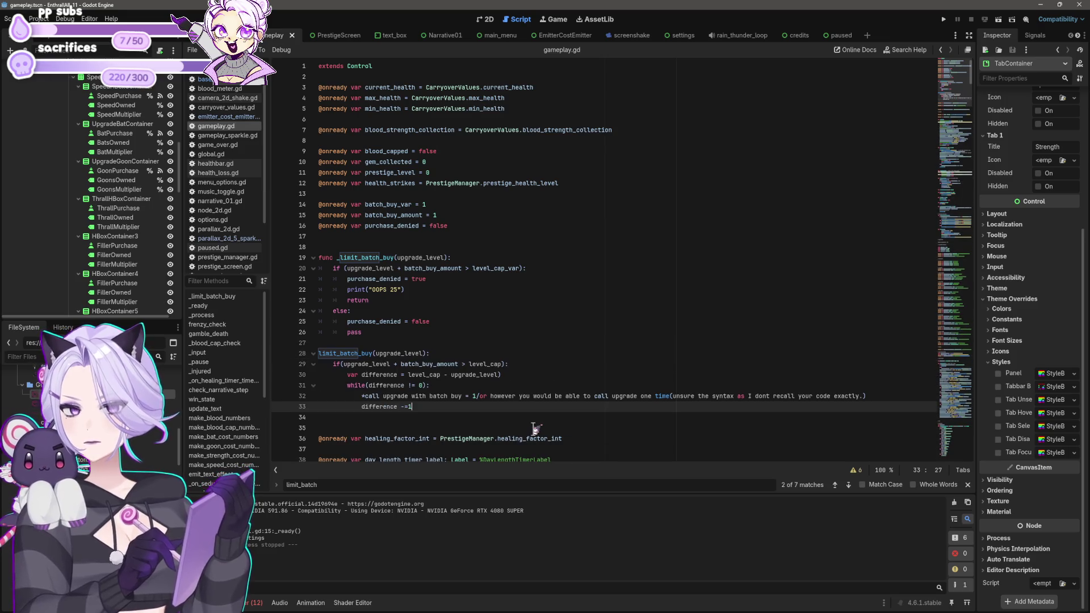
scroll(599, 338, "down", 4)
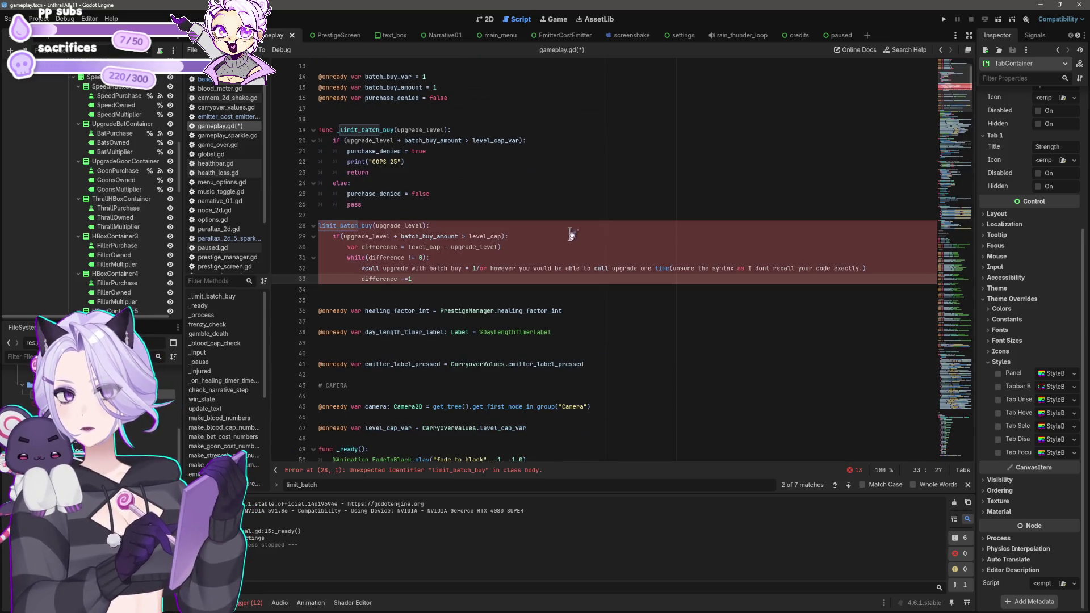
scroll(572, 234, "up", 1)
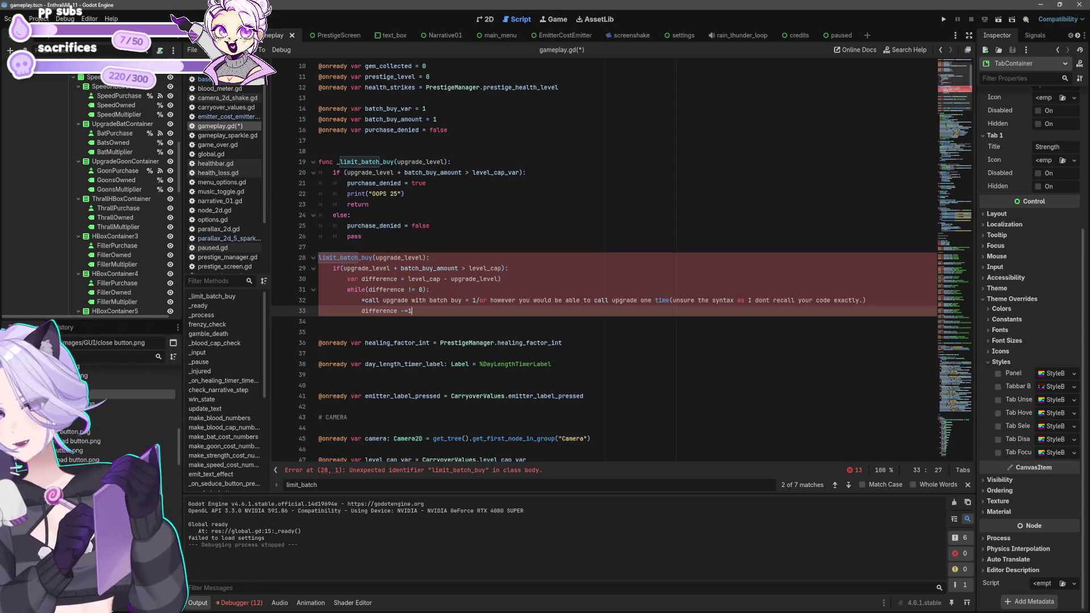
key("Up")
key("Up")
key("Up")
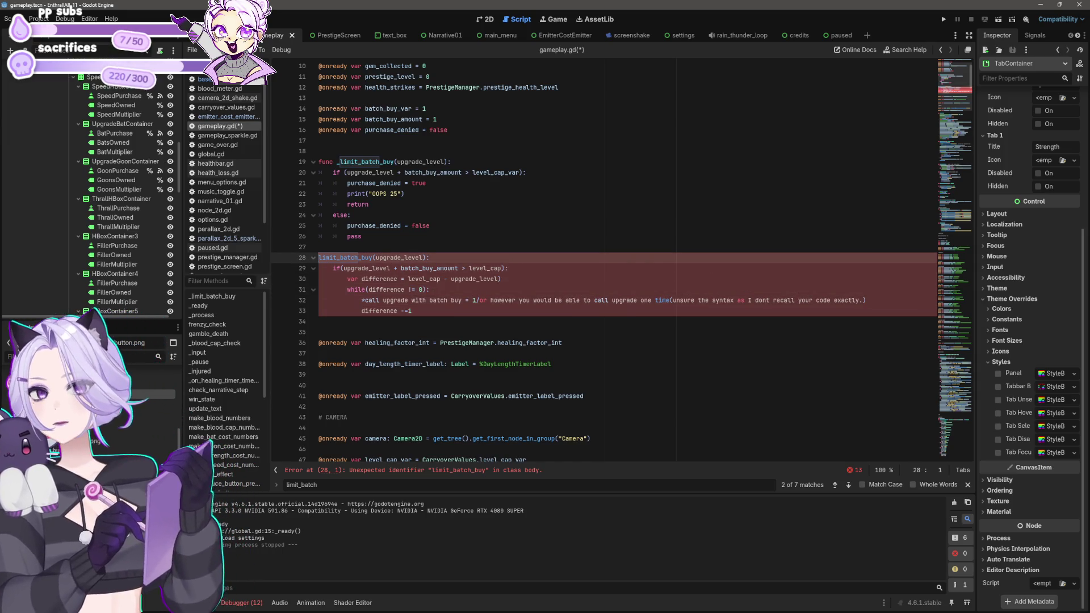
Prefix lines 19–26 with # and add 'func' before limit_batch_buy on line 28.
left_click(320, 162)
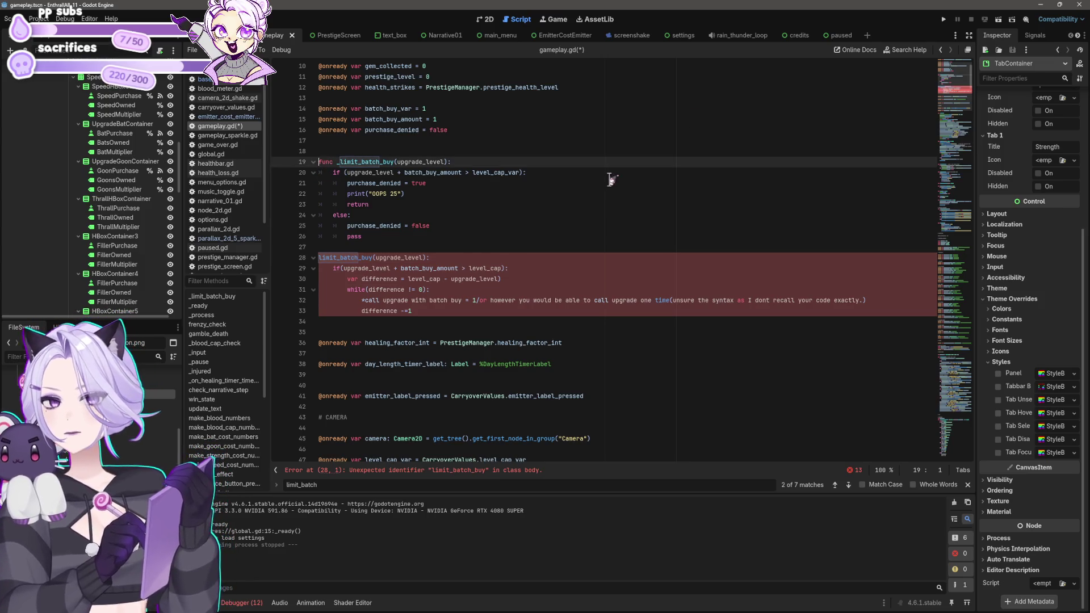
type("#")
key("Down")
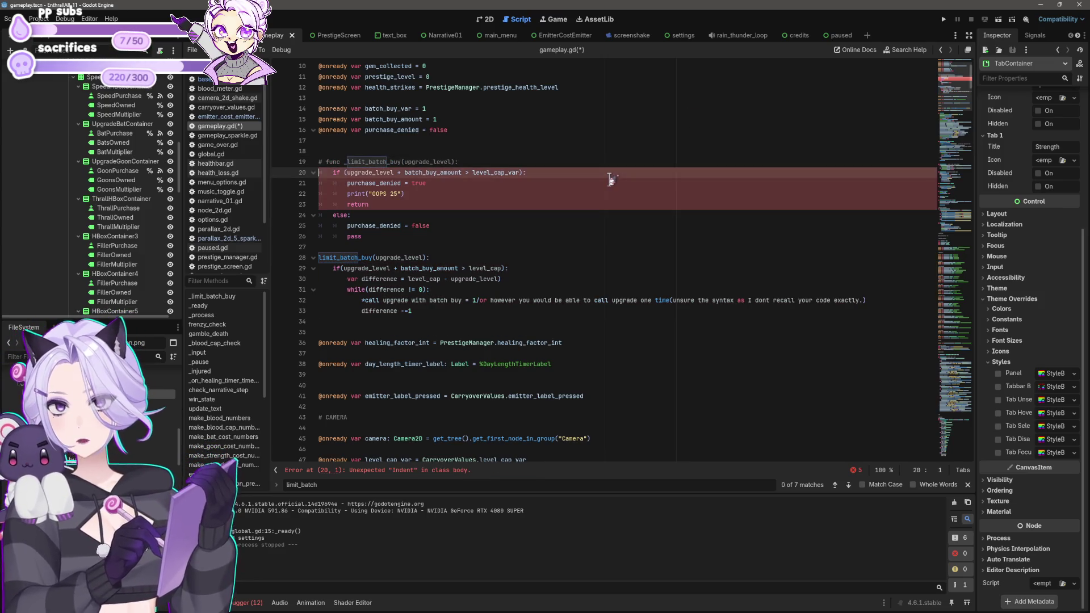
type("#")
key("Down")
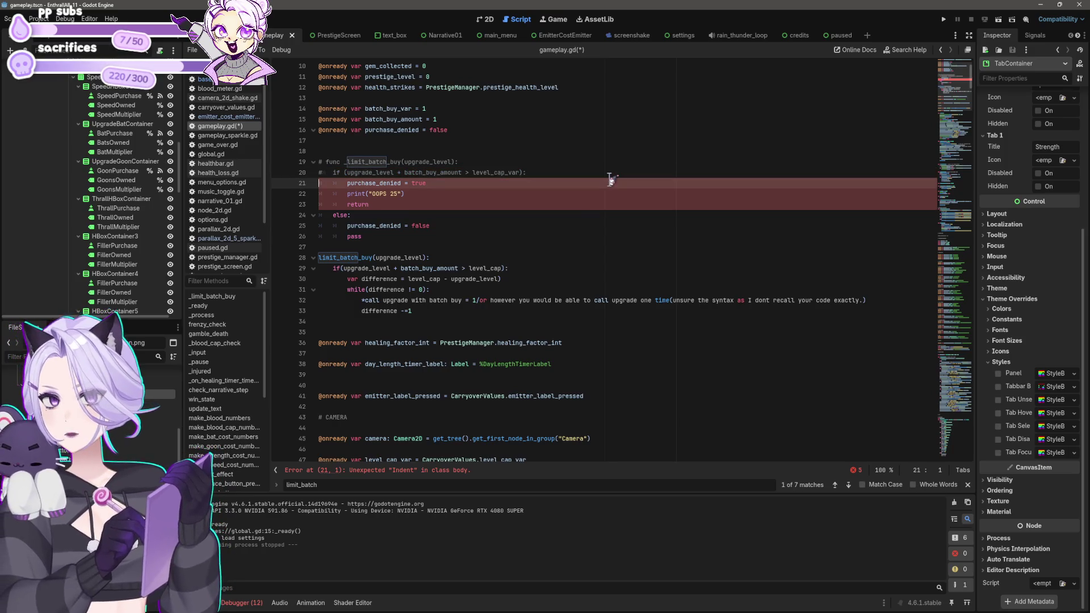
type("#")
key("End")
key("Down")
key("Home")
type("#")
key("Down")
type("#")
key("Down")
type("#")
key("Down")
key("Home")
type("#")
key("Down")
type("#")
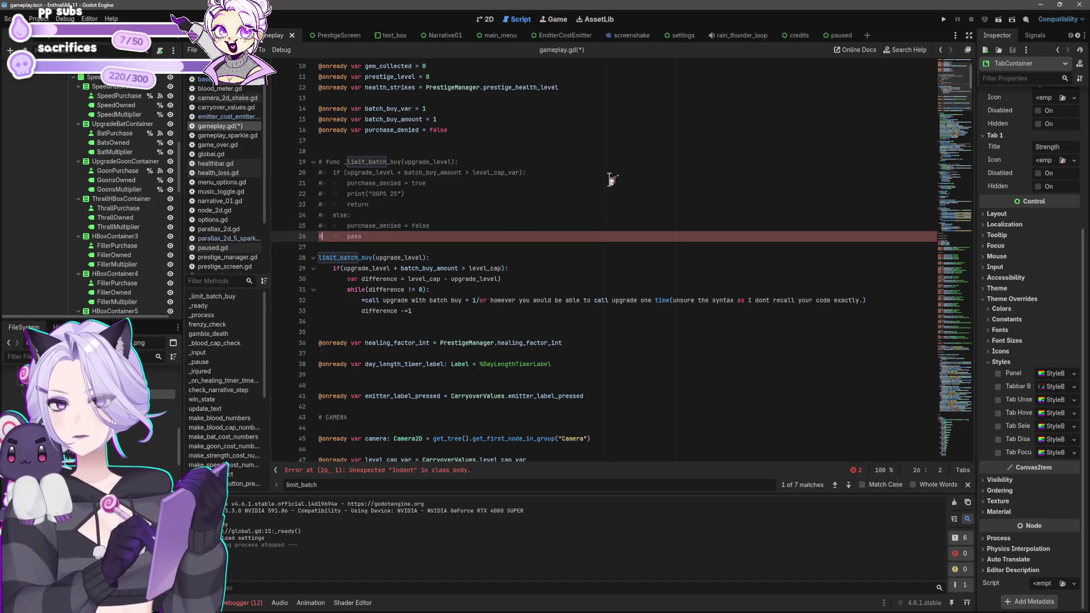
key("Down")
key("Down")
type("func")
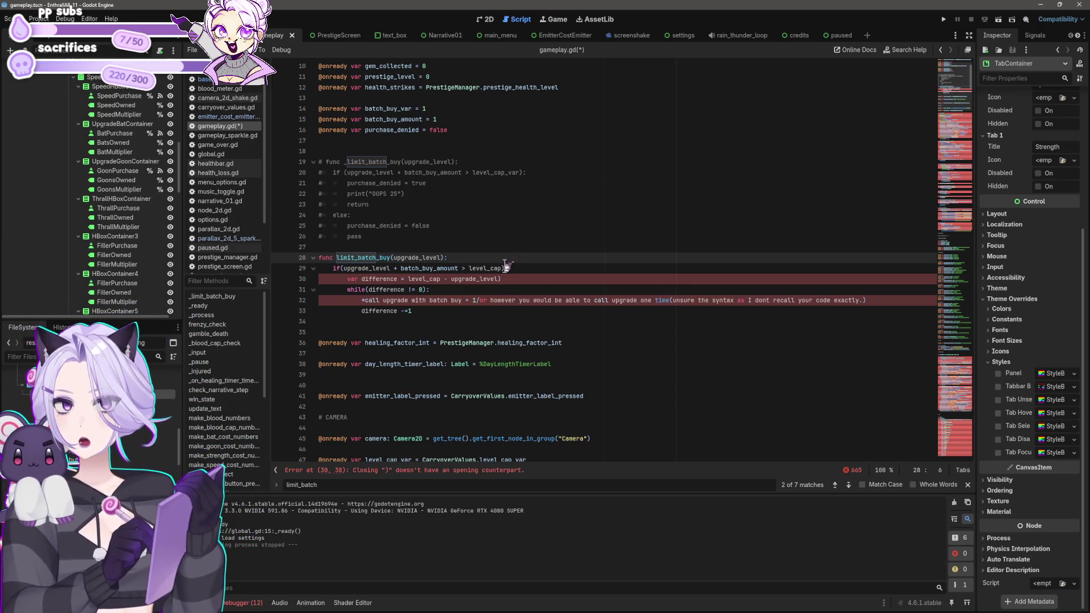
Replace level_cap with level_cap_var in the if condition on line 29.
left_click(505, 268)
left_click_drag(505, 270, 470, 268)
left_click(471, 269)
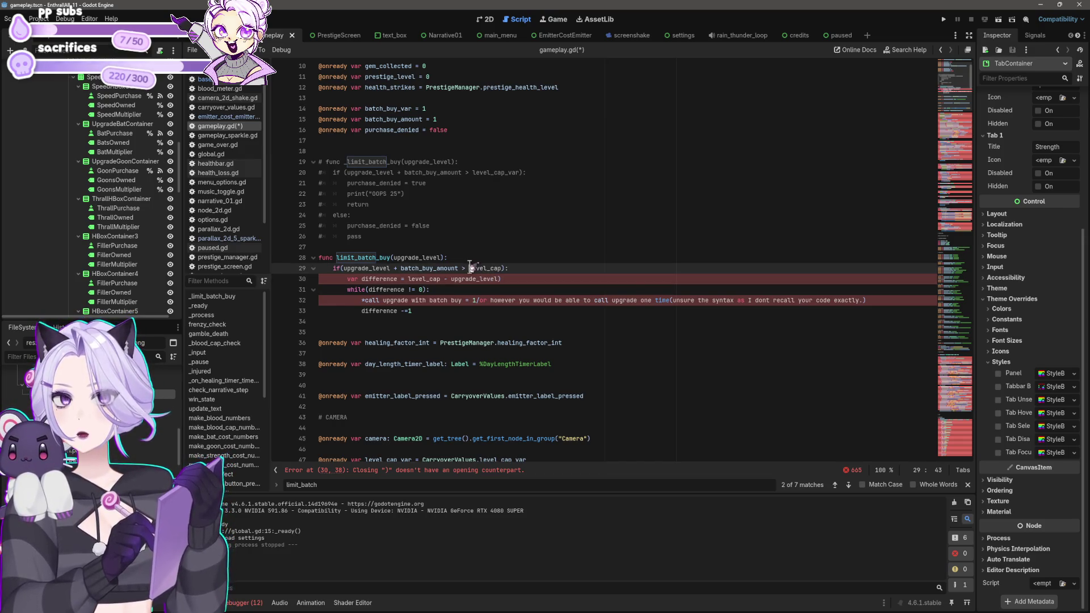
left_click_drag(473, 172, 520, 173)
key("ctrl+c")
left_click_drag(469, 268, 502, 269)
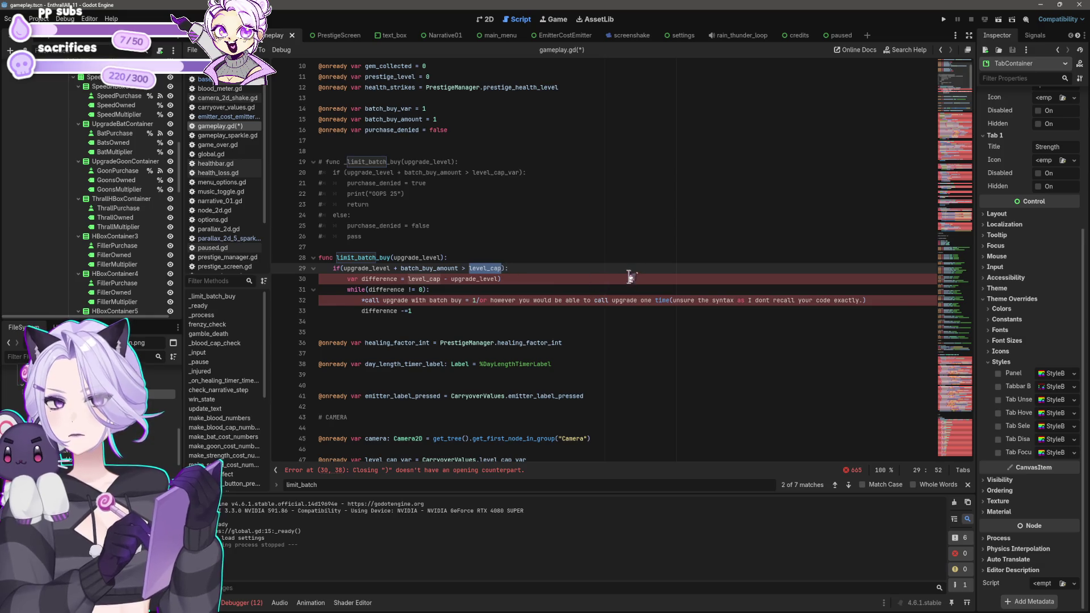
key("ctrl+v")
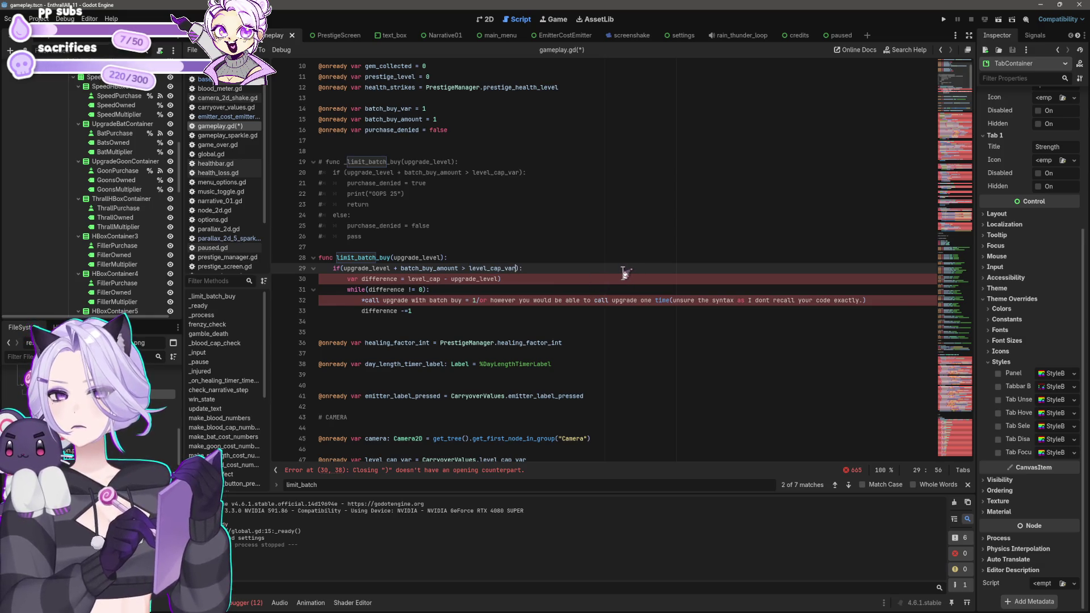
Change level_cap to level_cap_var in the difference calculation on line 30.
left_click(534, 278)
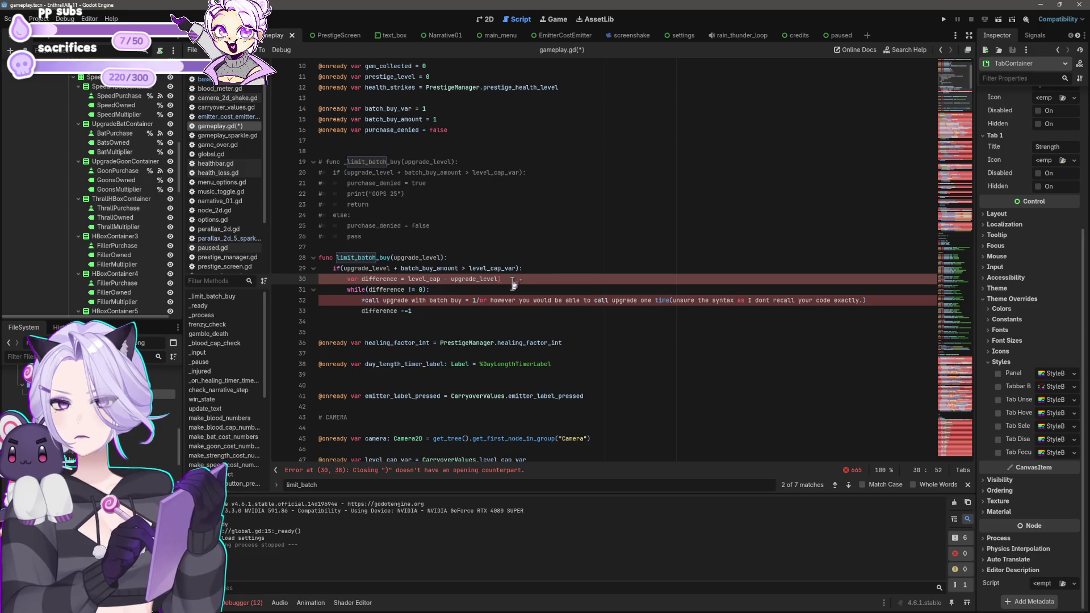
left_click(442, 279)
type("_var")
left_click(463, 300)
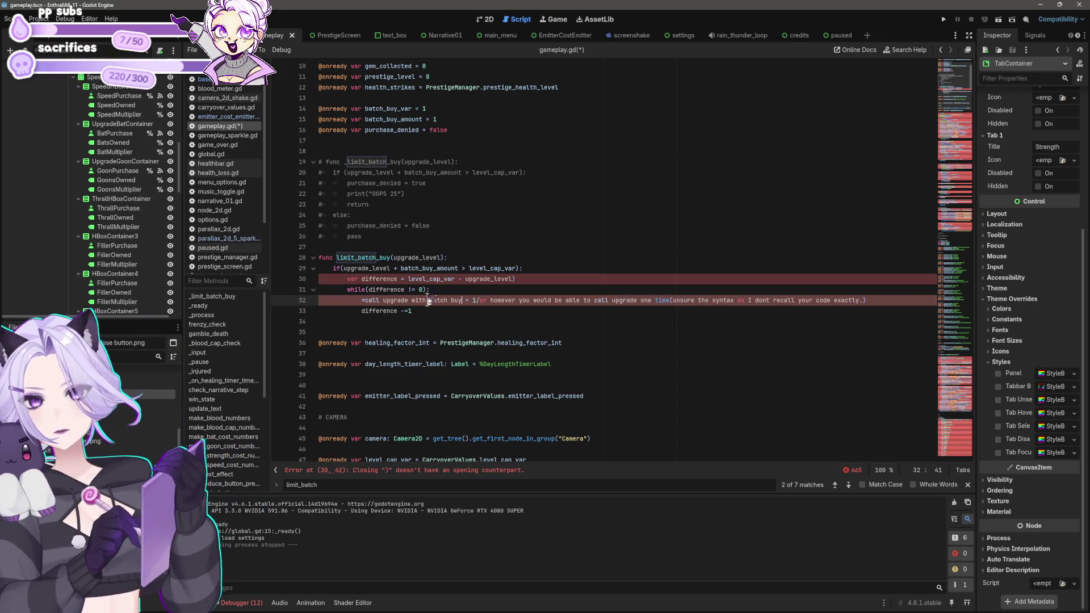
left_click(398, 279)
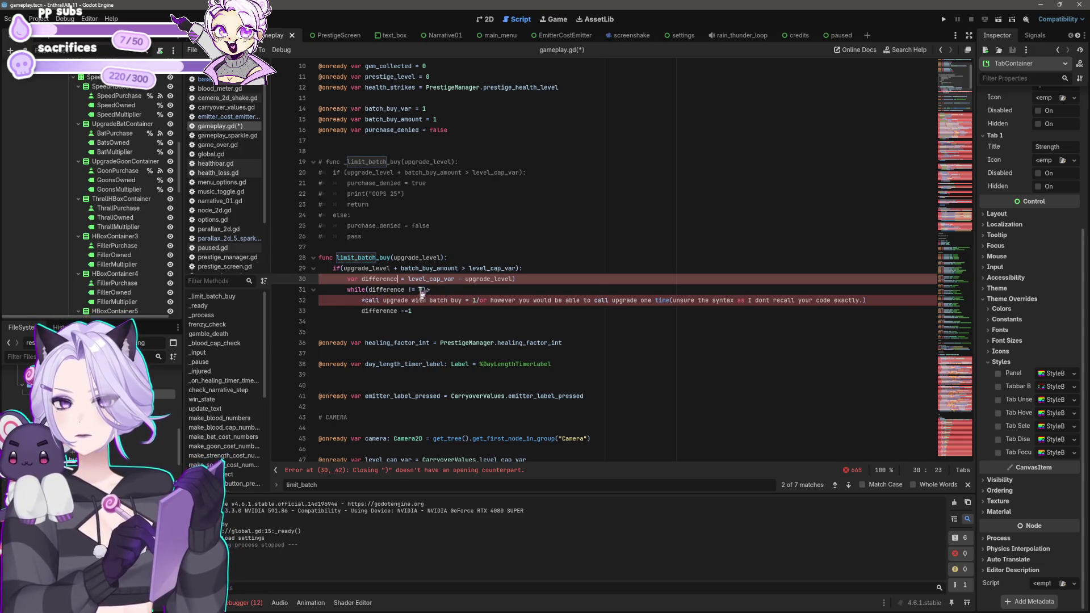
left_click(363, 300)
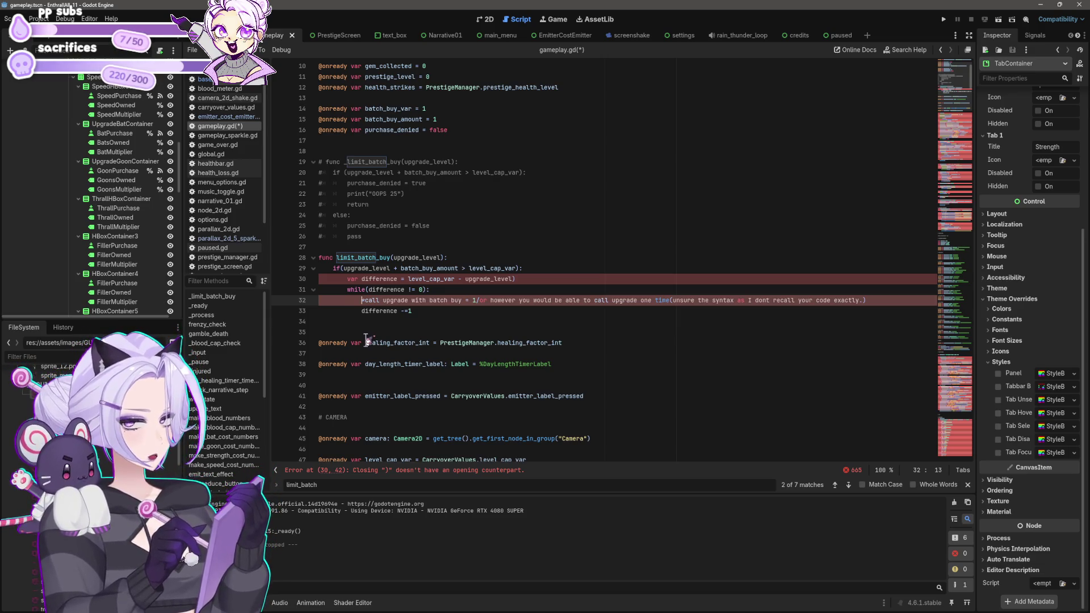
left_click_drag(392, 321, 310, 258)
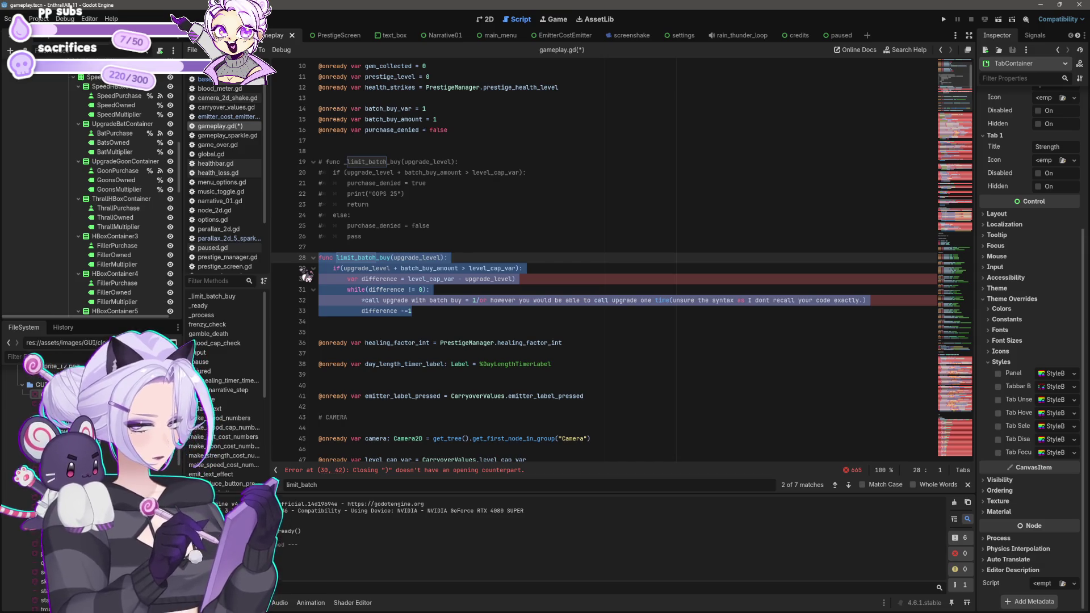
key("ctrl+k")
key("ctrl+k")
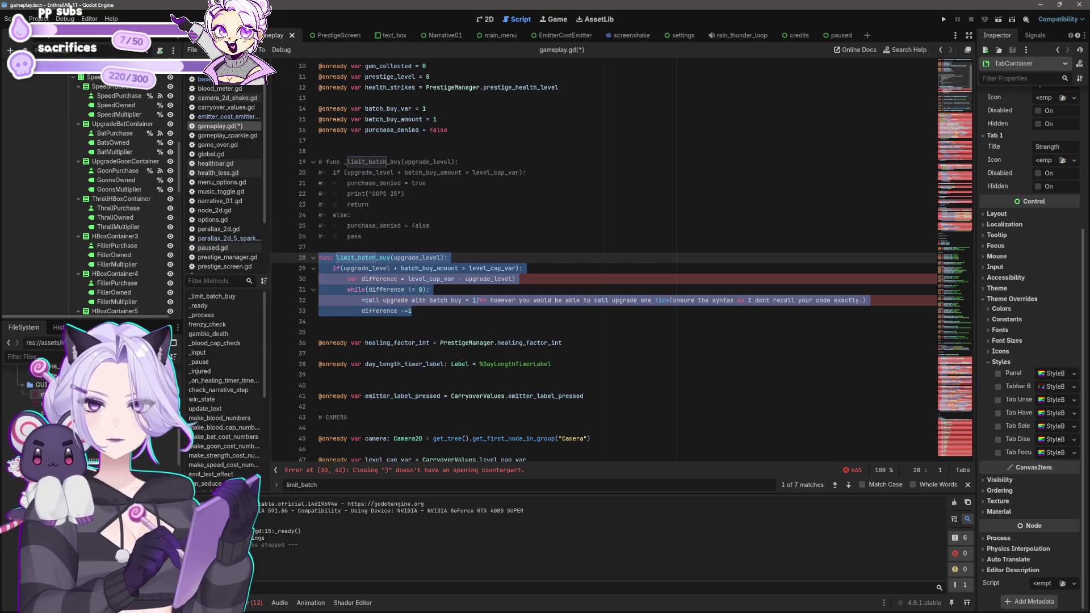
left_click(481, 319)
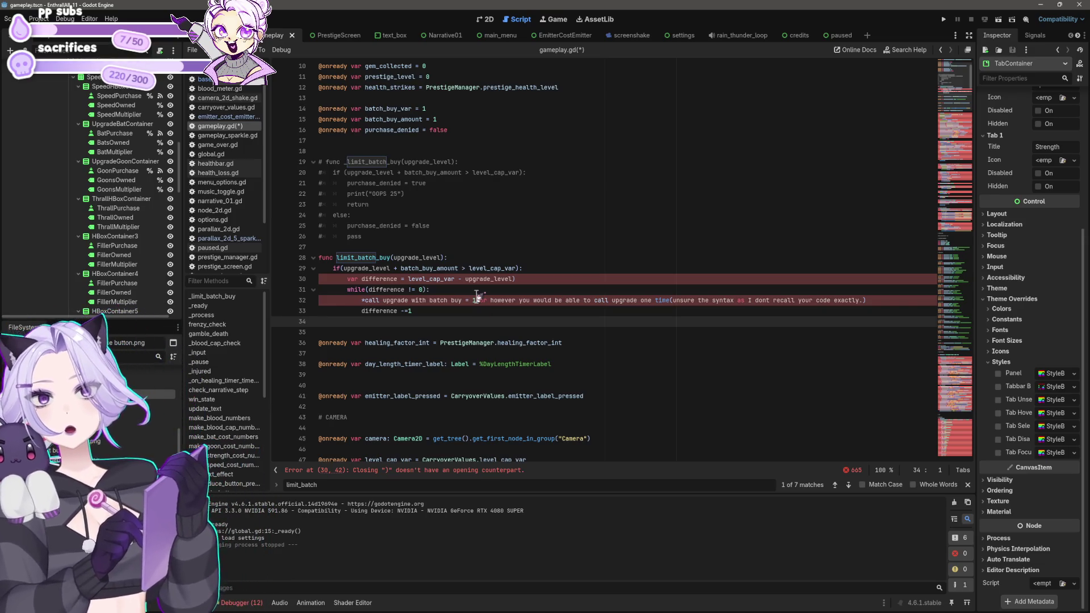
left_click(437, 182)
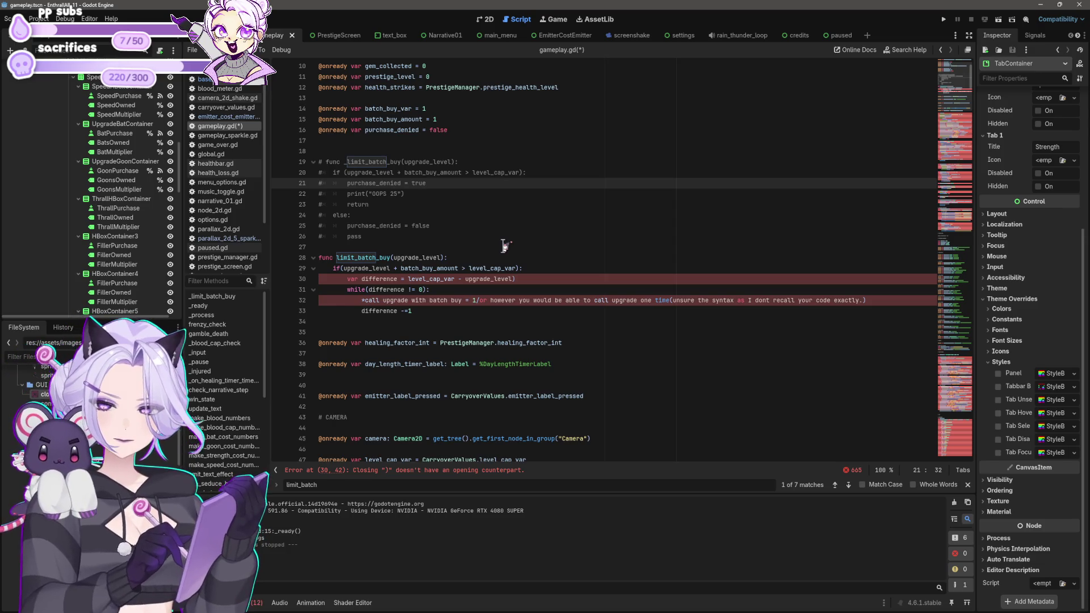
scroll(477, 243, "down", 20)
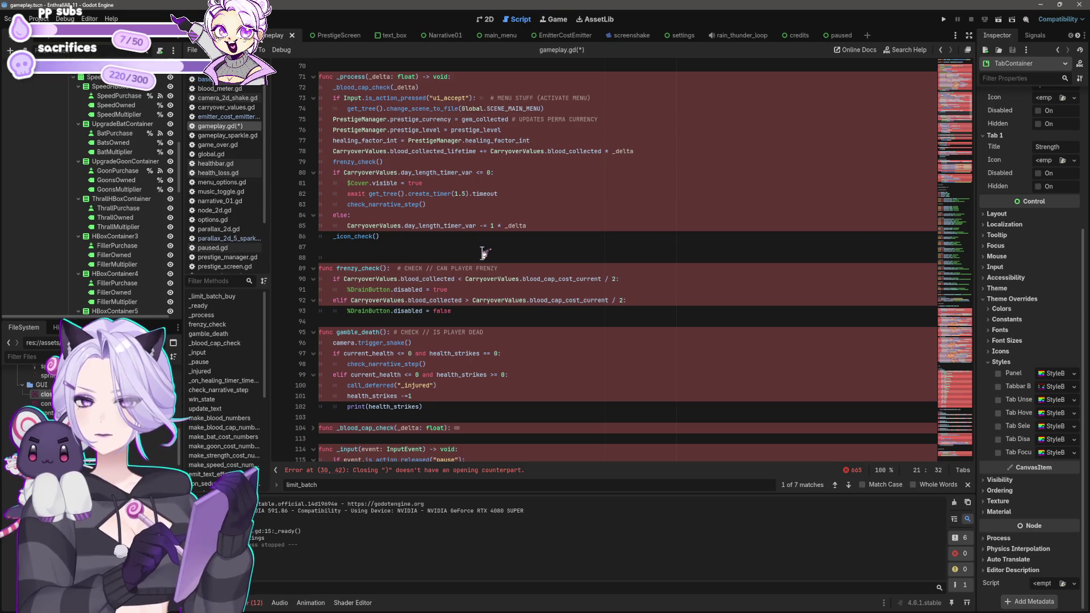
Scroll down to the _on_speed_purchase_pressed batch-buy call around line 567.
scroll(483, 252, "down", 20)
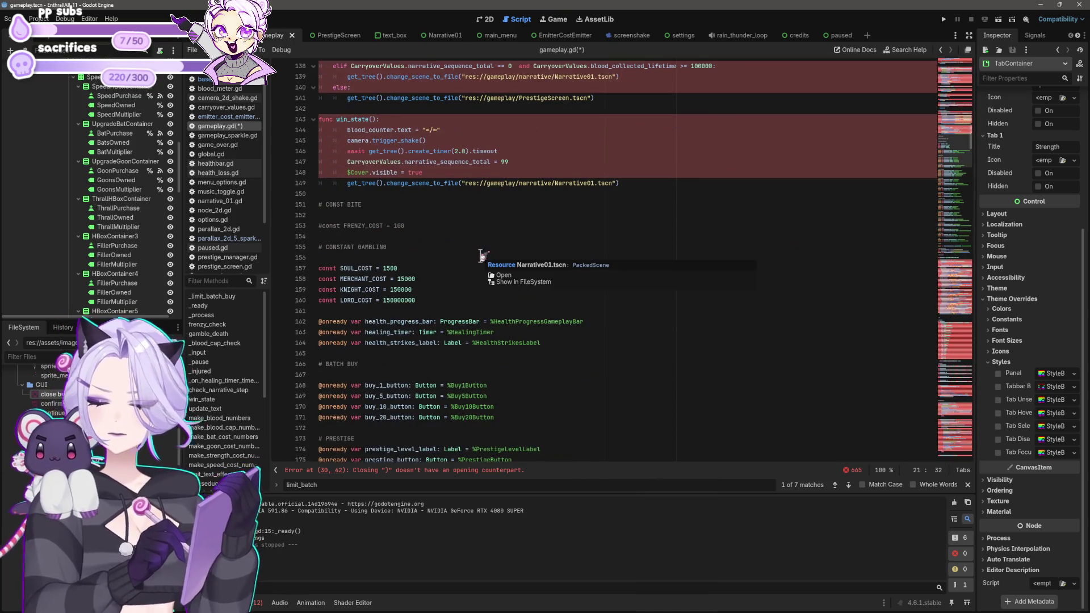
scroll(482, 255, "down", 20)
scroll(498, 301, "down", 8)
scroll(506, 261, "down", 20)
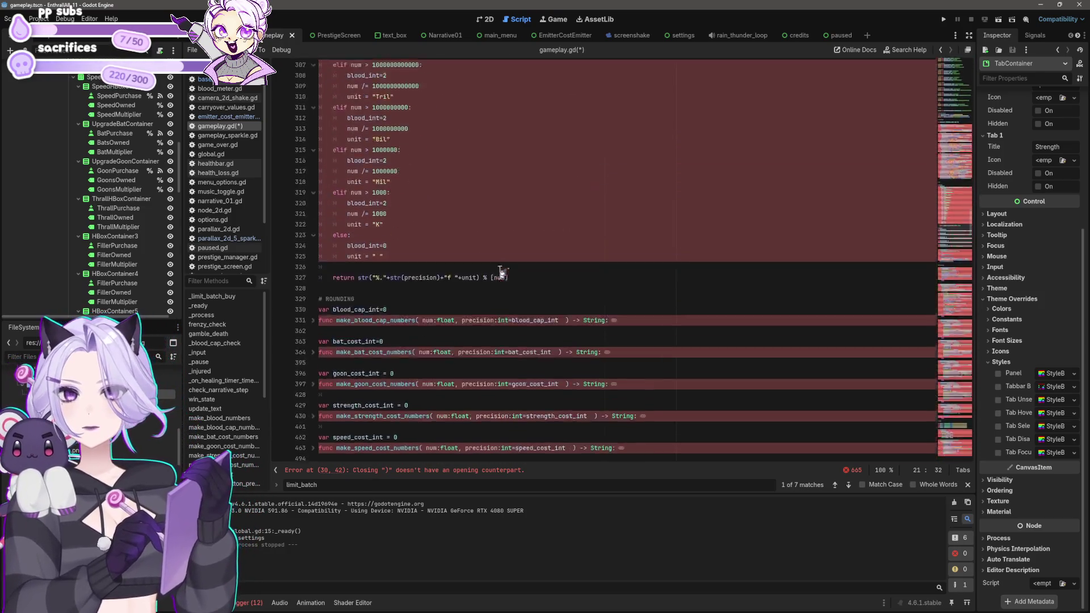
scroll(499, 270, "down", 8)
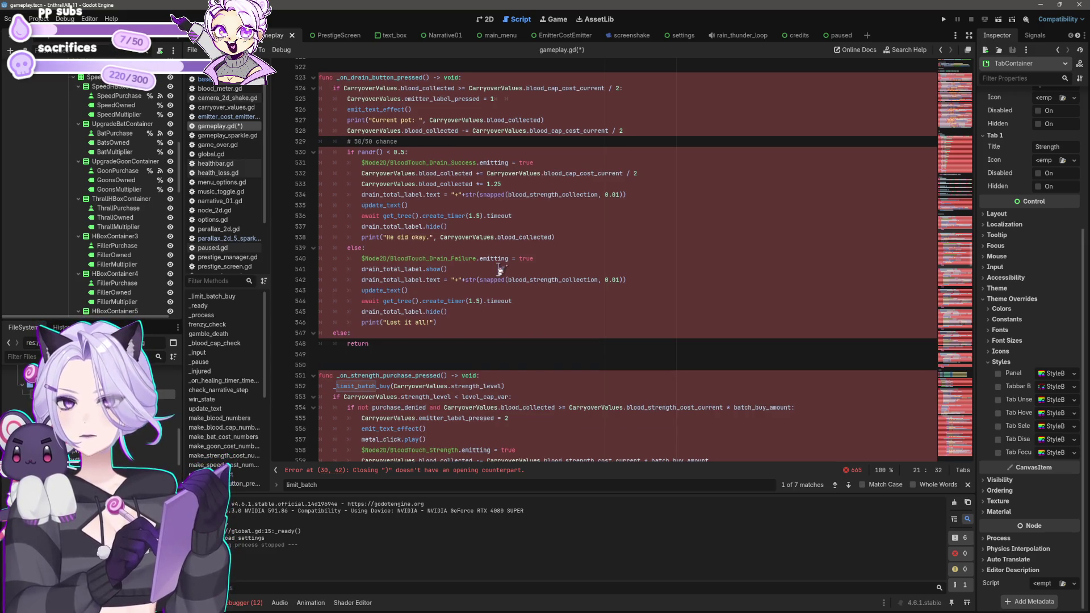
scroll(499, 265, "down", 12)
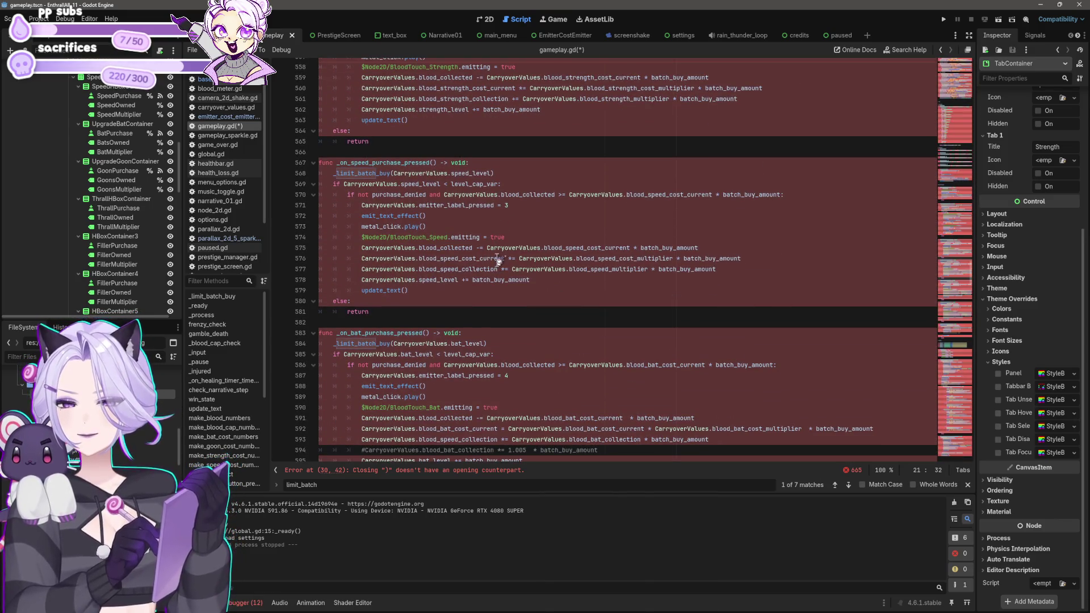
left_click(491, 175)
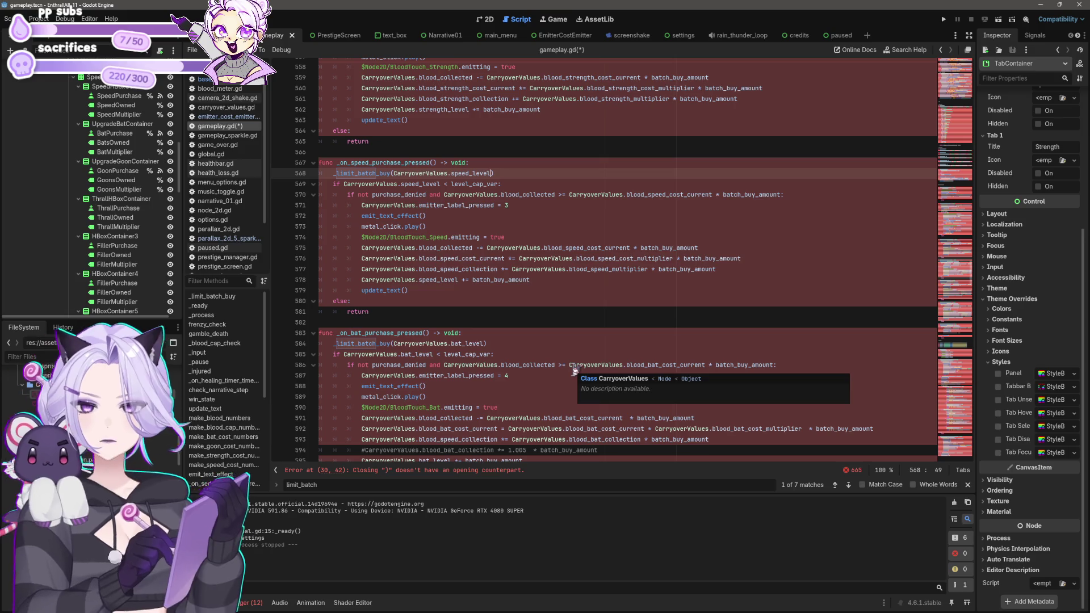
scroll(568, 284, "up", 6)
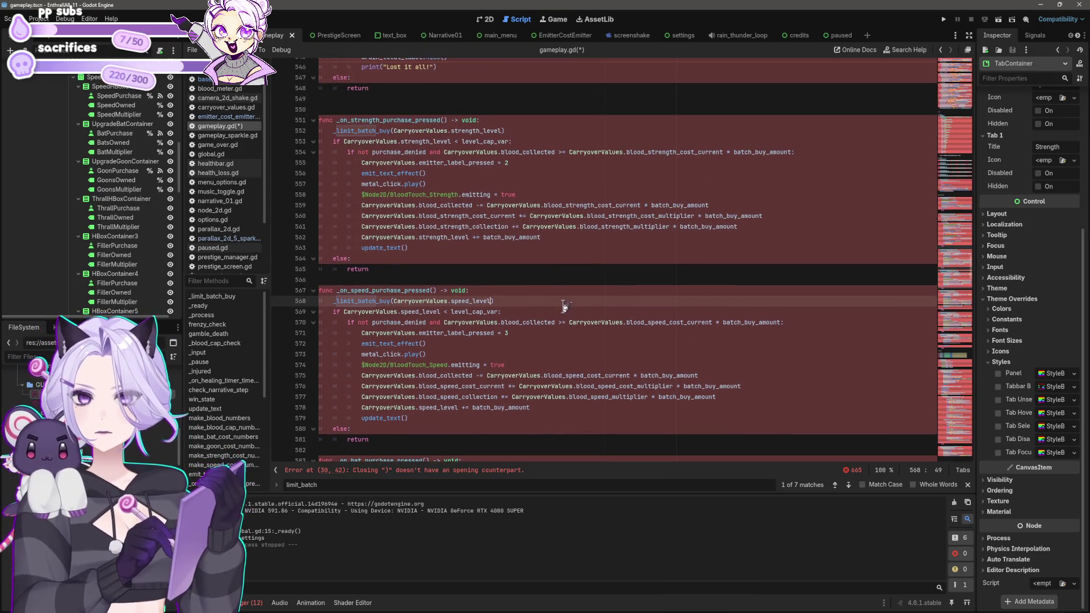
scroll(564, 307, "up", 9)
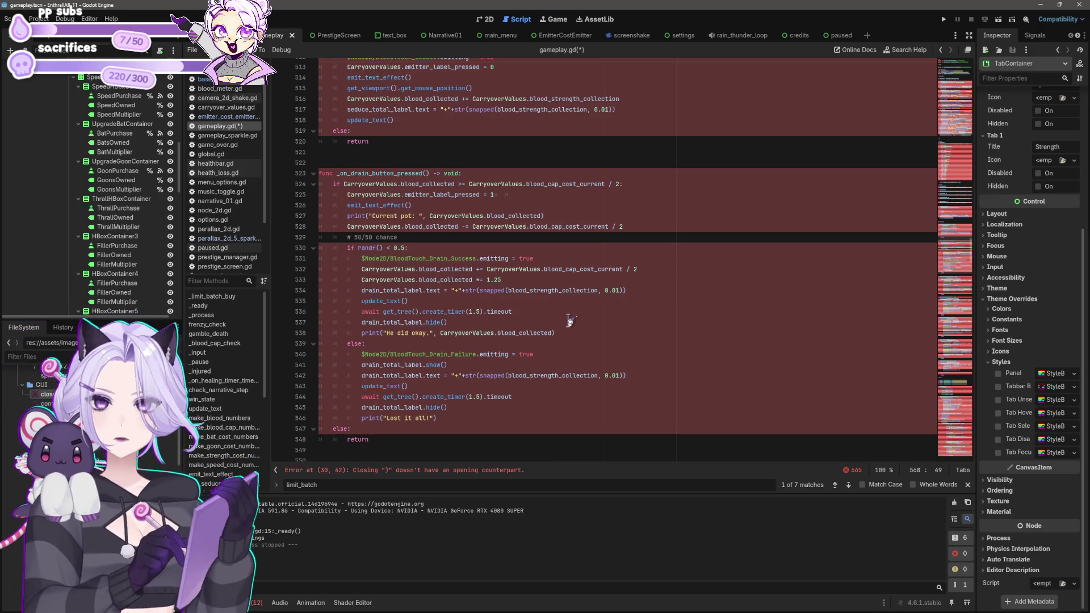
scroll(594, 163, "down", 20)
scroll(641, 142, "down", 5)
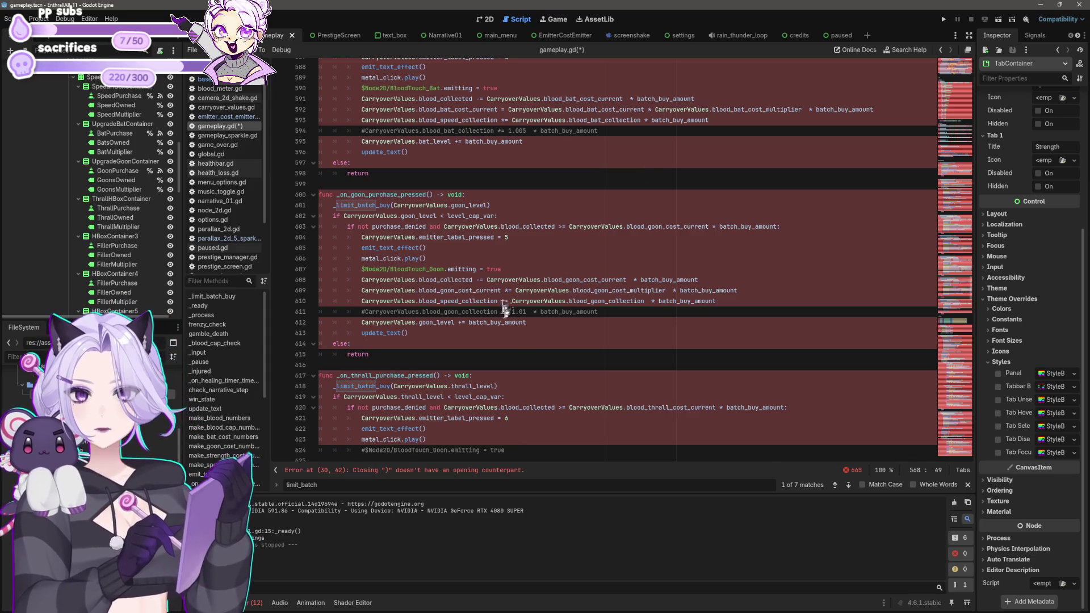
scroll(728, 388, "up", 7)
scroll(728, 388, "up", 20)
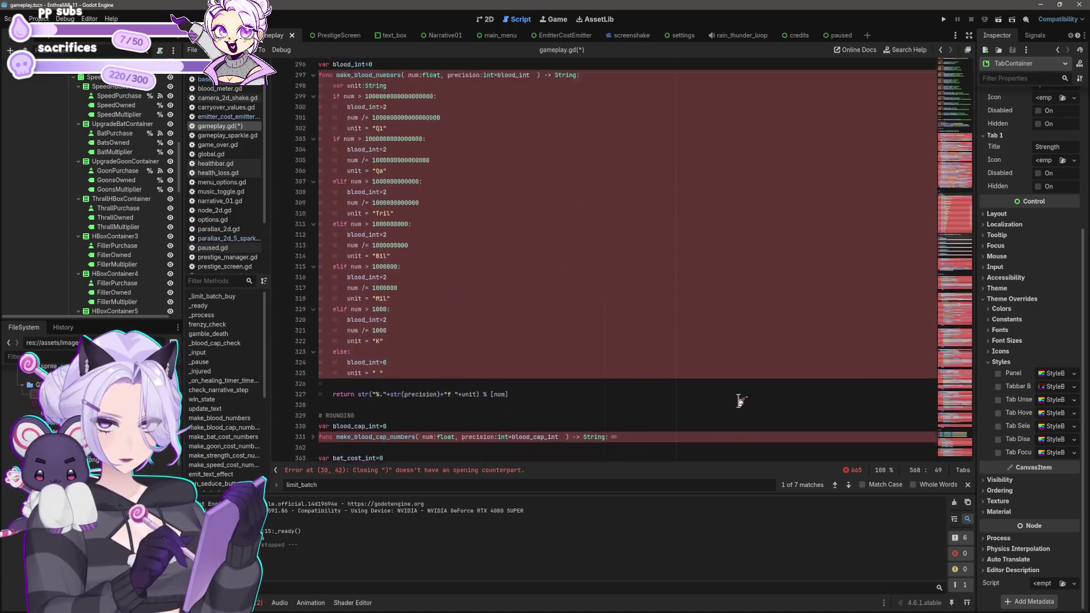
scroll(740, 400, "down", 20)
scroll(549, 231, "down", 15)
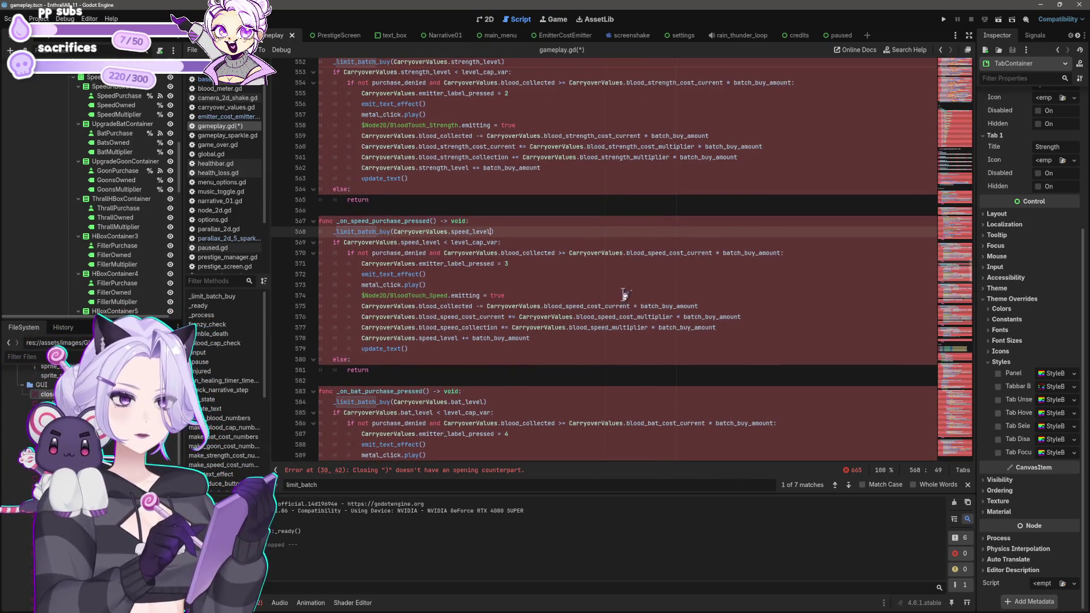
scroll(591, 294, "down", 4)
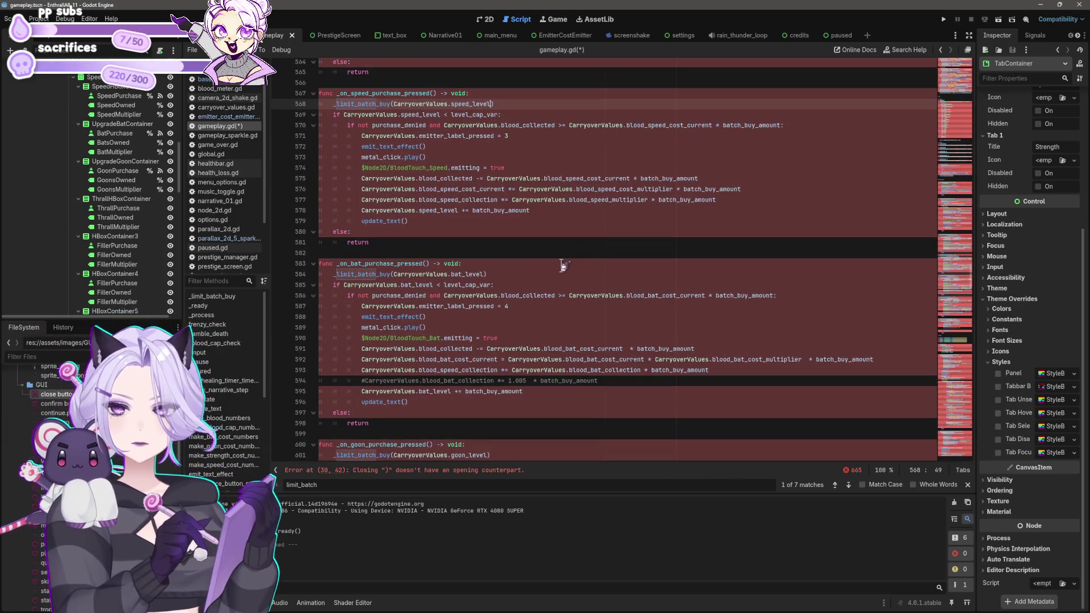
scroll(562, 266, "down", 4)
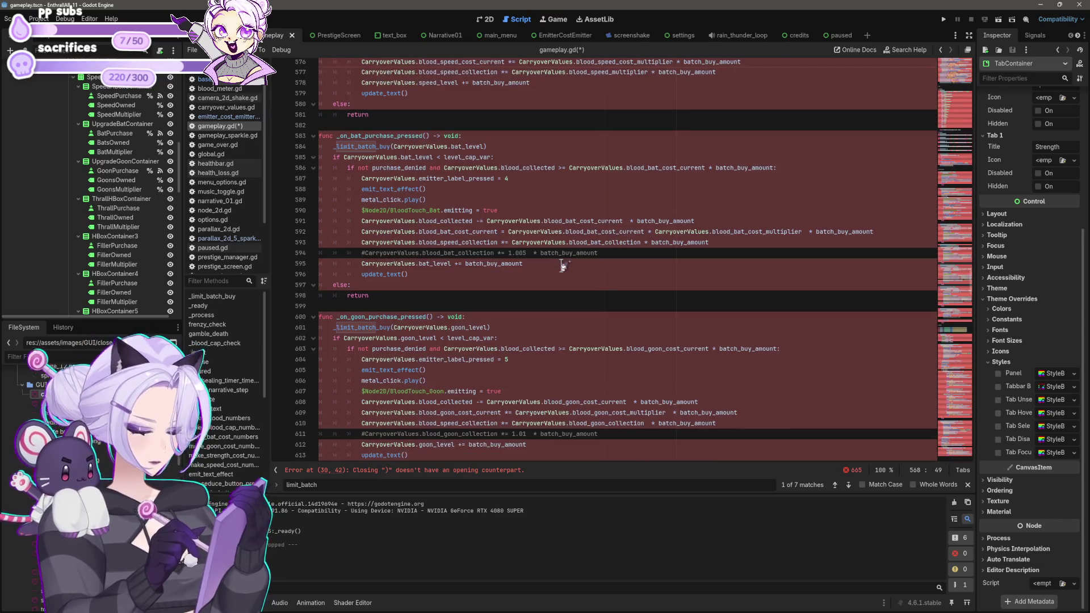
scroll(449, 284, "down", 2)
scroll(442, 263, "up", 4)
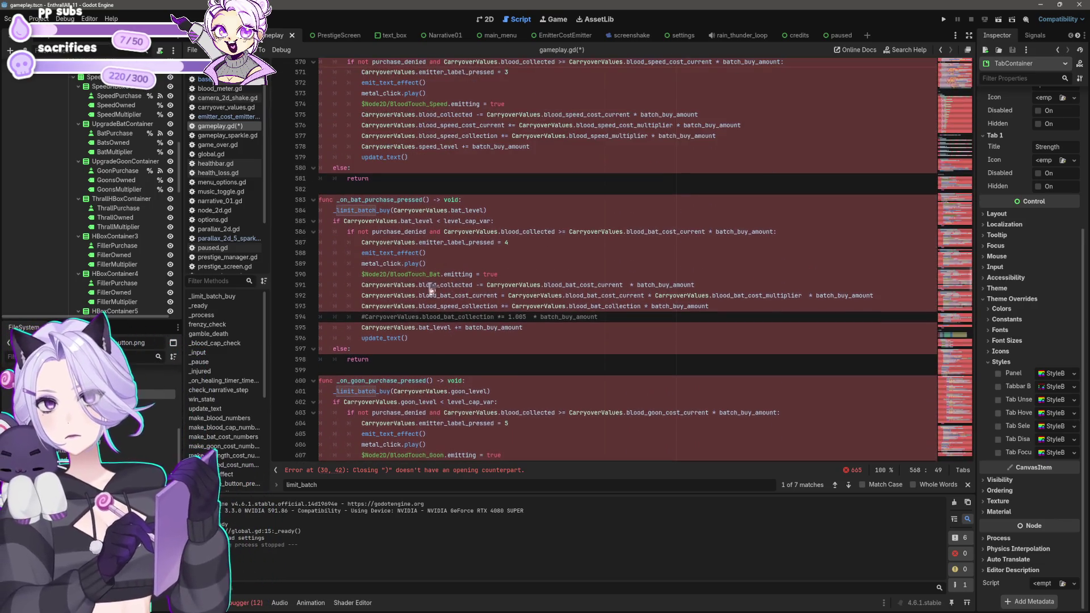
mouse_move(396, 359)
left_mouse_down()
mouse_move(364, 349)
mouse_move(298, 208)
left_mouse_up()
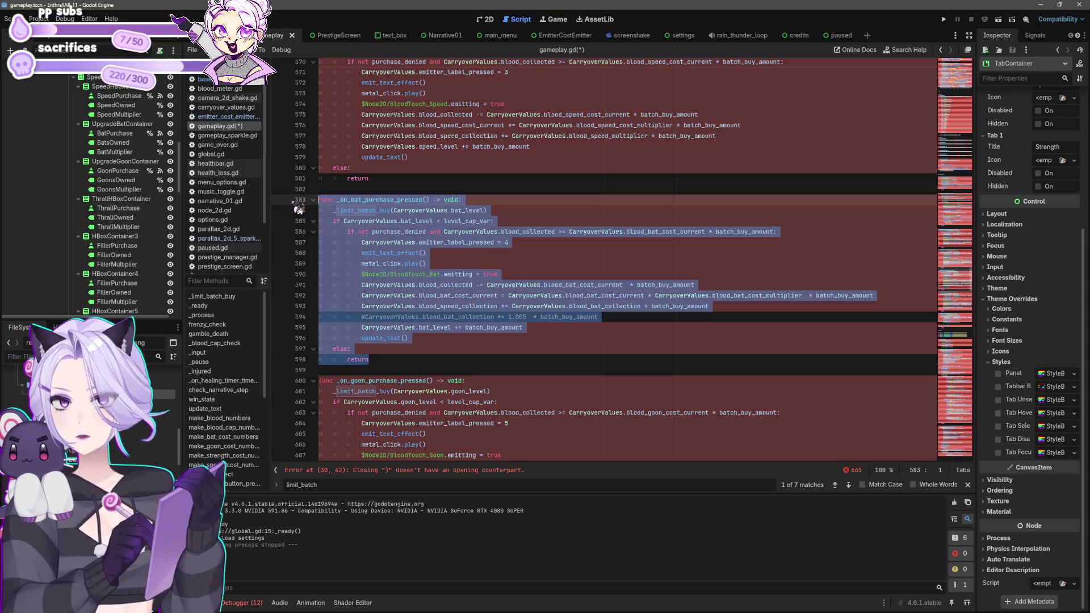
Paste the copied _on_bat_purchase_pressed function on a new line below limit_batch_buy.
scroll(618, 226, "up", 20)
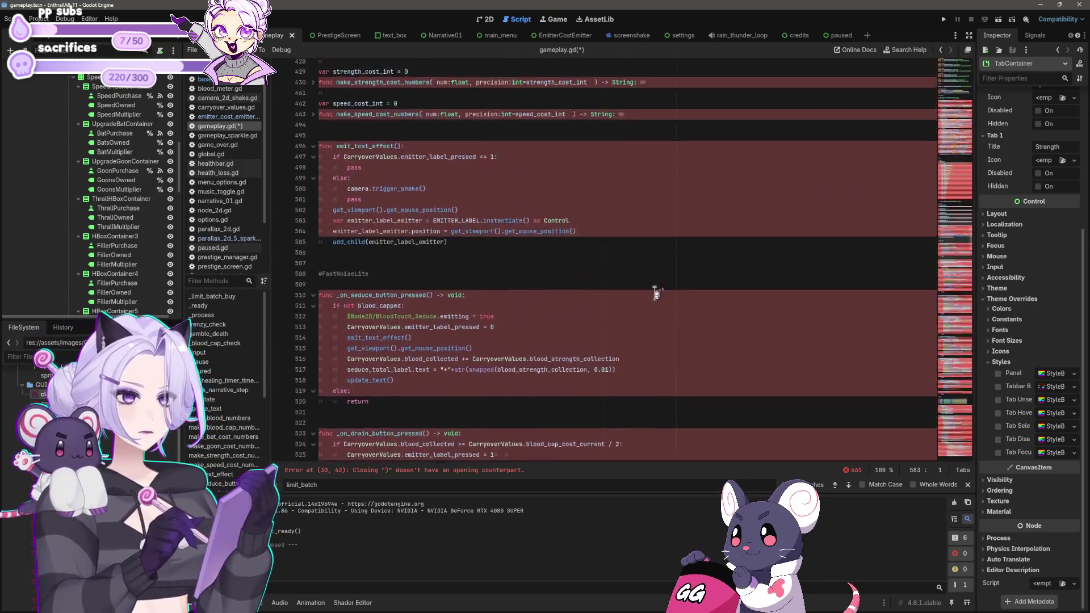
scroll(652, 288, "up", 20)
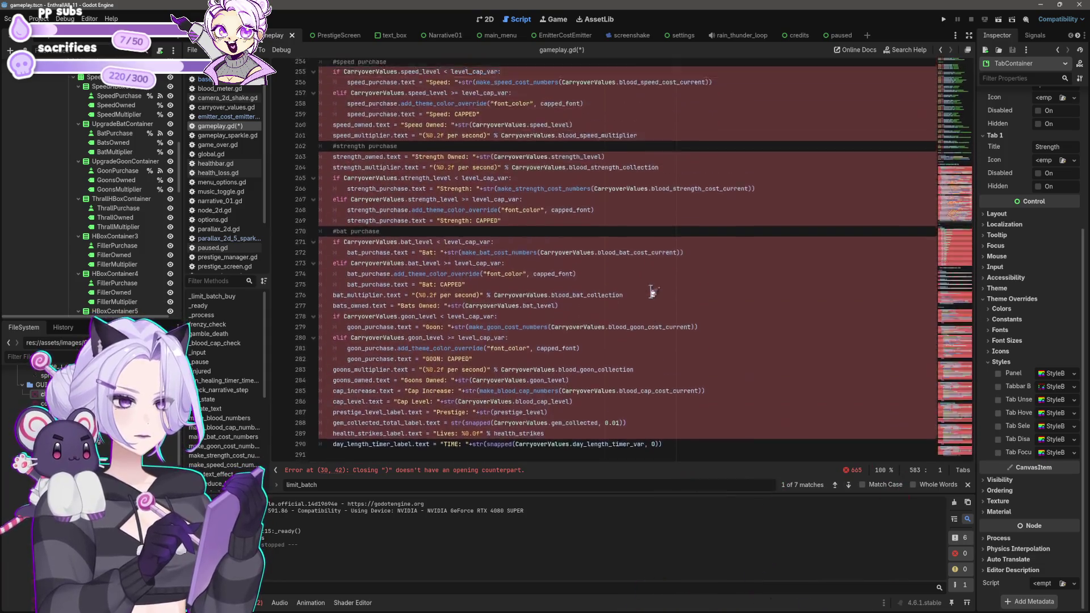
scroll(593, 301, "up", 20)
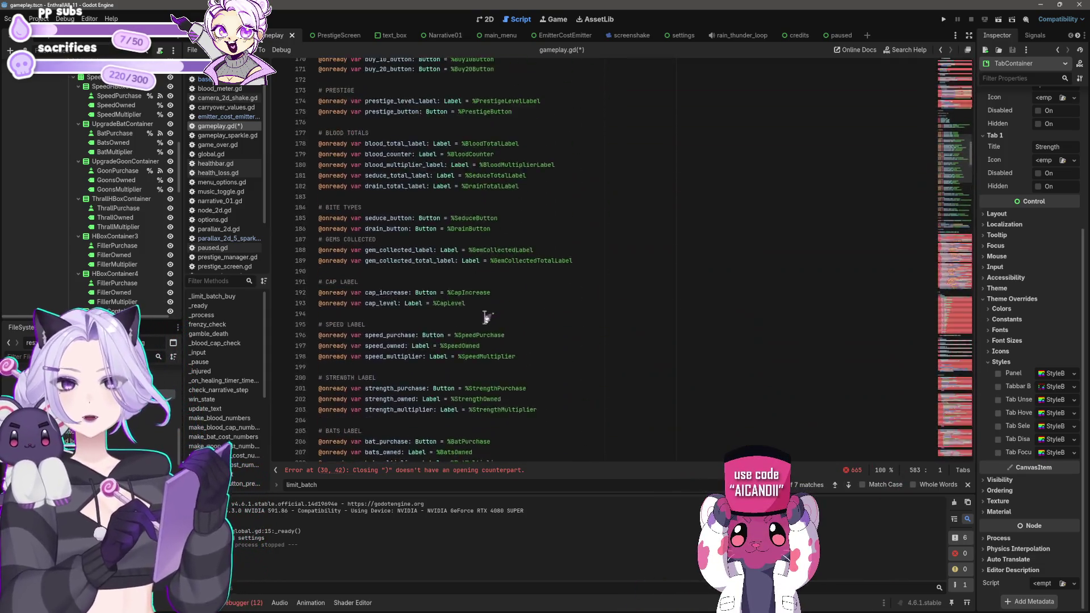
scroll(494, 337, "up", 10)
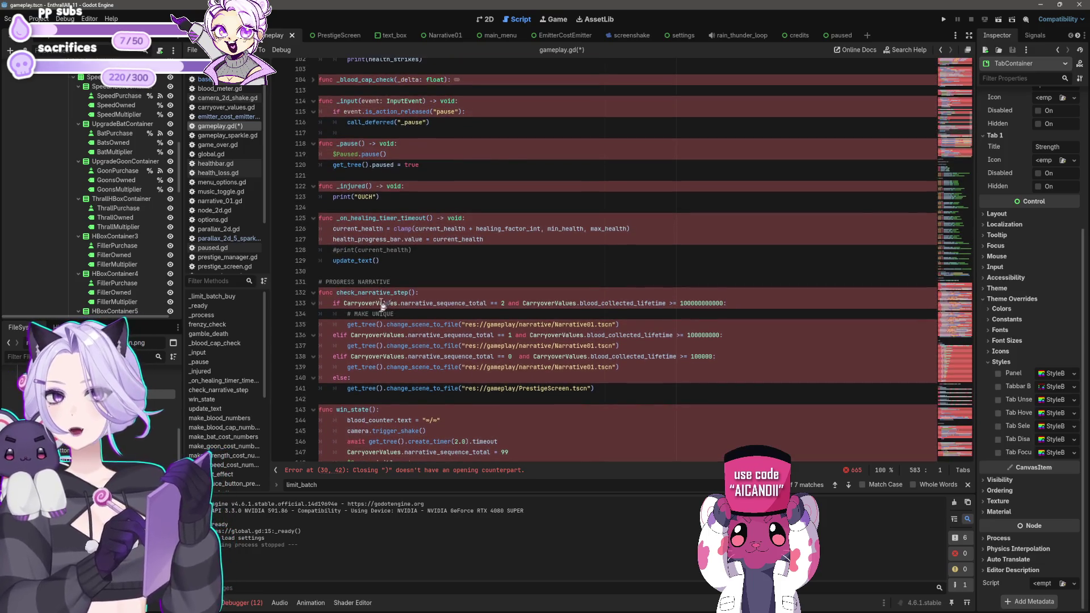
scroll(454, 289, "down", 20)
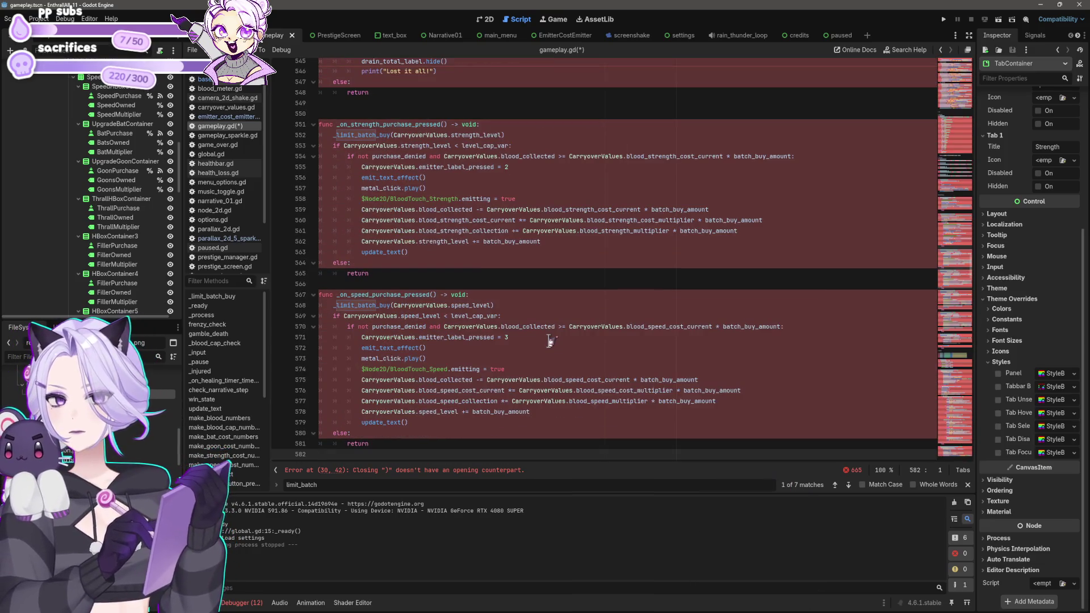
scroll(534, 301, "up", 20)
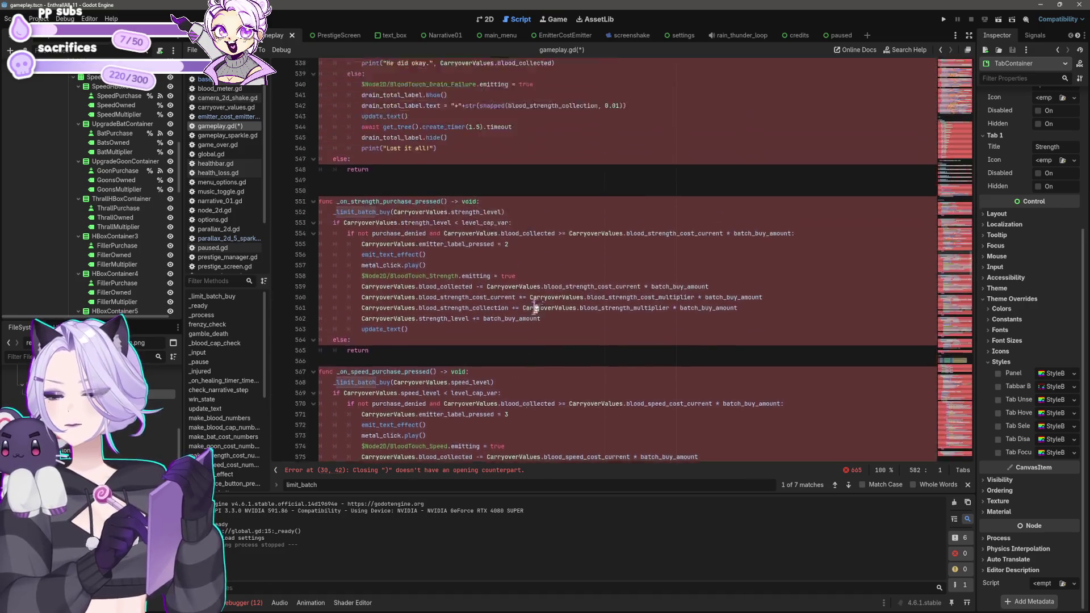
scroll(518, 320, "up", 15)
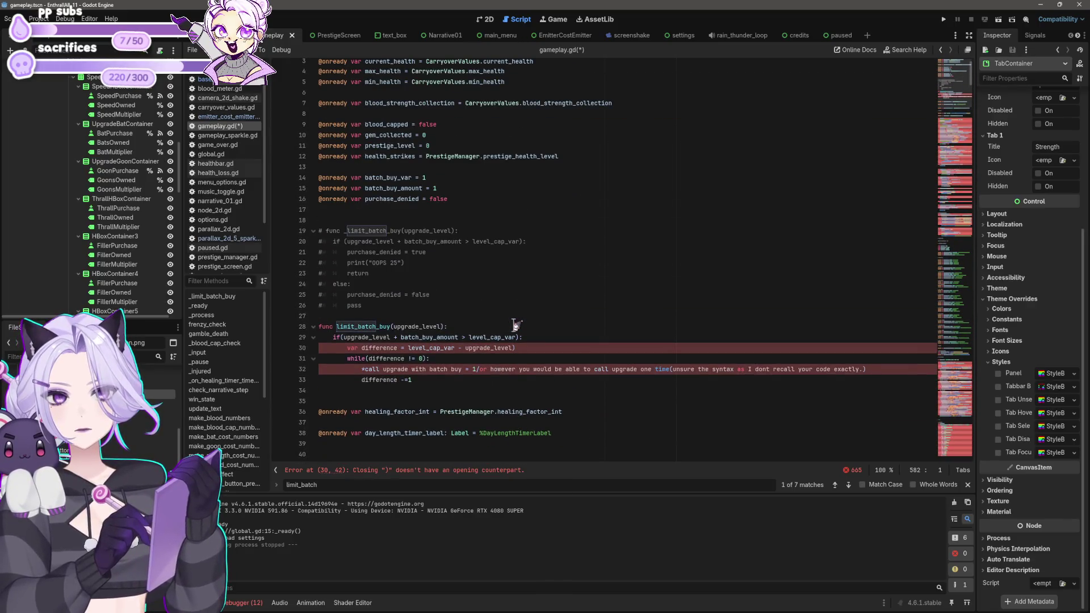
scroll(433, 331, "down", 1)
left_click(452, 359)
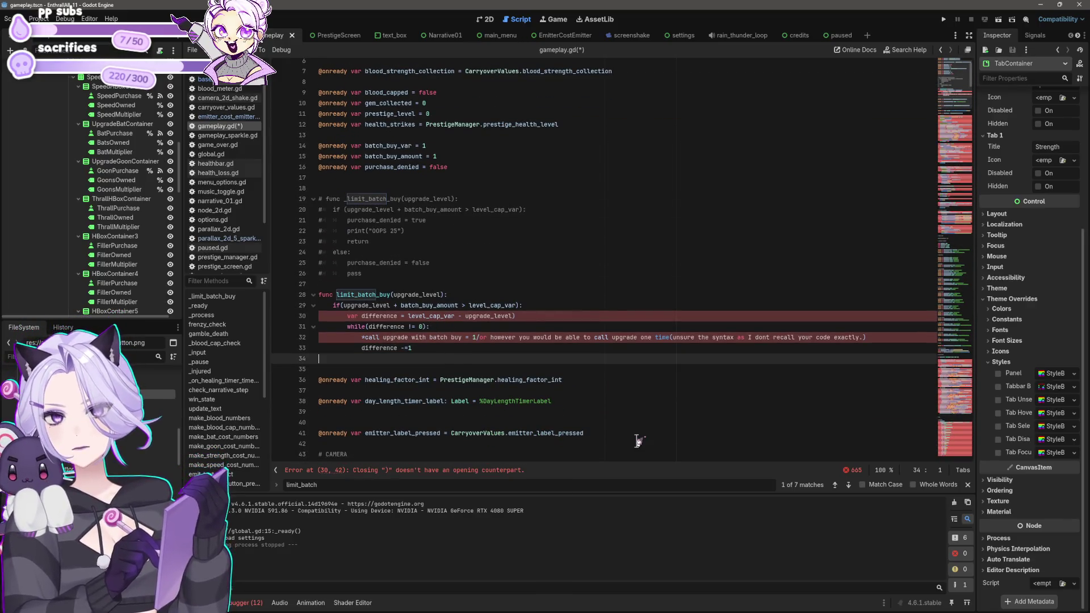
key("Return")
key("Return")
type("func _on_bat_purchase_pressed() -> void: \t_limit_batch_buy(CarryoverValues.bat_level) \tif CarryoverValues.bat_level < level_cap_var: \t\tif not purchase_denied and CarryoverValues.blood_collected >= CarryoverValues.blood_bat_cost_current * batch_buy_amount: \t\t\tCarryoverValues.emitter_label_pressed = 4 \t\t\temit_text_effect() \t\t\tmetal_click.play() \t\t\t$Node2D/BloodTouch_Bat.emitting = true \t\t\tCarryoverValues.blood_collected -= CarryoverValues.blood_bat_cost_current  * batch_buy_amount \t\t\tCarryoverValues.blood_bat_cost_current = CarryoverValues.blood_bat_cost_current * CarryoverValues.blood_bat_cost_multiplier  * batch_buy_amount \t\t\tCarryoverValues.blood_speed_collection += CarryoverValues.blood_bat_collection * batch_buy_amount \t\t\t#CarryoverValues.blood_bat_collection *= 1.005  * batch_buy_amount \t\t\tCarryoverValues.bat_level += batch_buy_amount \t\t\tupdate_text() \telse: \t\treturn")
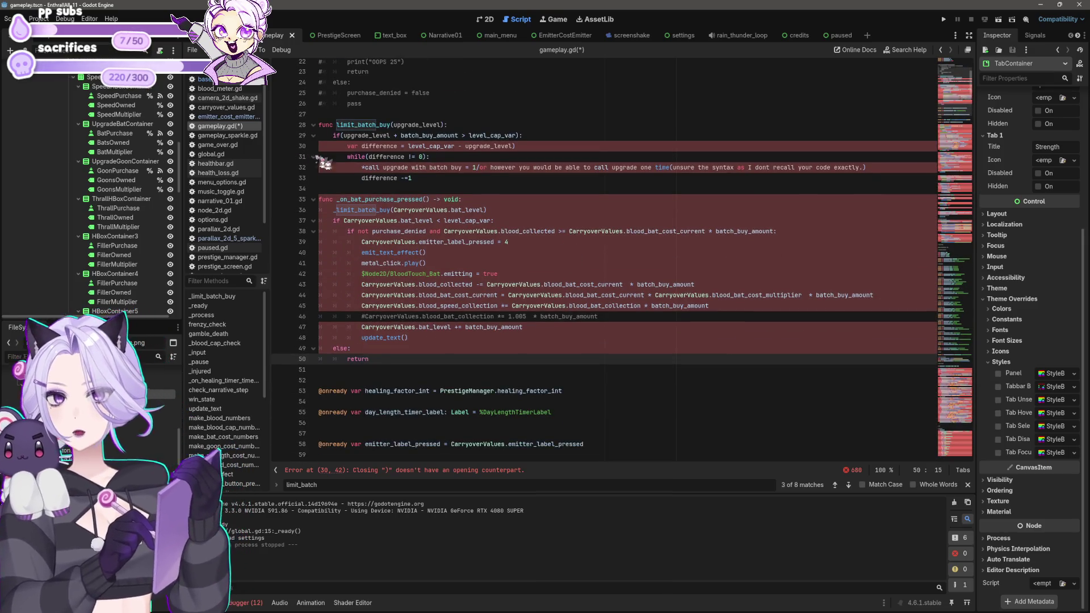
Add blank lines above the pasted bat purchase function.
left_click(387, 189)
key("Return")
key("Return")
key("Up")
key("Up")
key("Up")
key("Up")
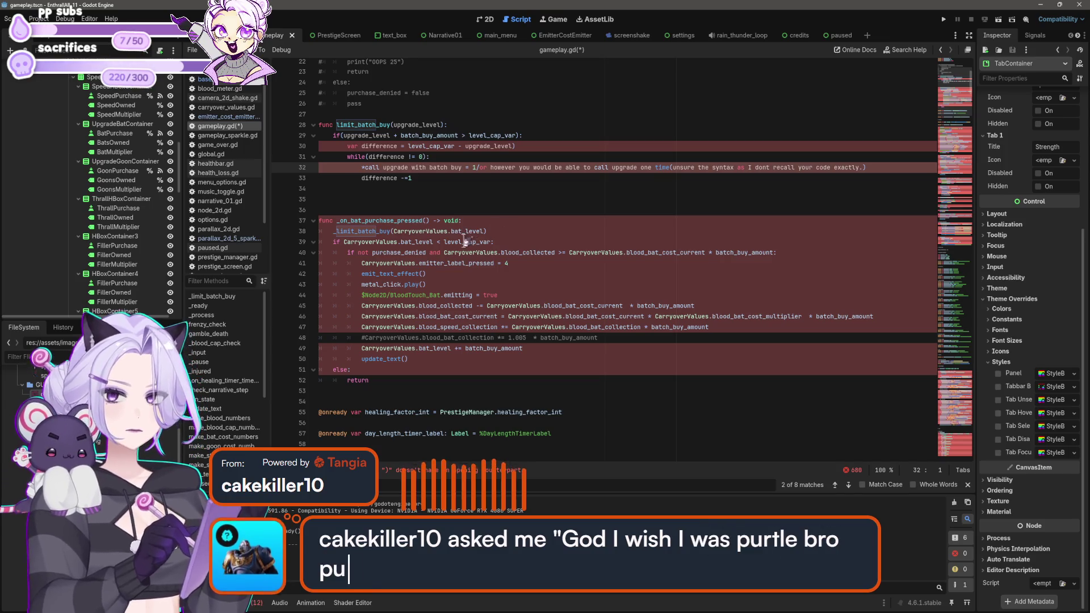
scroll(477, 235, "up", 2)
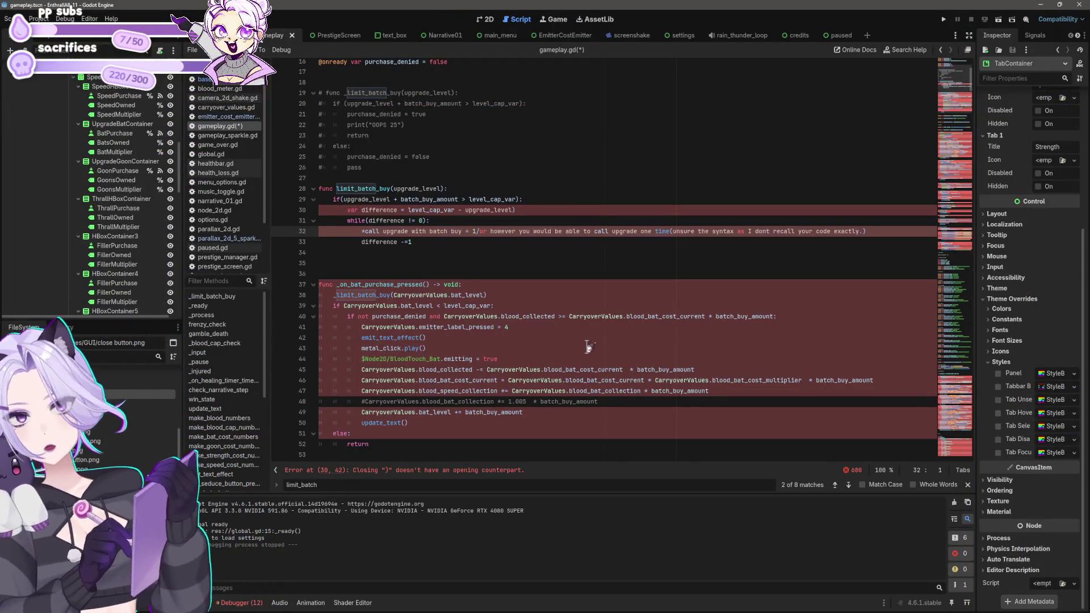
Write the header func _init_purchase() -> void: on line 35 with an indented body line.
left_click(454, 263)
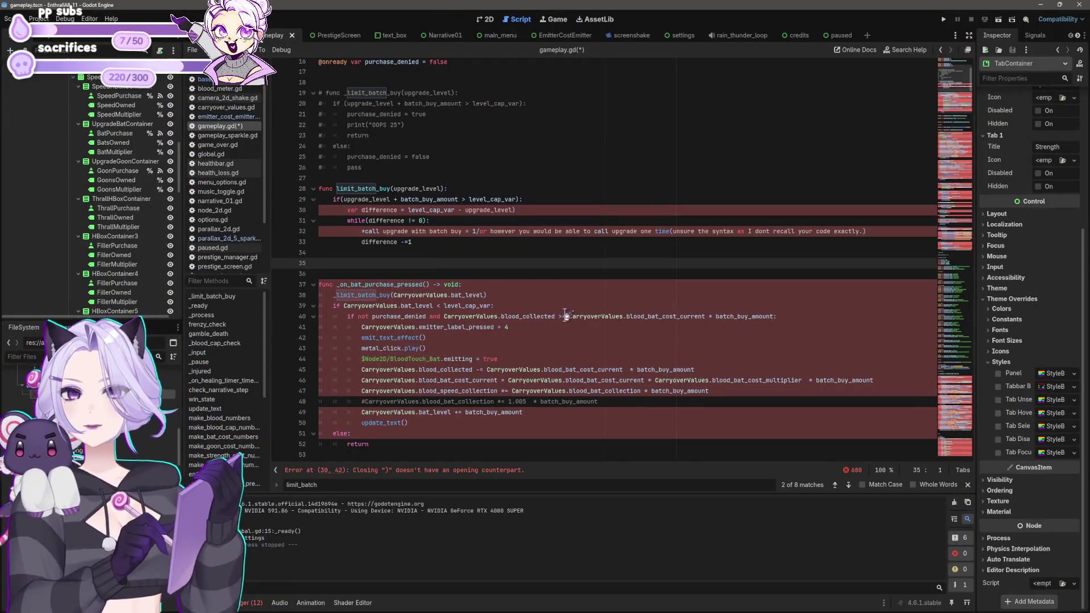
type("fu")
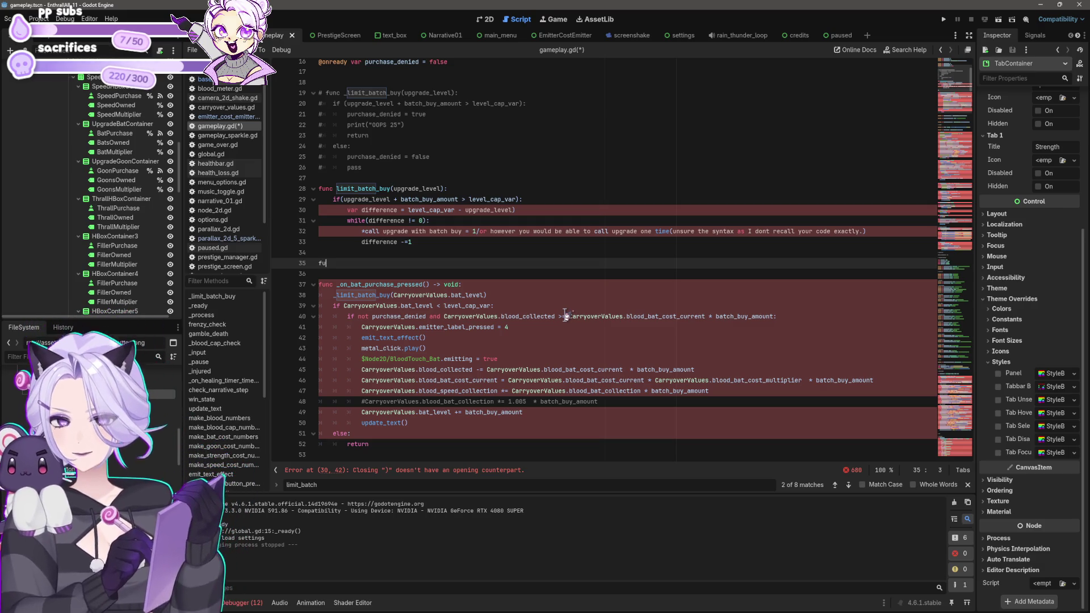
type("nc _")
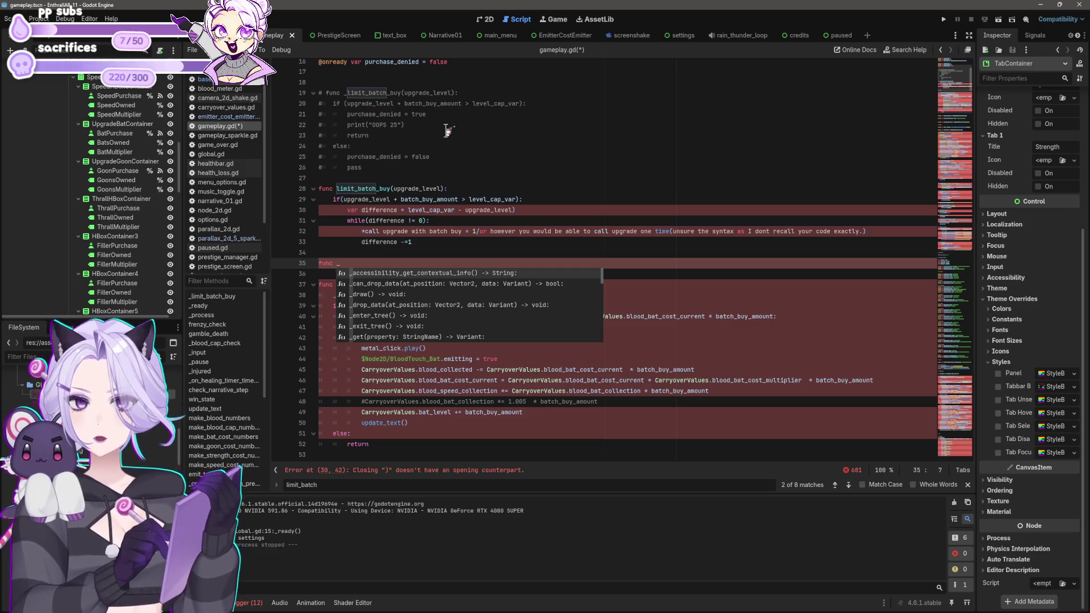
type("initiate")
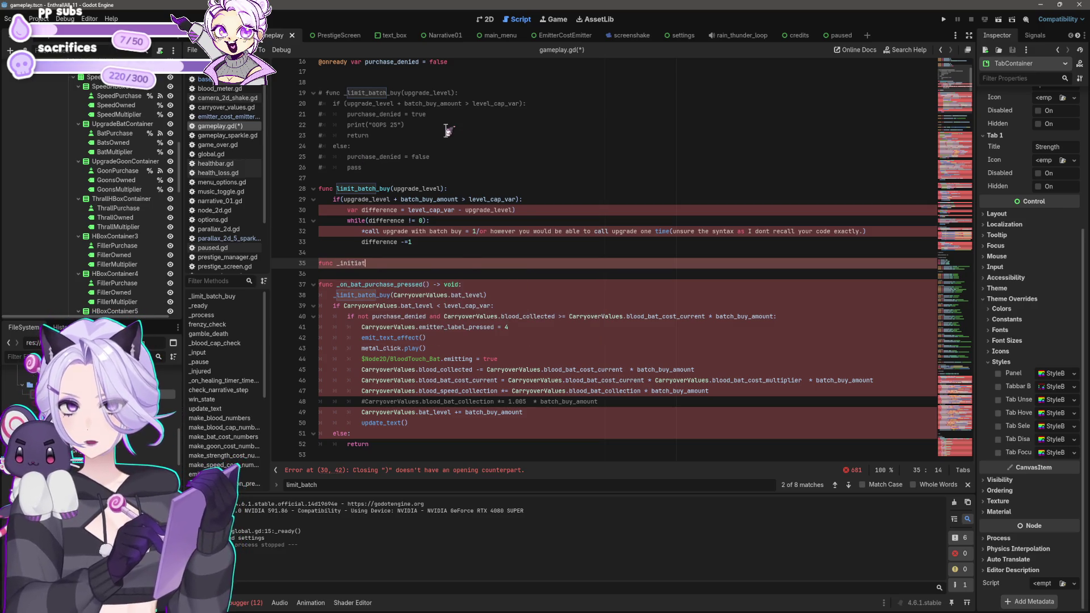
key("BackSpace")
key("BackSpace")
key("BackSpace")
type("init_purchase_c")
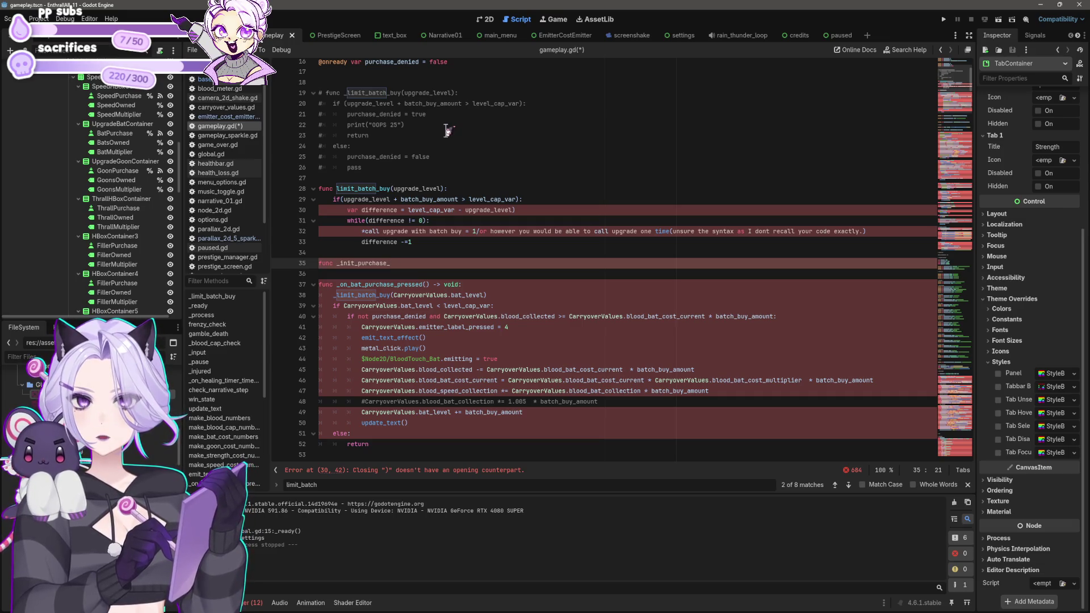
type("()")
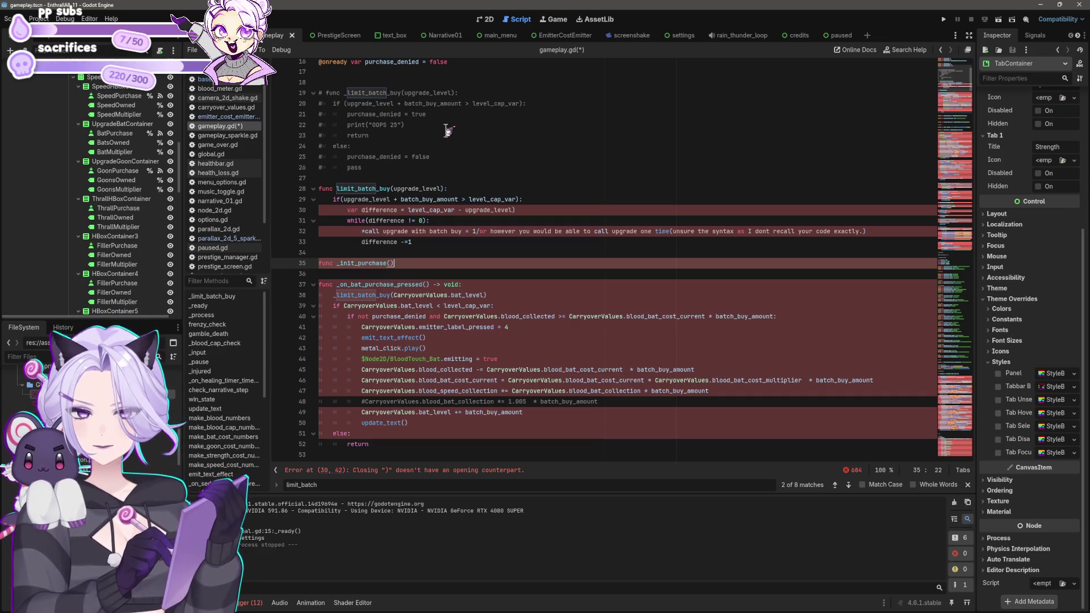
type(" ->")
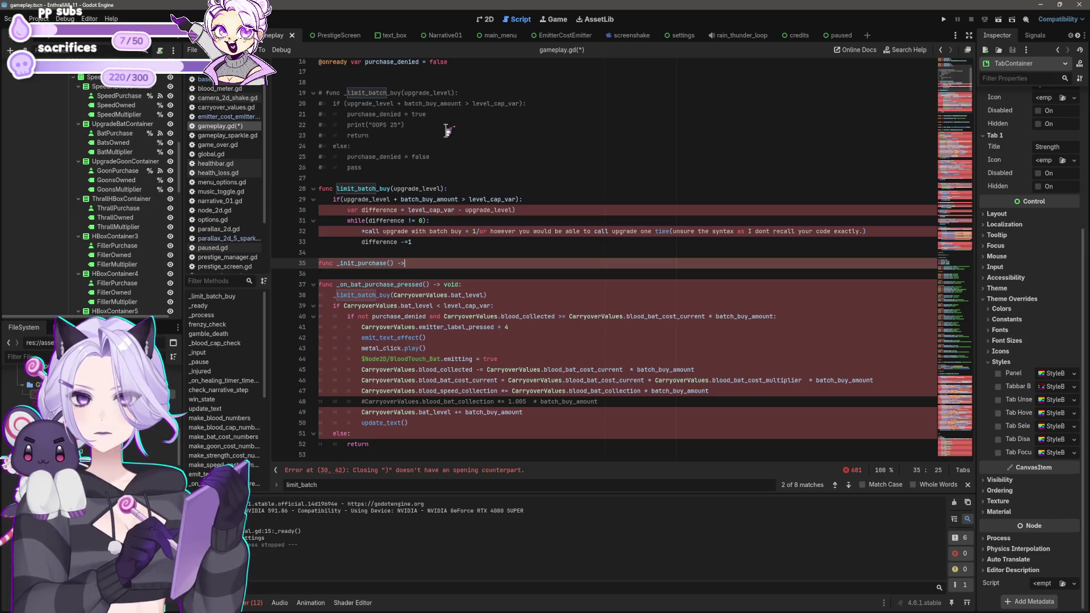
type("void:")
key("Left")
key("Left")
key("End")
key("Return")
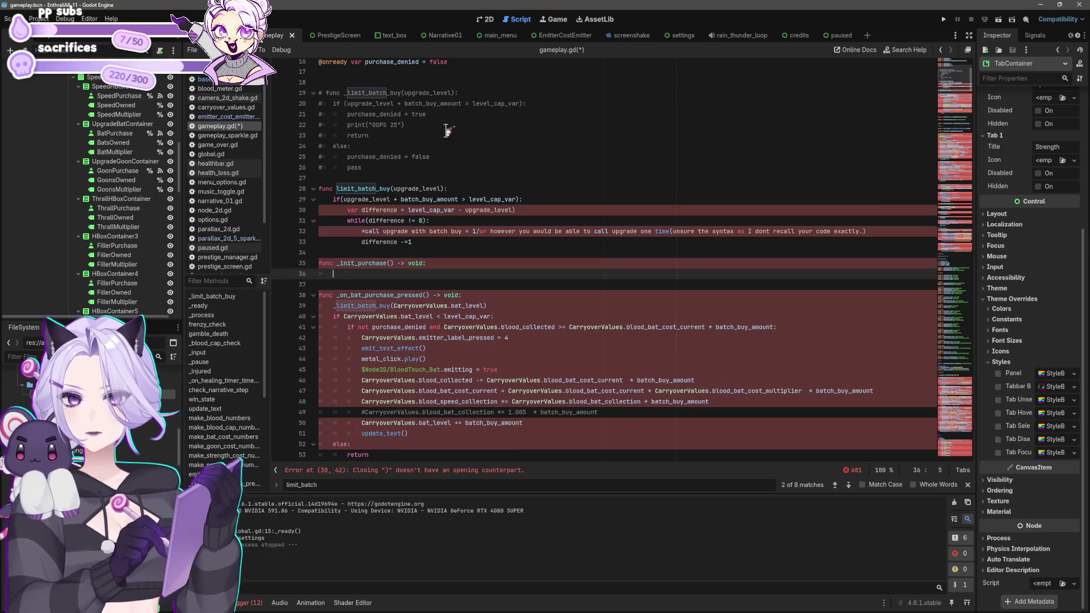
Select the _limit_batch_buy call on line 39.
key("Down")
key("Down")
key("Down")
scroll(447, 130, "down", 2)
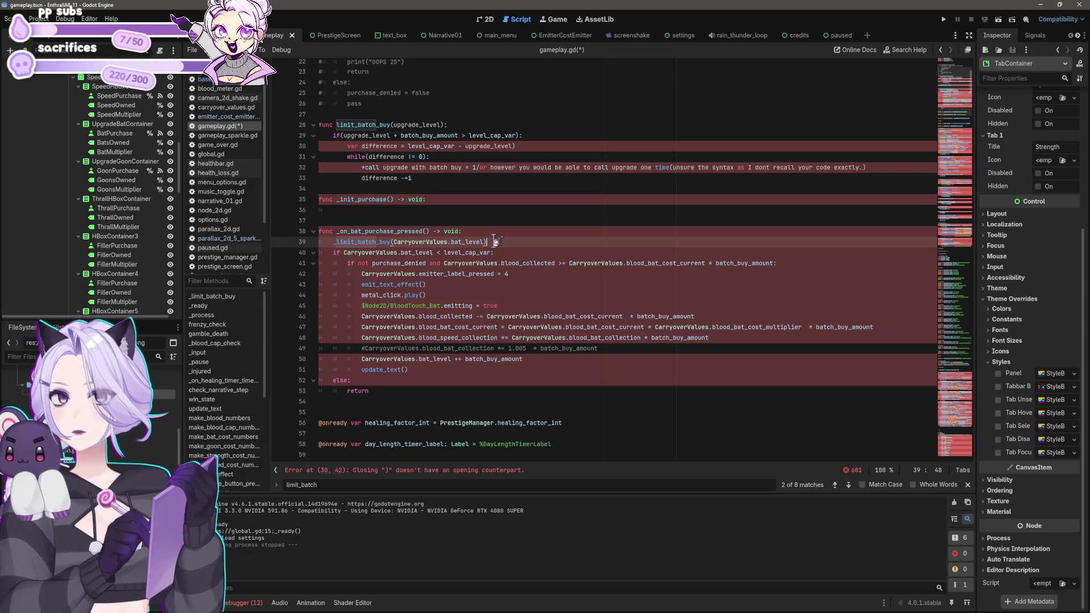
left_click_drag(495, 242, 299, 243)
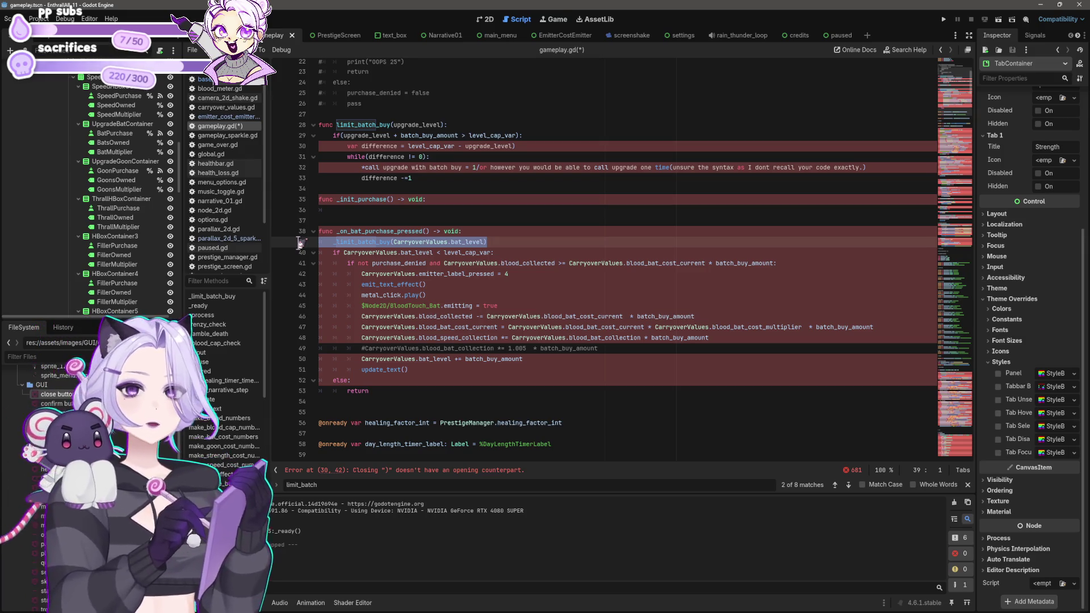
Delete the _limit_batch_buy call, the _on_bat_purchase_pressed header and the surrounding blank lines.
key("BackSpace")
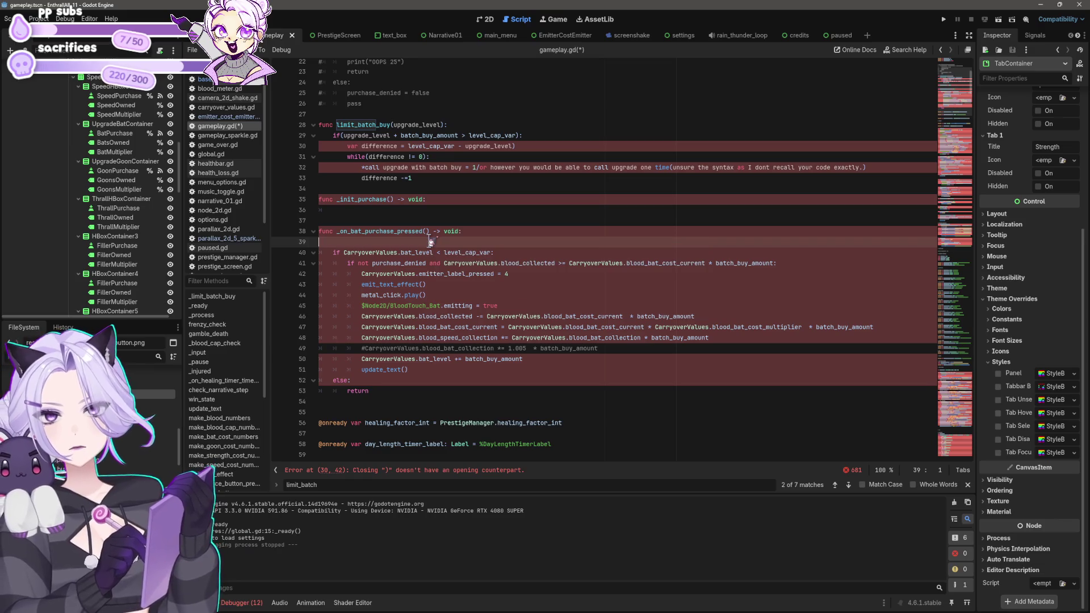
key("BackSpace")
key("BackSpace")
key("BackSpace")
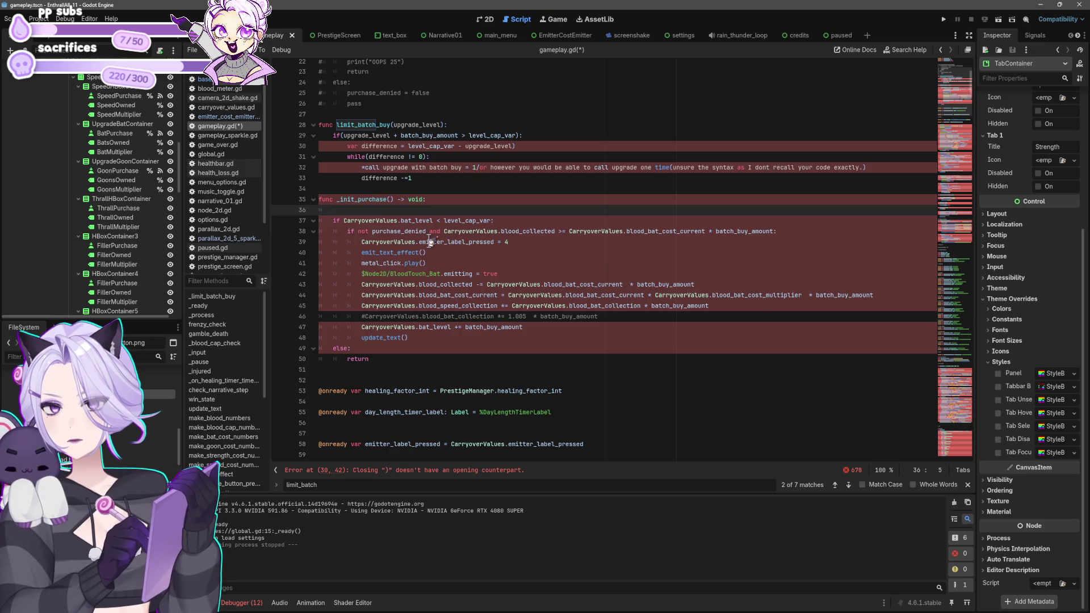
key("BackSpace")
key("BackSpace")
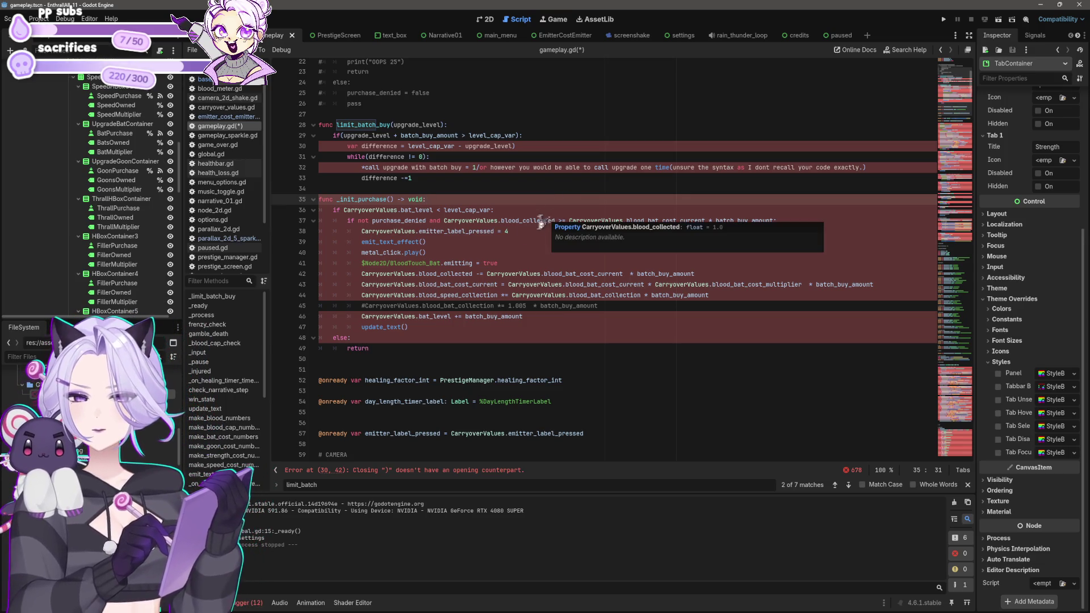
scroll(467, 256, "up", 1)
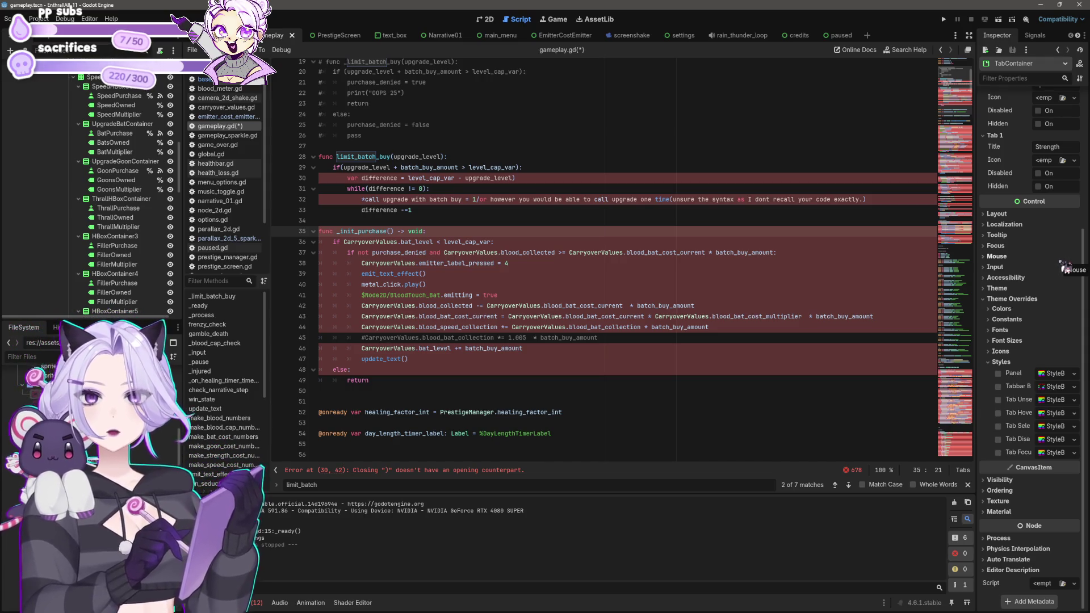
type("blood_purchase")
Rename blood_bat and bat references on lines 42–46 to blood_purchase.
mouse_move(580, 327)
left_mouse_down()
mouse_move(615, 328)
mouse_move(583, 317)
left_mouse_up()
type("blood_purchase")
type("blood_purchase")
left_click_drag(586, 306, 544, 306)
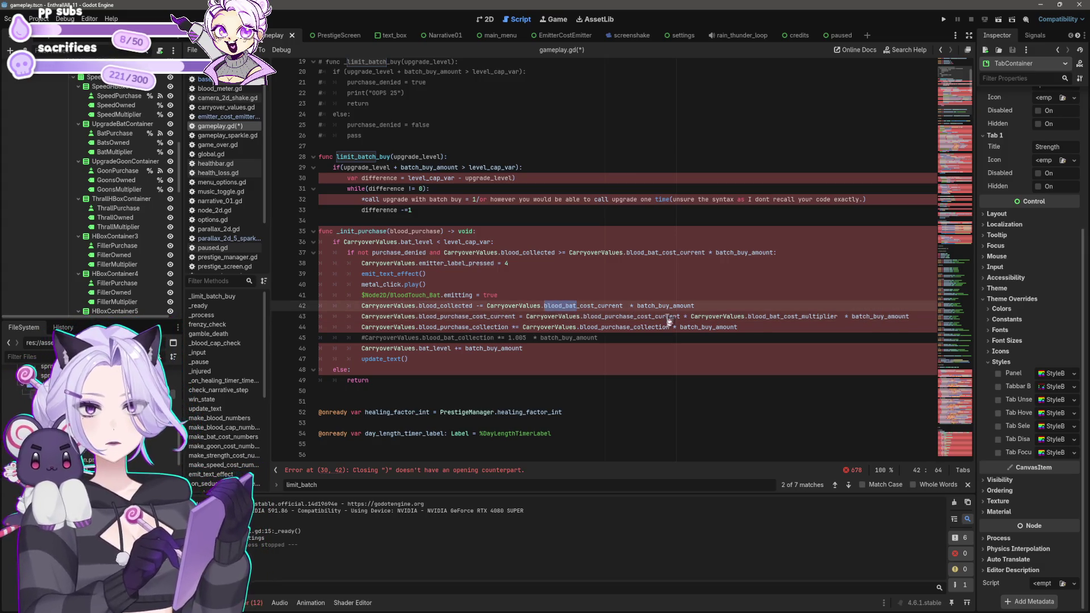
type("blood_purchase")
left_click(782, 317)
left_click_drag(783, 317, 748, 317)
type("blood_purchase")
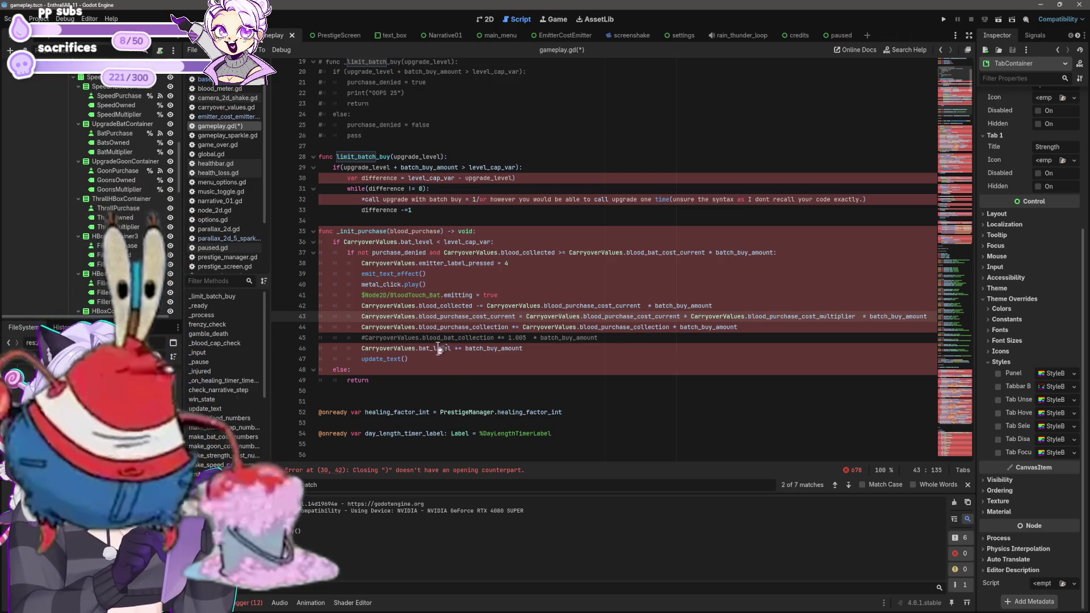
left_click_drag(430, 348, 420, 348)
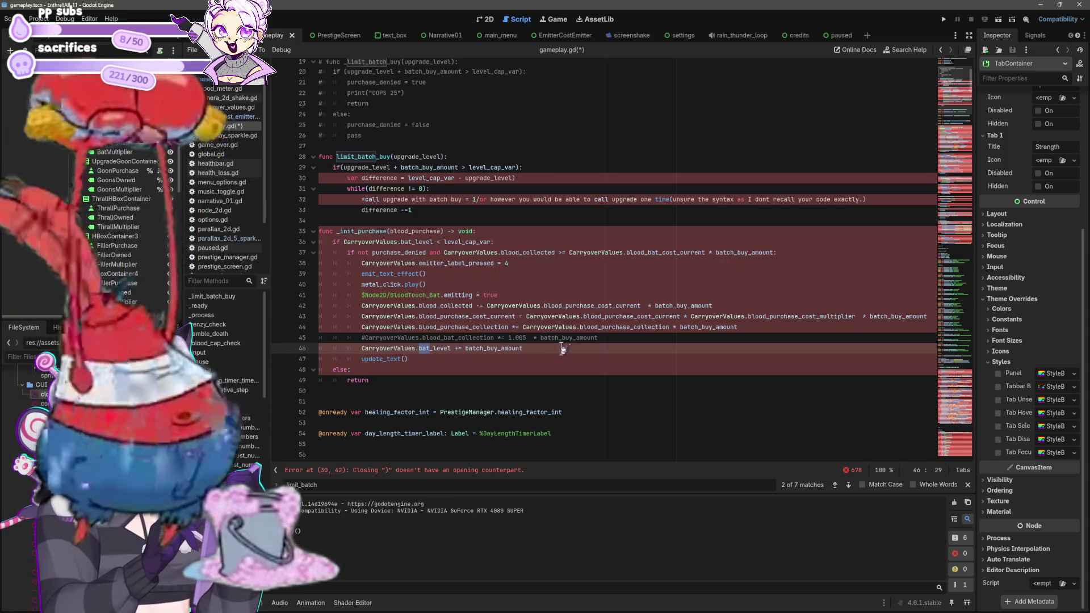
type("blood_purchase")
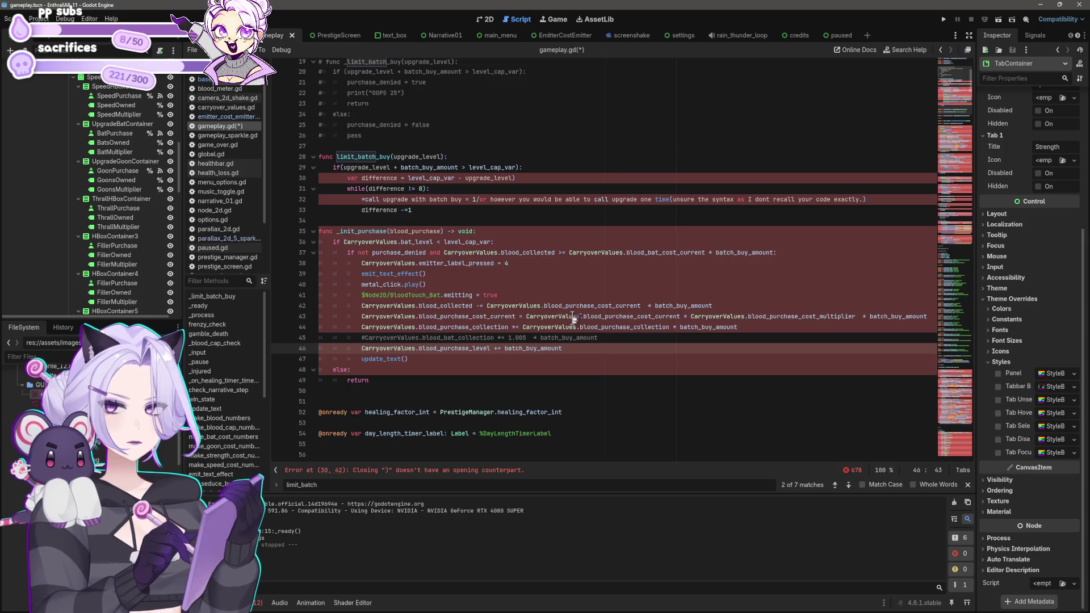
left_click_drag(441, 157, 395, 158)
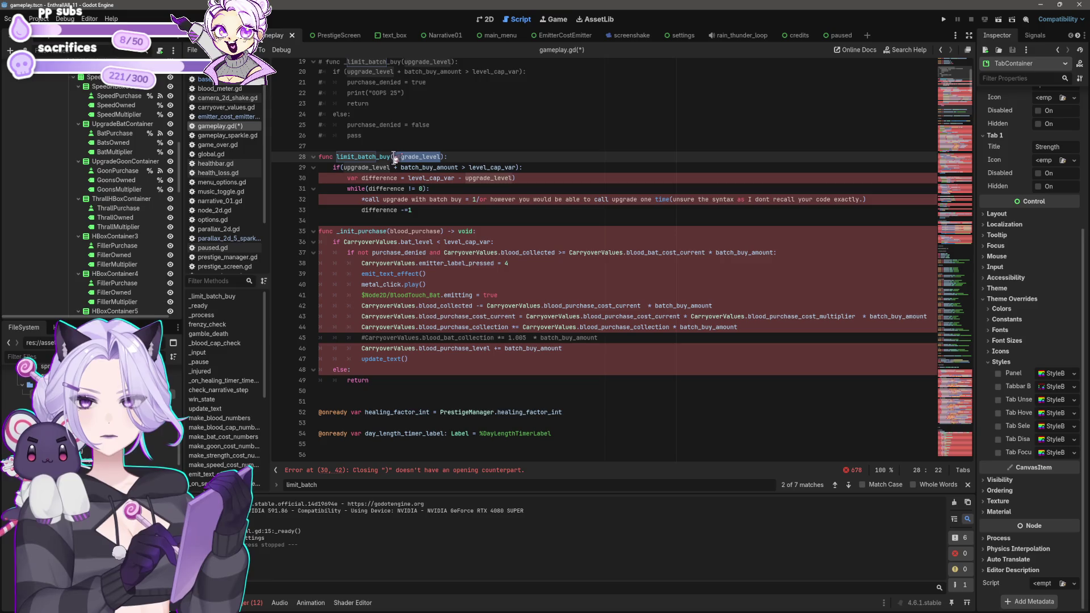
left_click(449, 188)
left_click(438, 158)
left_click(447, 156)
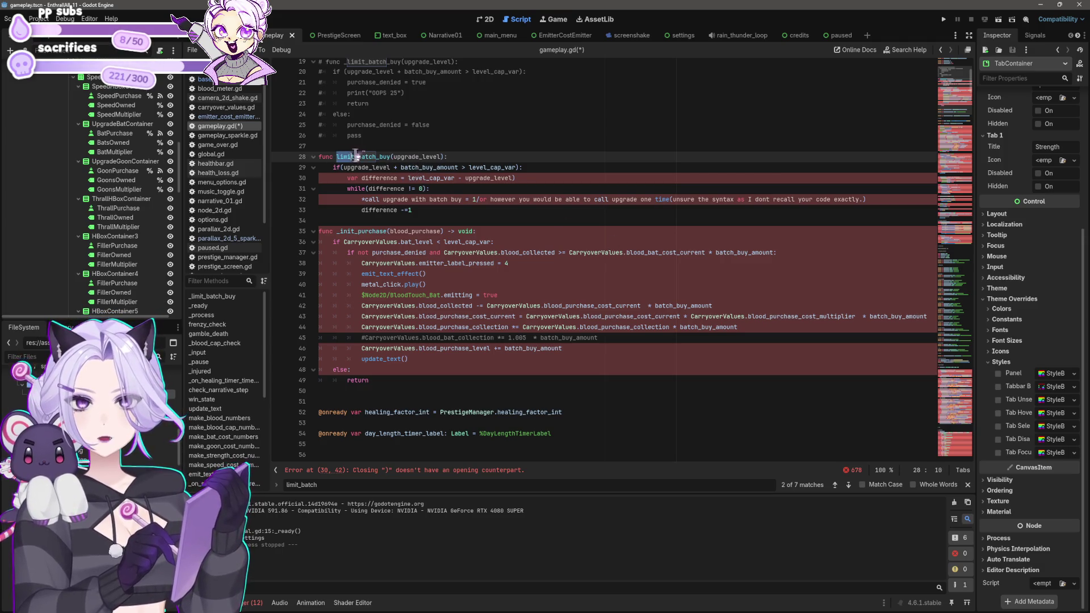
left_click(392, 471)
type("_buy")
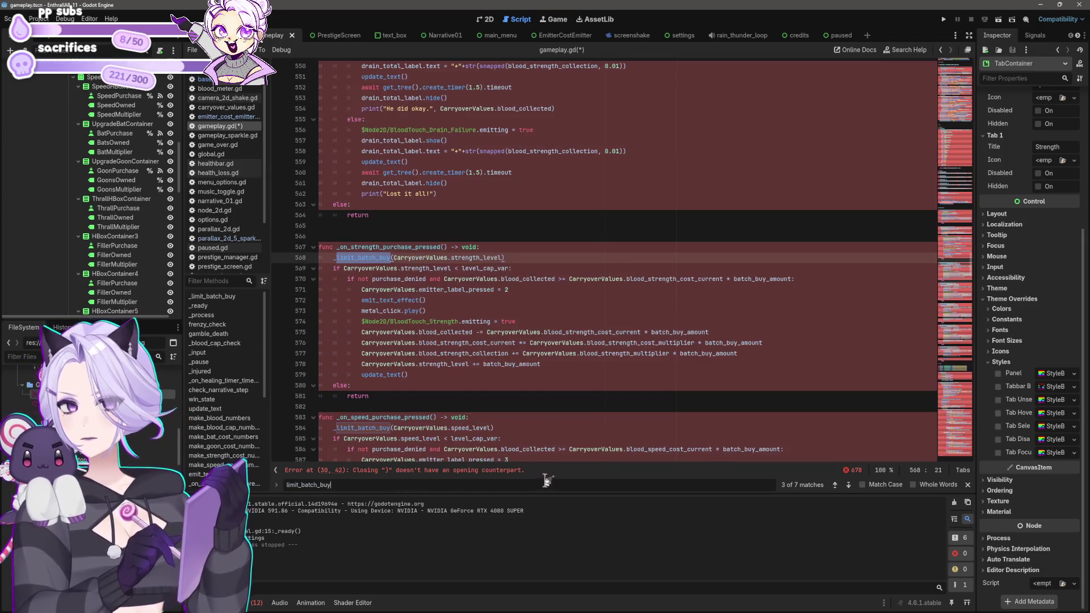
left_click(849, 485)
left_click(849, 485)
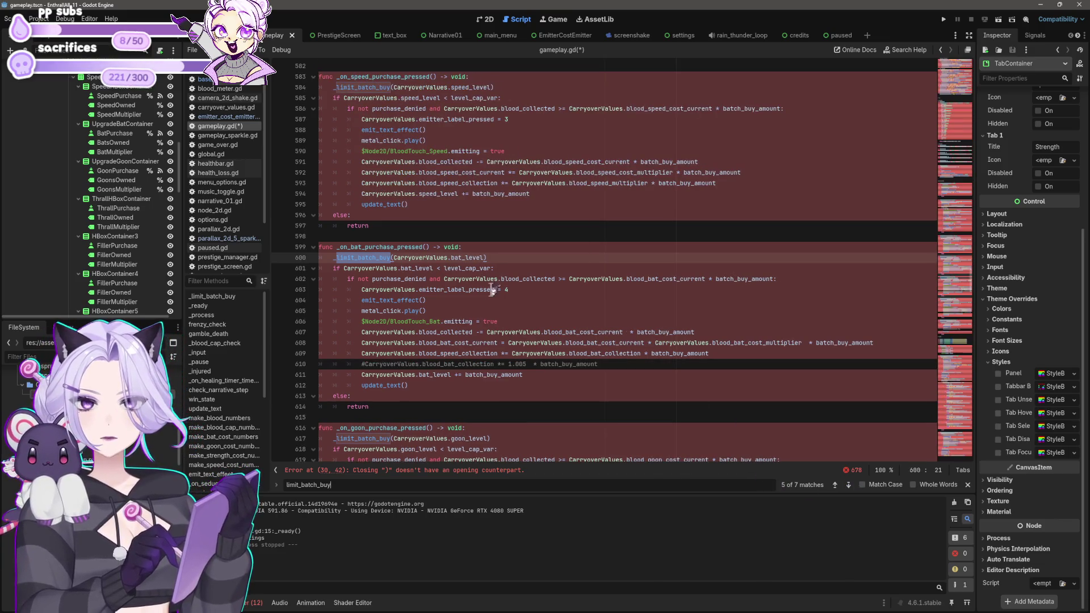
left_click(489, 258)
left_click_drag(452, 260, 486, 260)
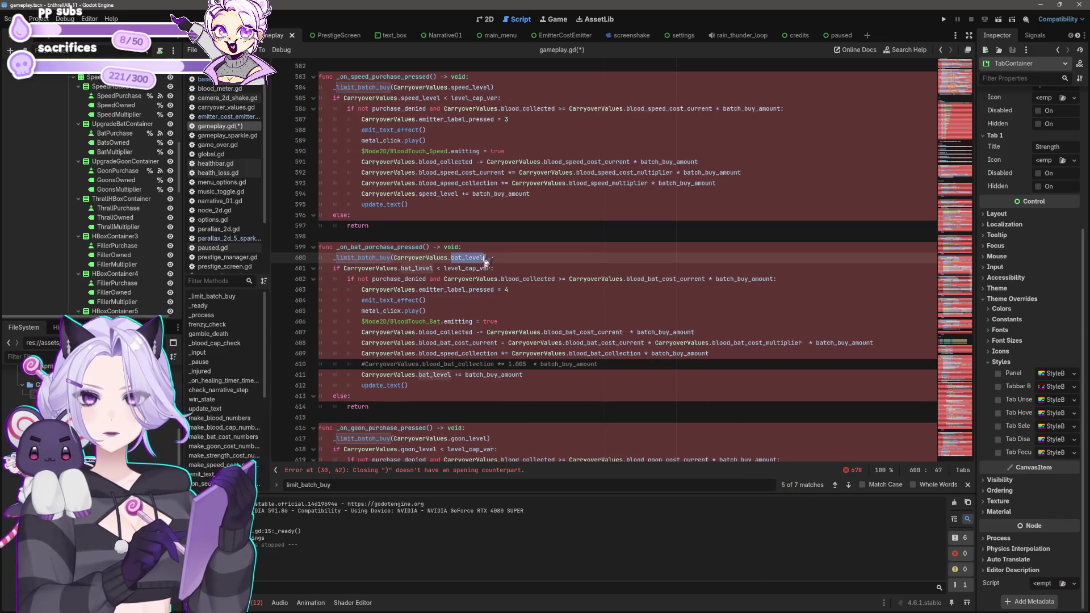
left_click(375, 258)
left_click(465, 259)
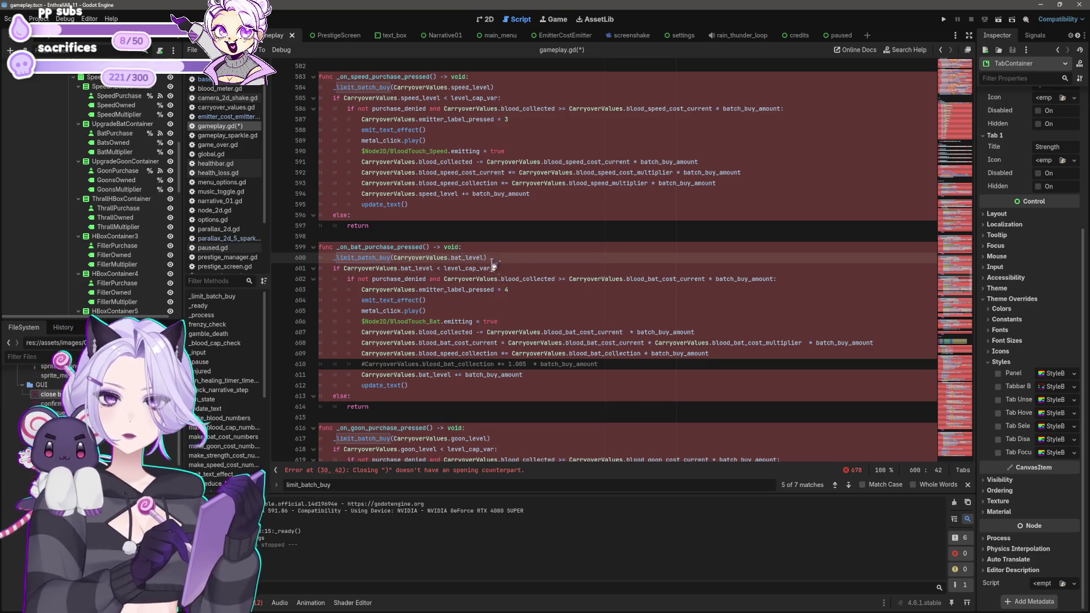
scroll(550, 297, "up", 1)
scroll(551, 298, "up", 20)
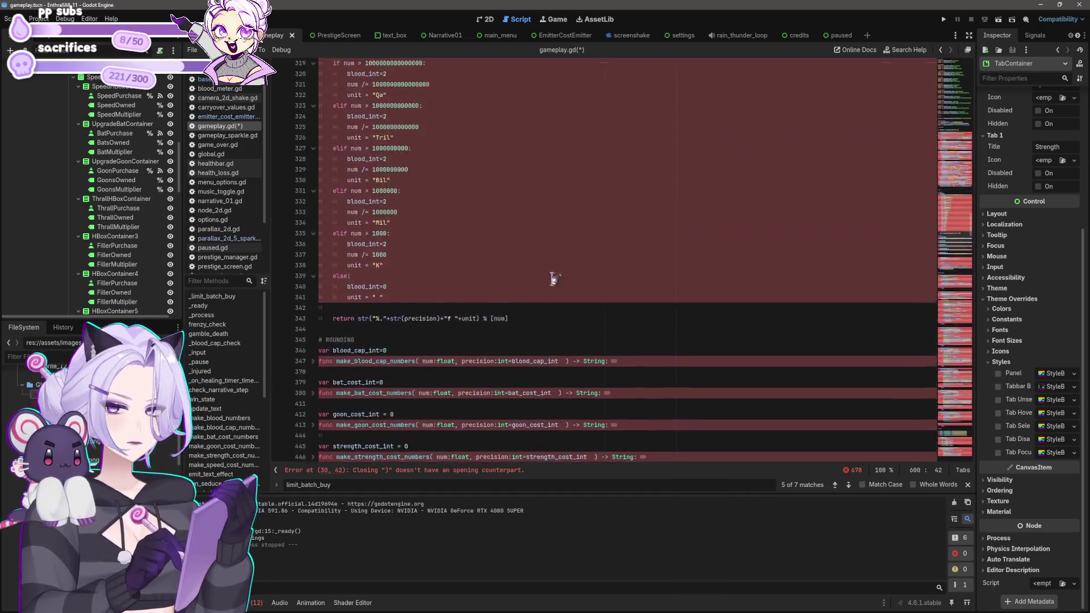
scroll(518, 261, "up", 20)
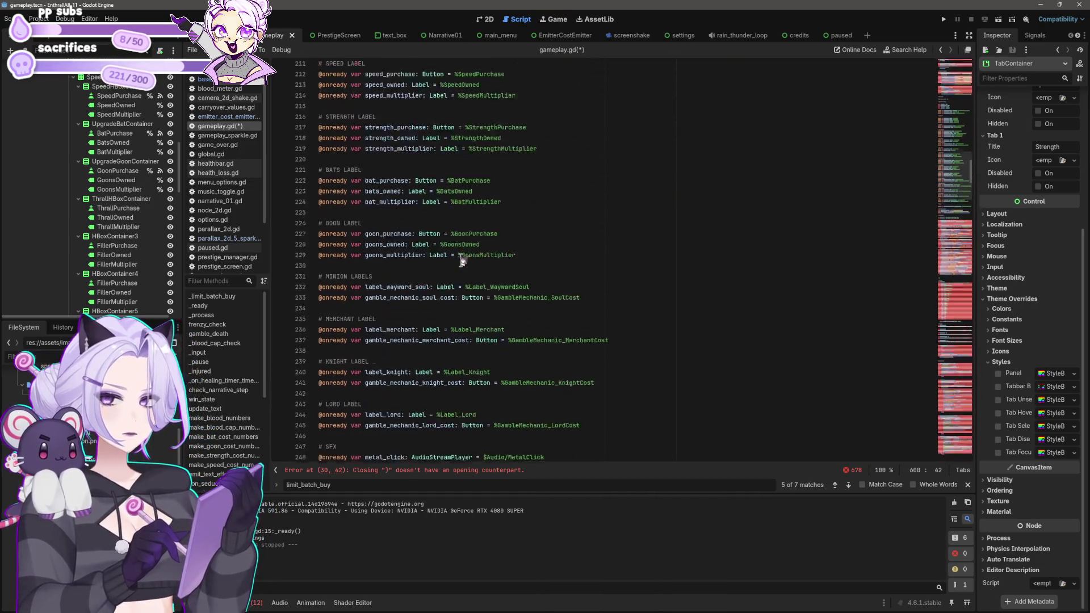
scroll(461, 251, "up", 17)
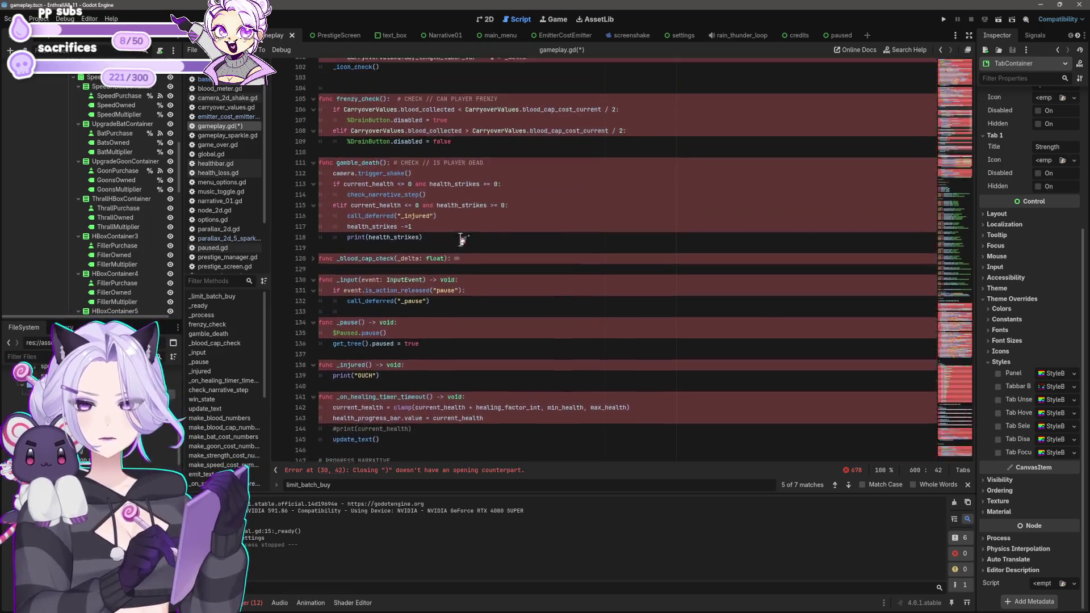
scroll(462, 239, "up", 10)
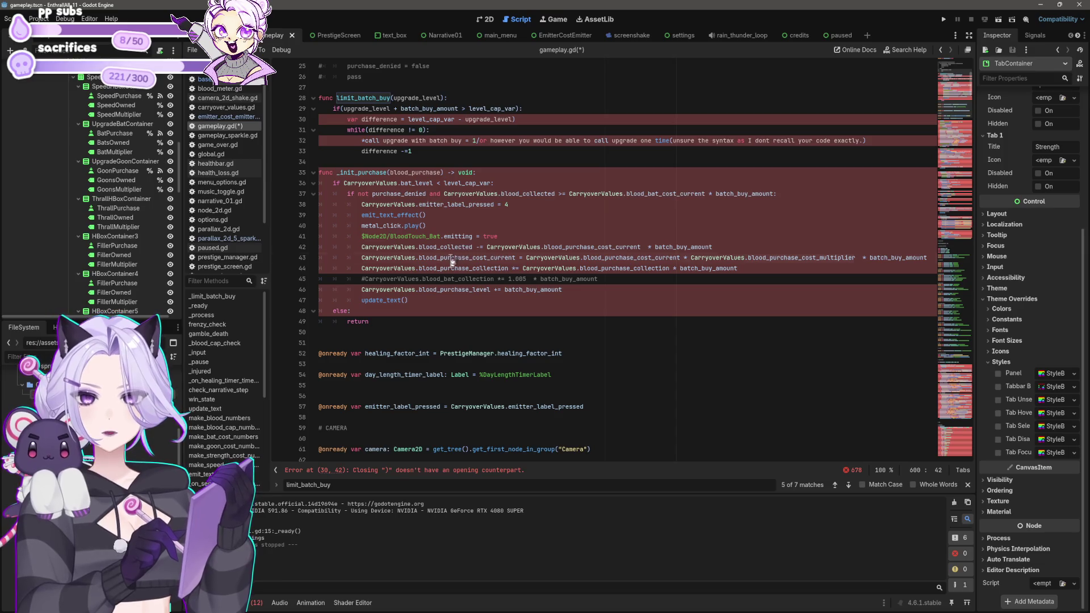
left_click(544, 254)
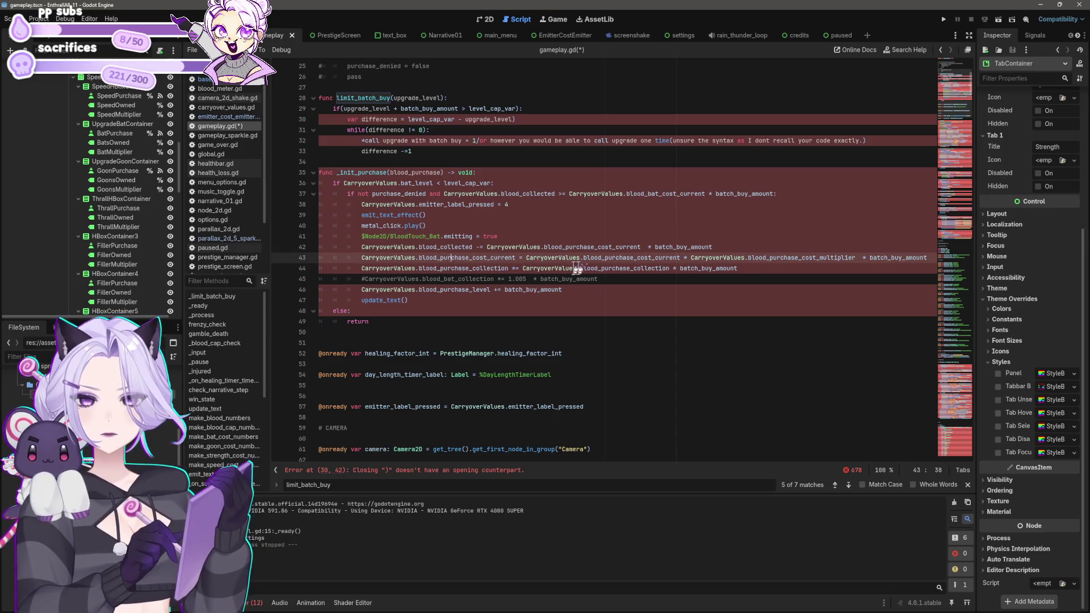
scroll(568, 261, "up", 1)
scroll(616, 273, "up", 1)
Undo the blood_purchase renames and added parameter, restoring _init_purchase's blood_bat cost and multiplier names.
key("ctrl+z")
key("ctrl+z")
key("ctrl+z")
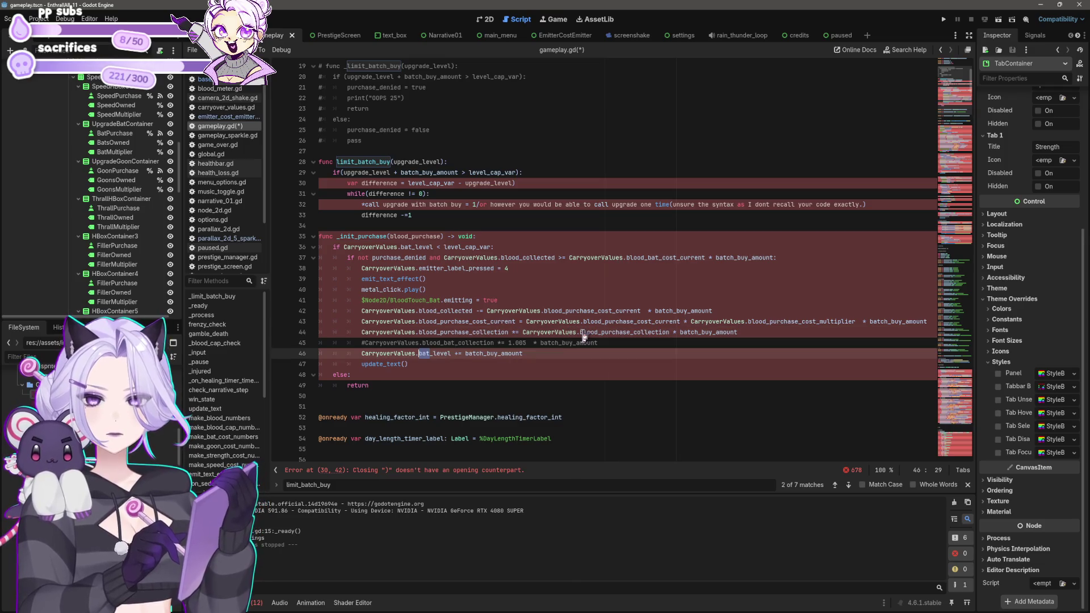
key("ctrl+z")
key("ctrl+z")
key("ctrl+z")
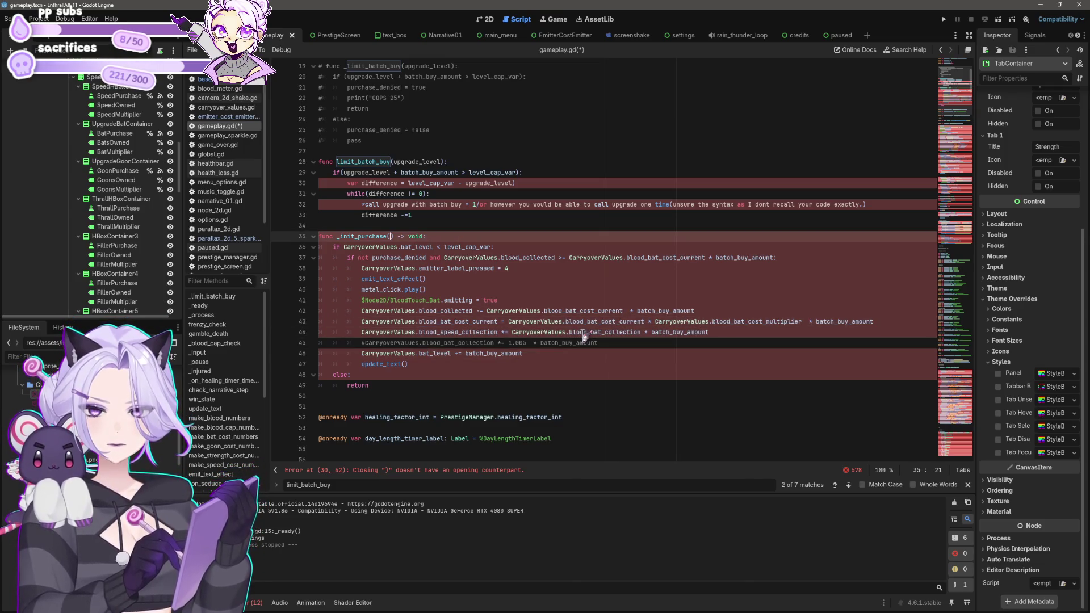
mouse_move(583, 336)
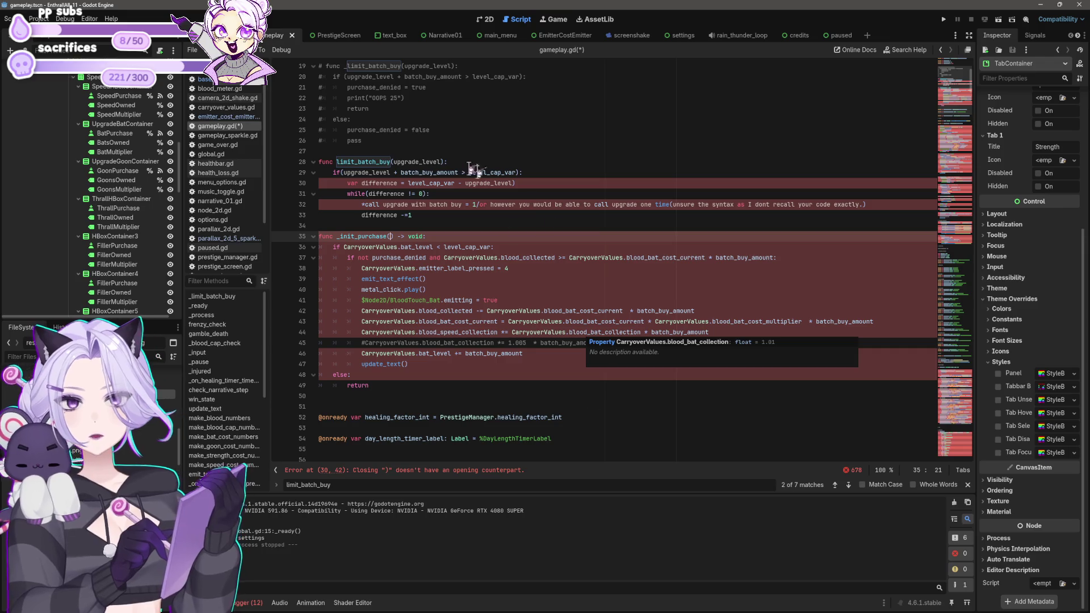
mouse_move(546, 353)
left_mouse_down()
mouse_move(324, 286)
mouse_move(319, 269)
left_mouse_up()
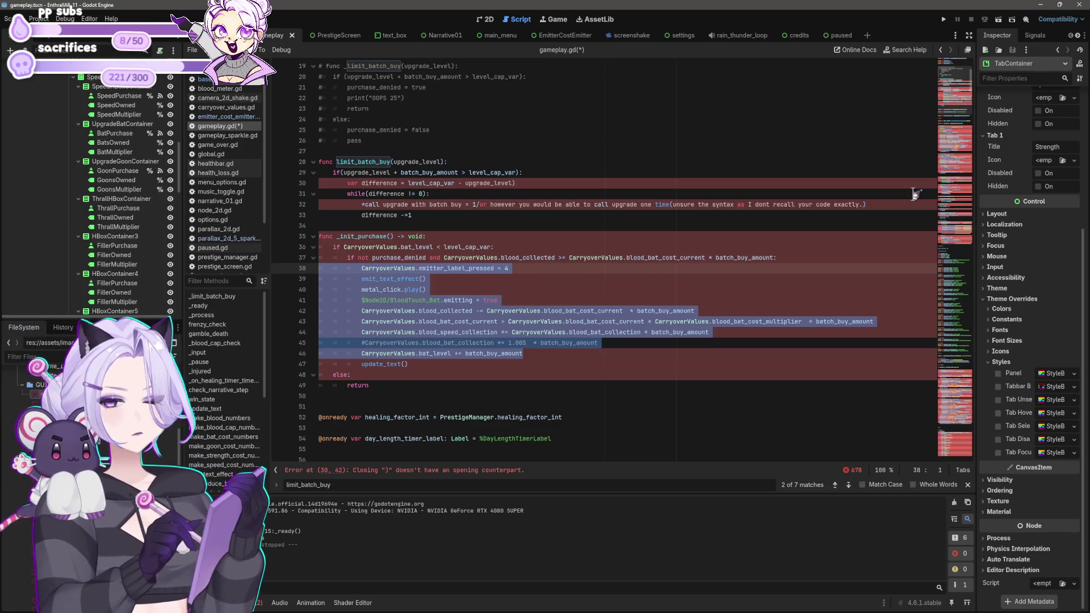
left_click(401, 162)
left_click(375, 173)
left_click(429, 279)
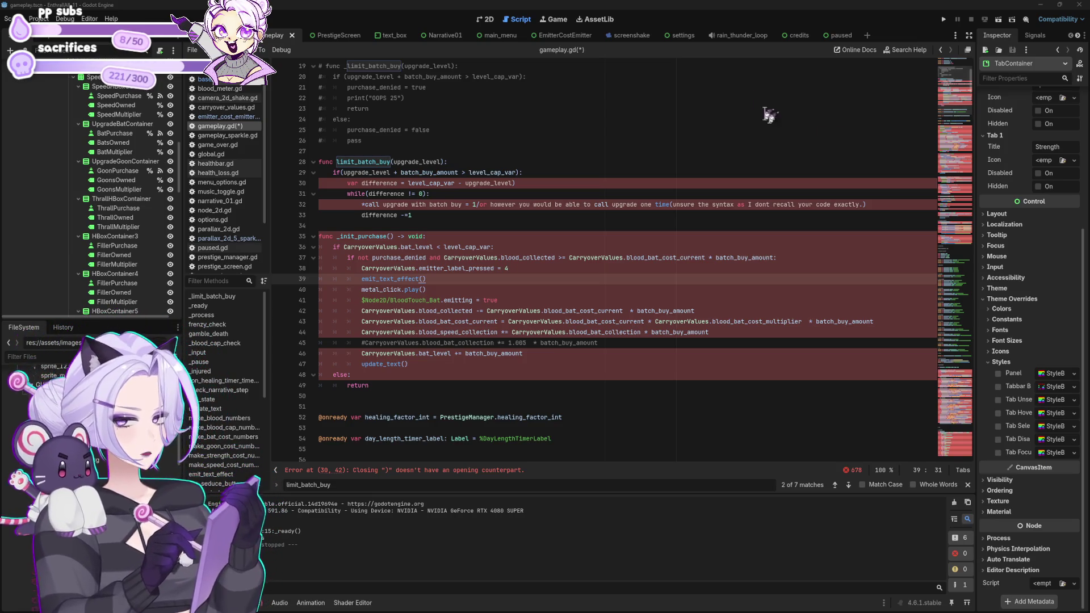
mouse_move(553, 262)
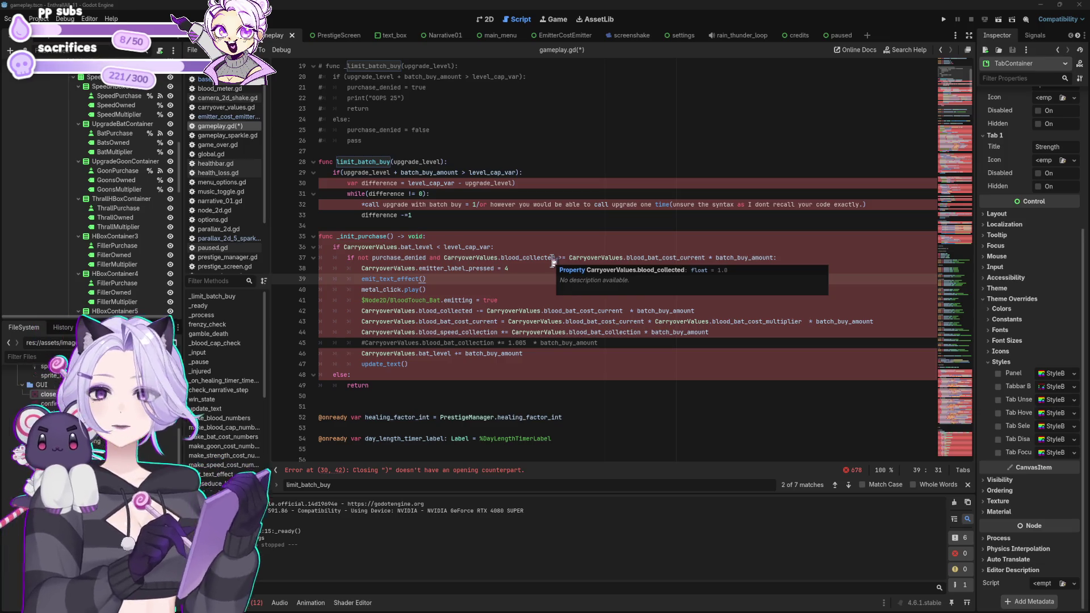
Delete the whole _init_purchase function, lines 34–49, from gameplay.gd.
mouse_move(387, 388)
left_mouse_down()
mouse_move(317, 328)
mouse_move(309, 230)
left_mouse_up()
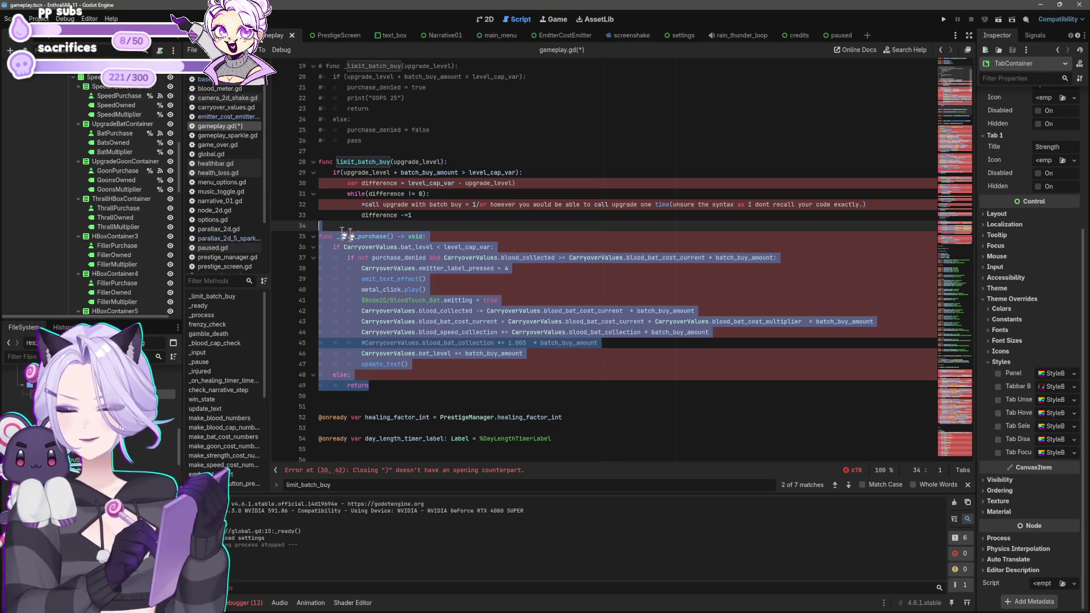
key("BackSpace")
key("BackSpace")
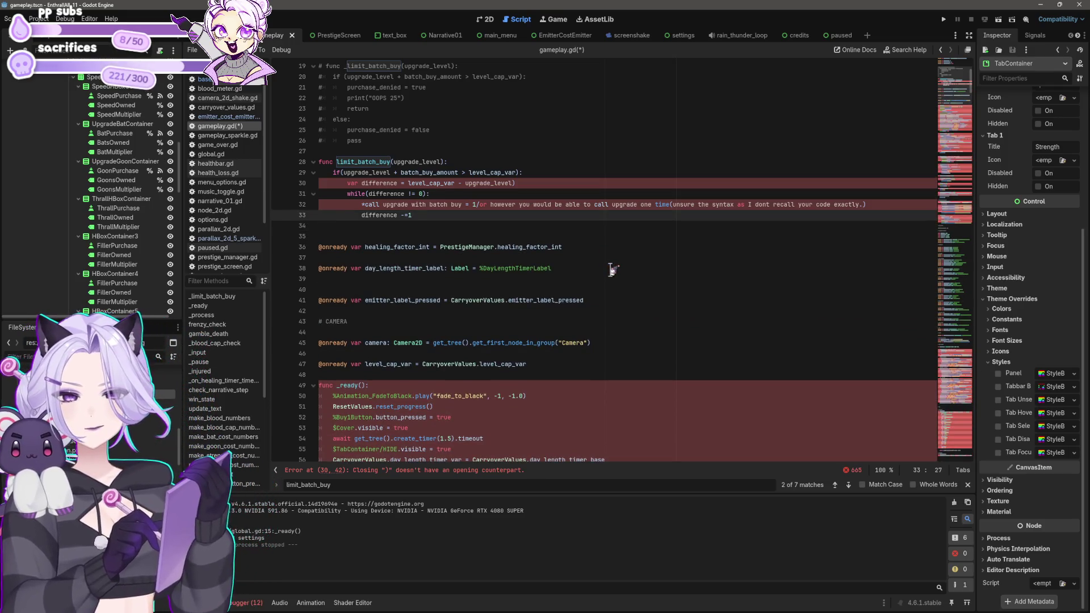
scroll(597, 250, "up", 4)
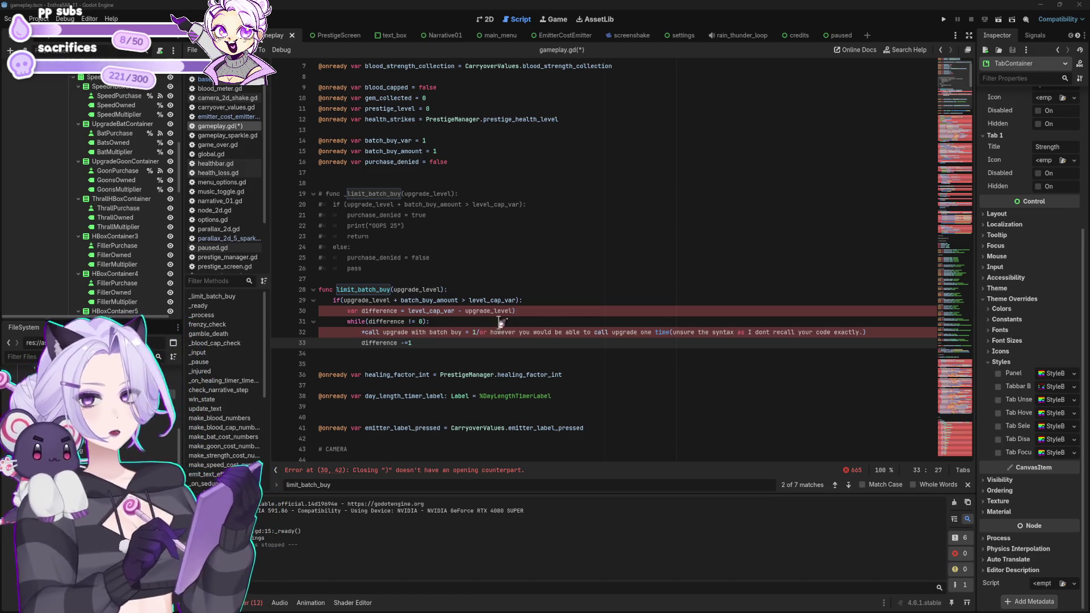
scroll(501, 323, "up", 1)
Delete the limit_batch_buy draft and uncomment the _limit_batch_buy function header.
left_click_drag(434, 312, 279, 251)
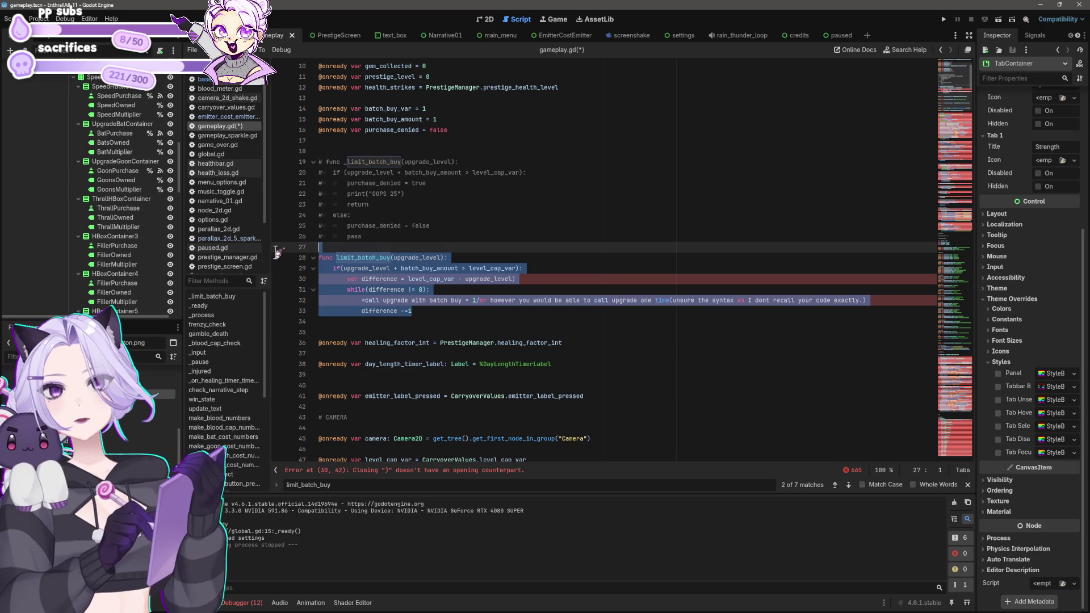
key("Delete")
left_click(364, 194)
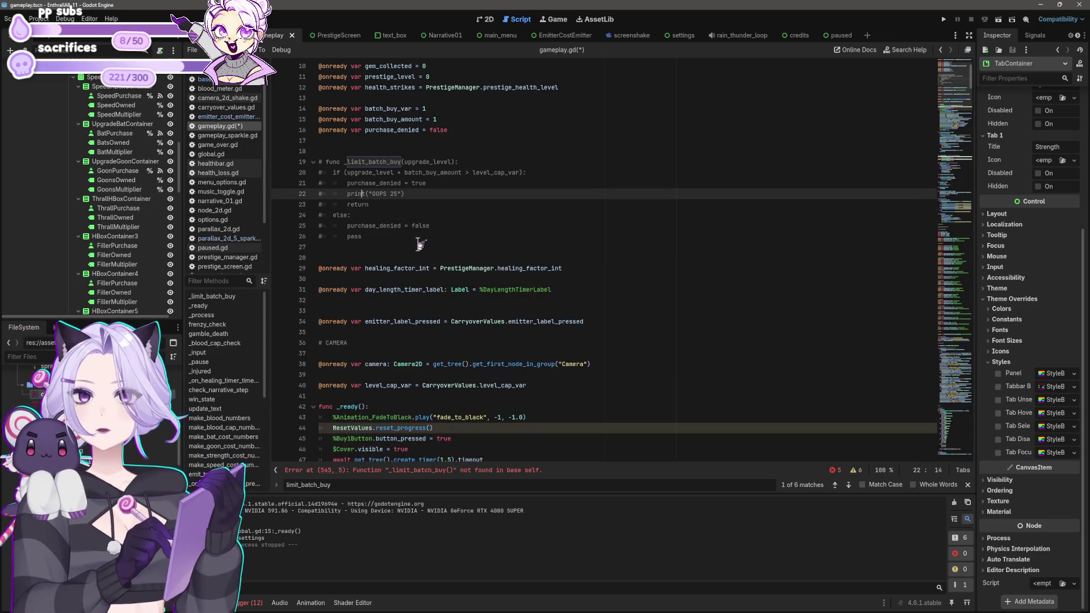
key("Up")
key("Up")
key("Up")
key("Home")
key("Delete")
key("Delete")
key("Down")
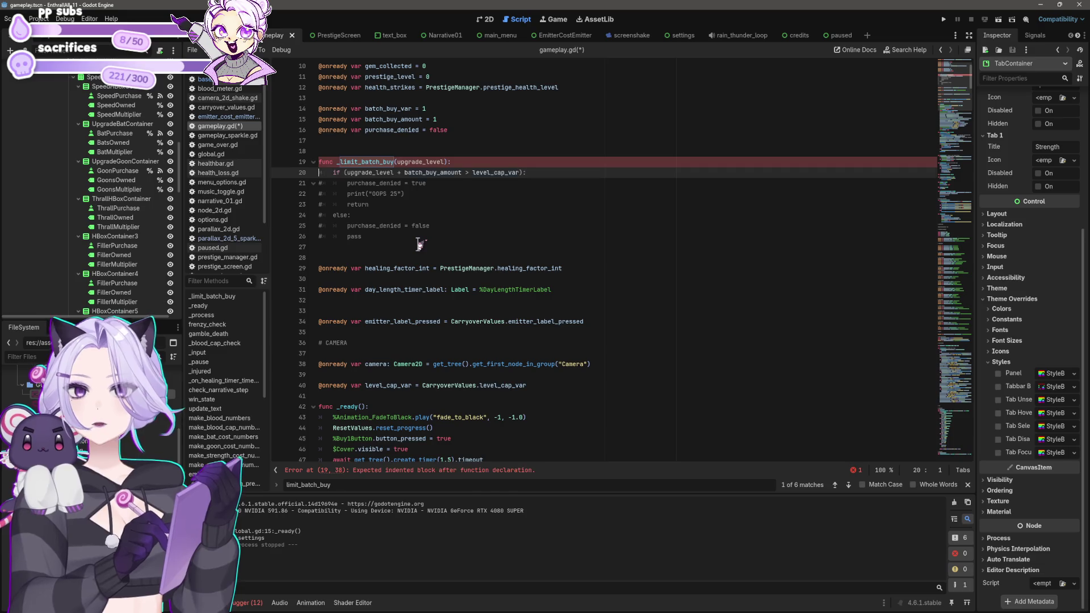
Uncomment the rest of _limit_batch_buy, including the if block and else branch, and save gameplay.gd.
key("Delete")
key("Right")
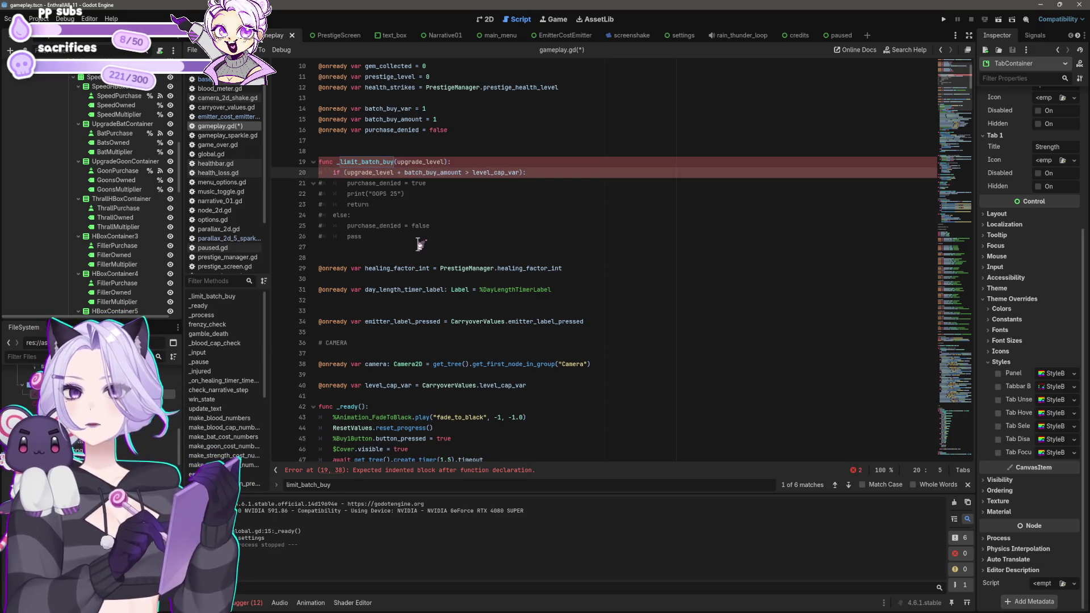
key("Down")
key("Home")
key("Delete")
key("Down")
key("Delete")
key("Down")
key("Delete")
key("Down")
key("Delete")
key("Down")
key("Delete")
key("Down")
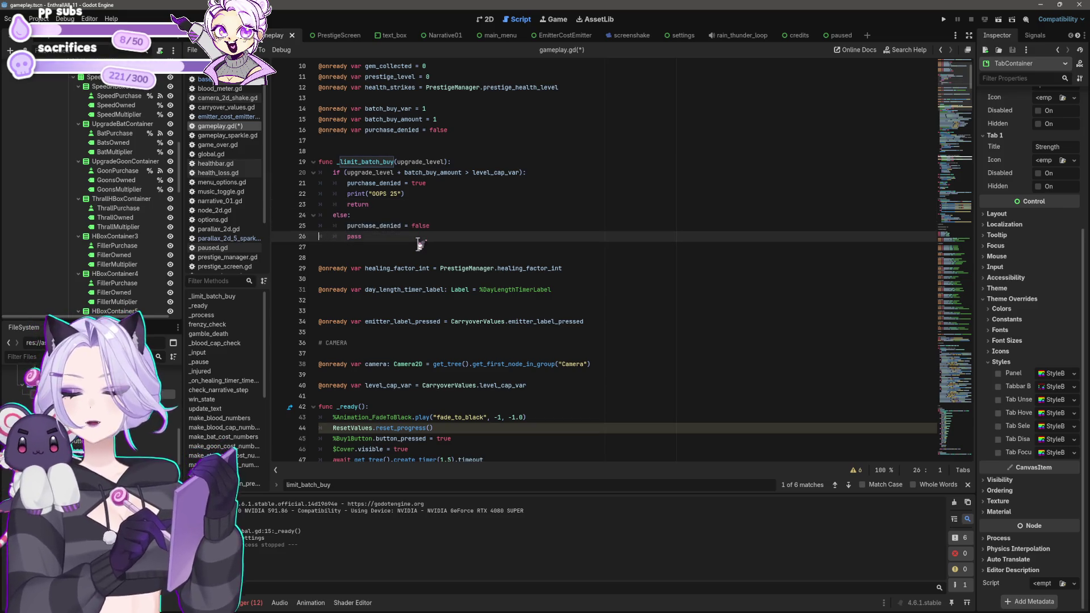
key("ctrl+s")
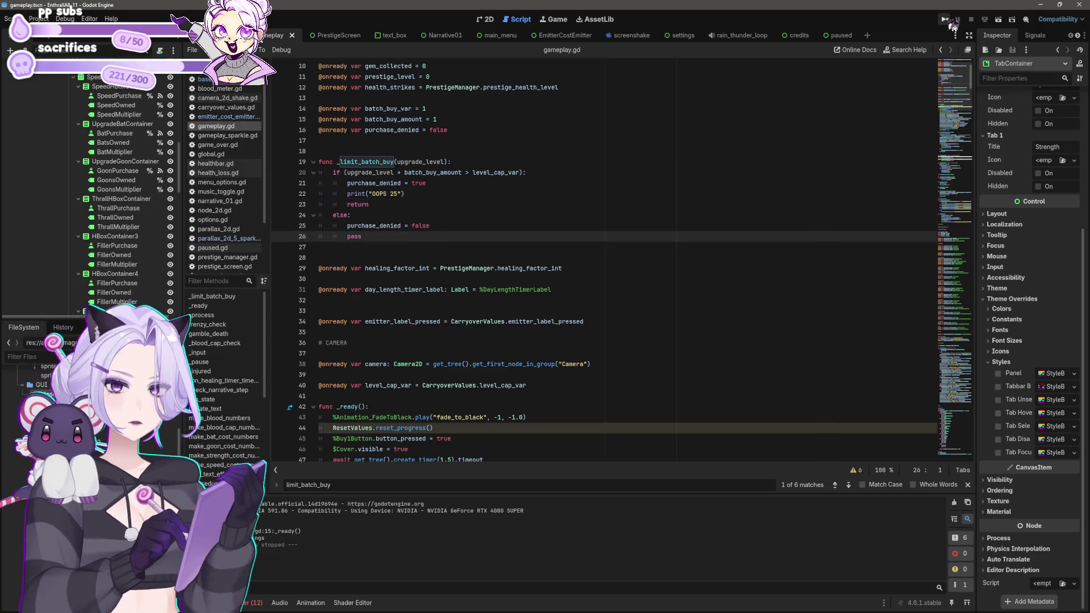
Launch the game, start a new night, choose 5-at-a-time buying and bite for blood.
left_click(944, 19)
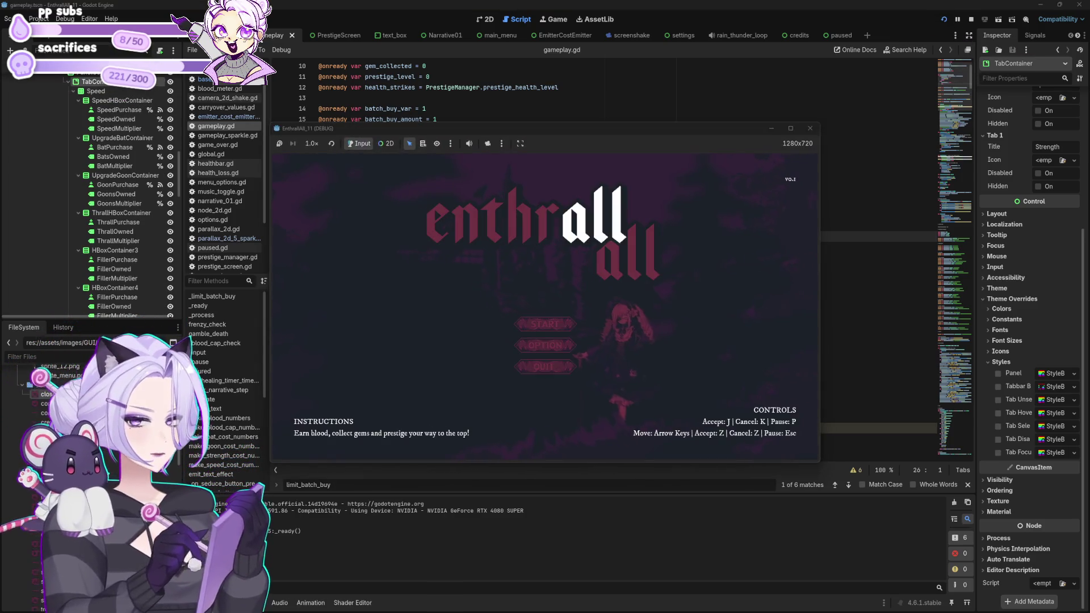
left_click(560, 325)
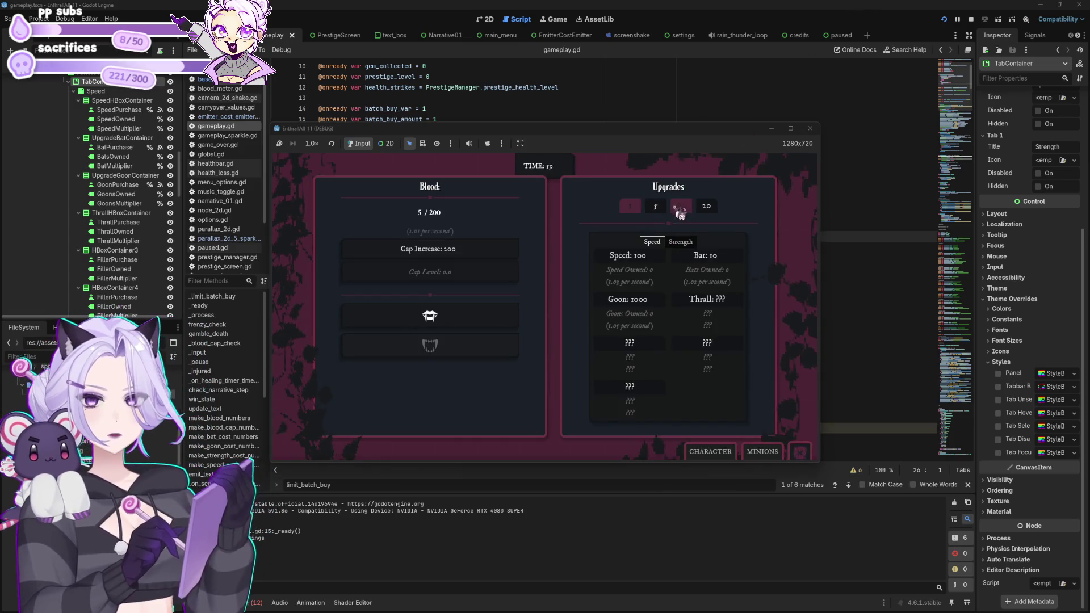
left_click(656, 207)
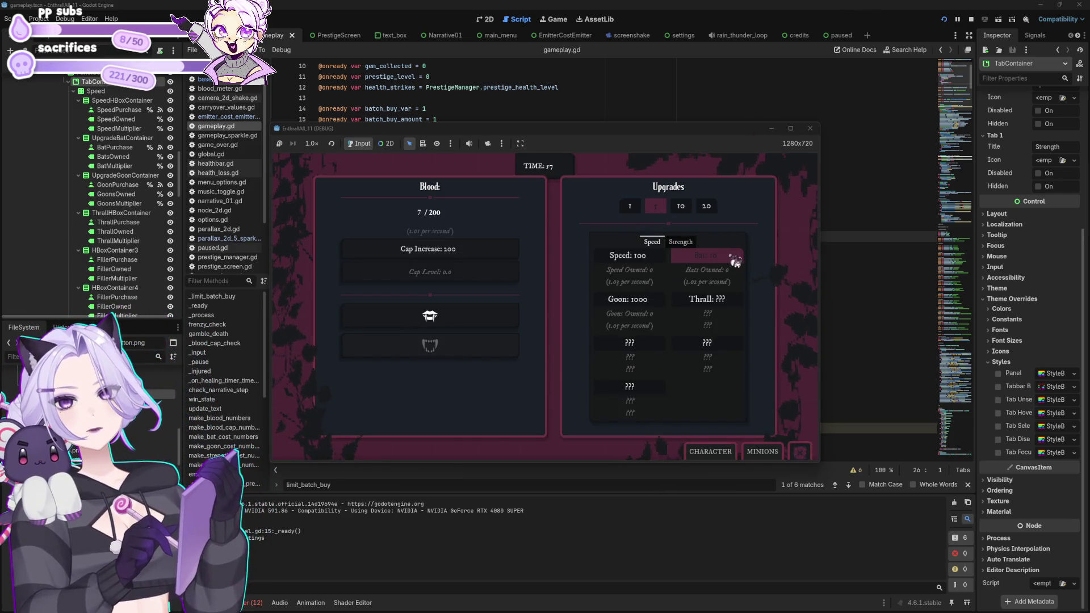
left_click(469, 316)
left_click(468, 316)
left_click(468, 317)
left_click(473, 315)
left_click(475, 316)
left_click(472, 316)
left_click(468, 316)
left_click(474, 317)
left_click(477, 318)
left_click(477, 317)
left_click(477, 317)
left_click(477, 318)
left_click(477, 318)
left_click(478, 318)
left_click(478, 318)
left_click(477, 317)
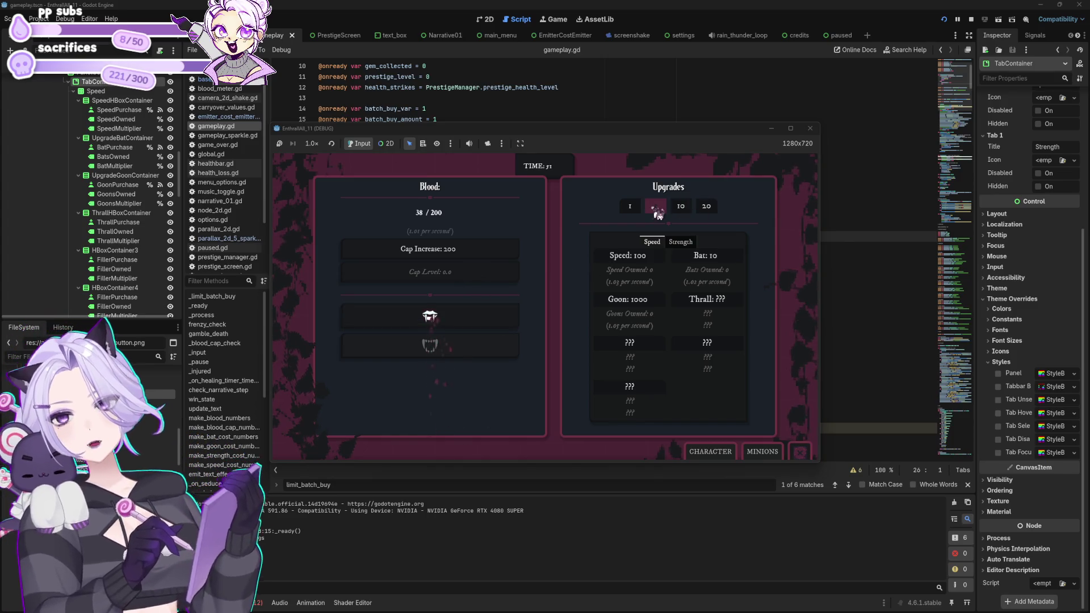
Bite more with 5-at-a-time selected, then try 20-at-a-time and return to single buys.
left_click(659, 214)
left_click(460, 315)
left_click(458, 318)
left_click(459, 323)
left_click(459, 321)
left_click(458, 319)
left_click(458, 319)
left_click(460, 320)
left_click(461, 319)
left_click(463, 319)
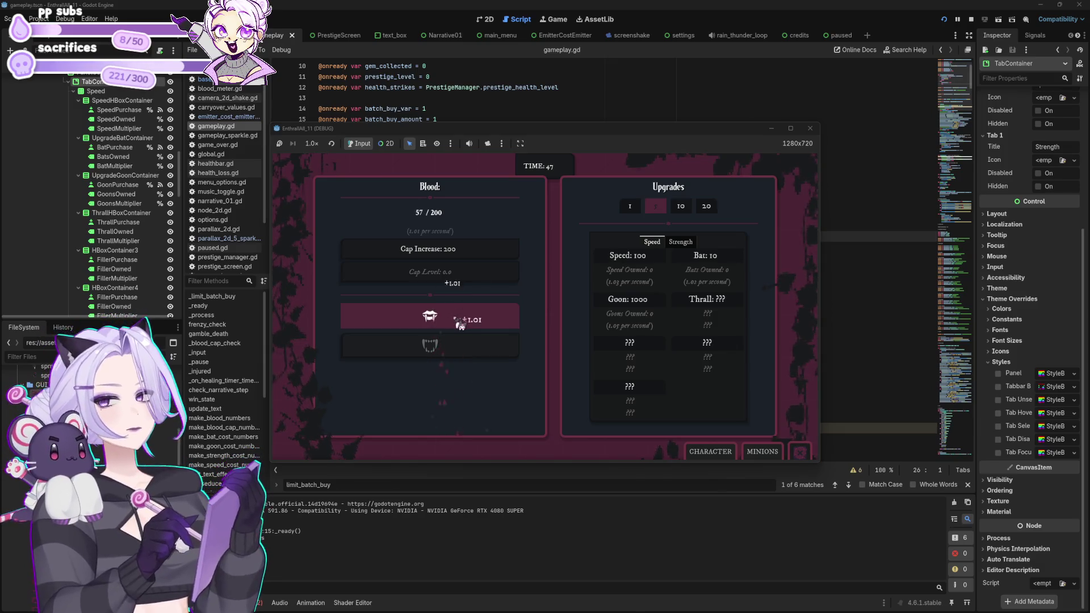
left_click(462, 320)
left_click(463, 318)
left_click(706, 207)
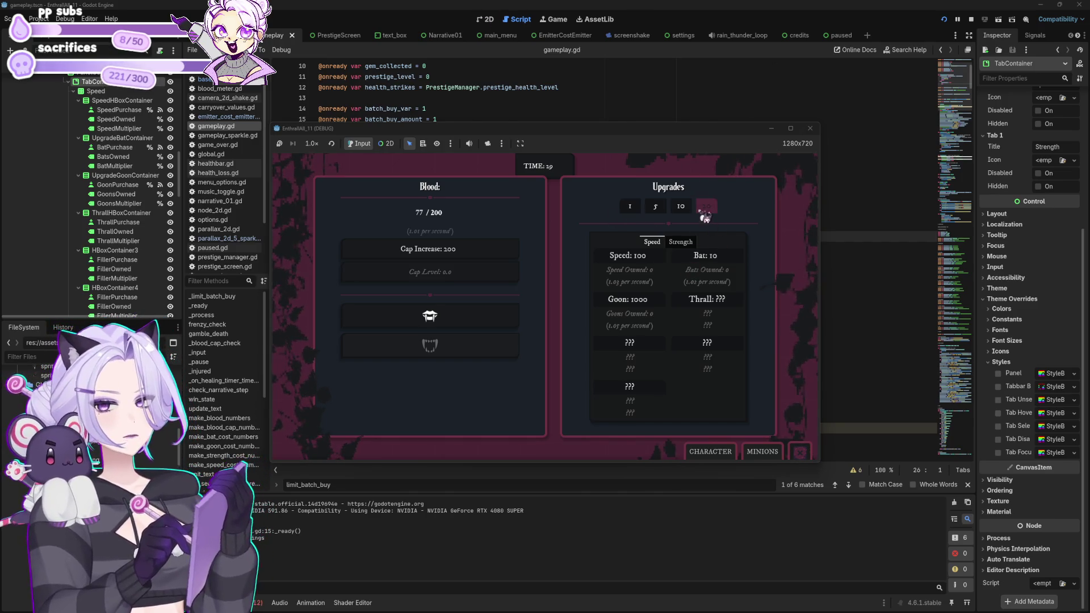
left_click(630, 206)
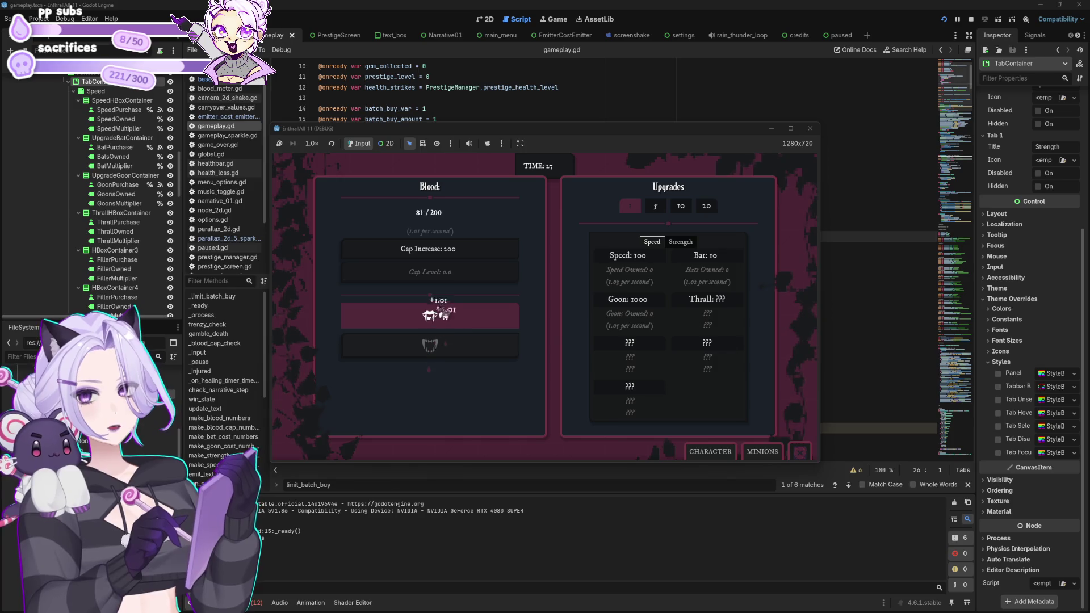
Bite for blood and buy several bats one at a time.
left_click(442, 314)
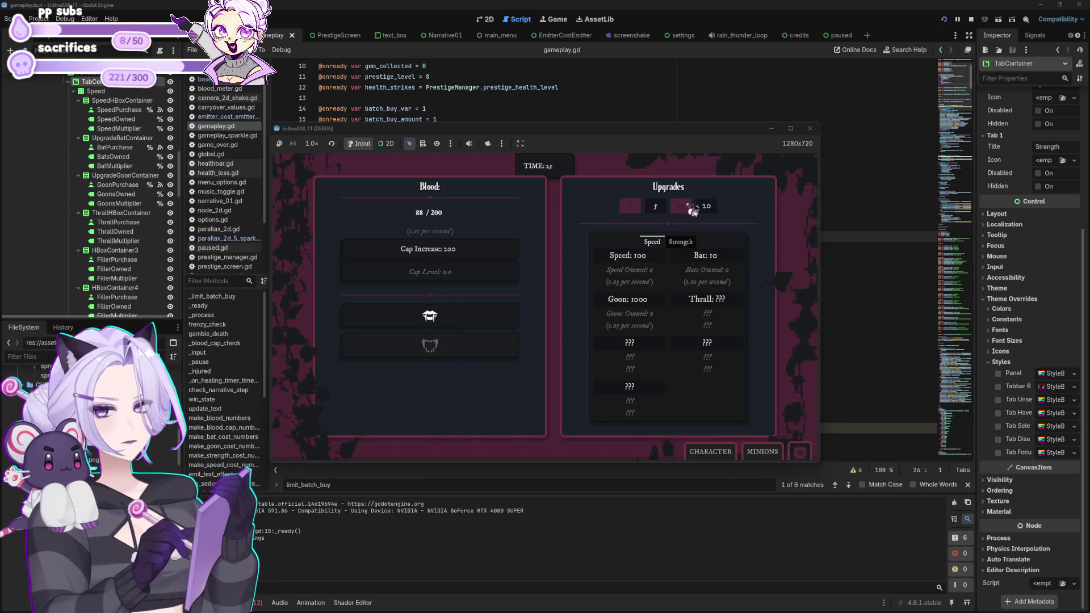
left_click(426, 321)
left_click(426, 321)
left_click(425, 321)
left_click(424, 329)
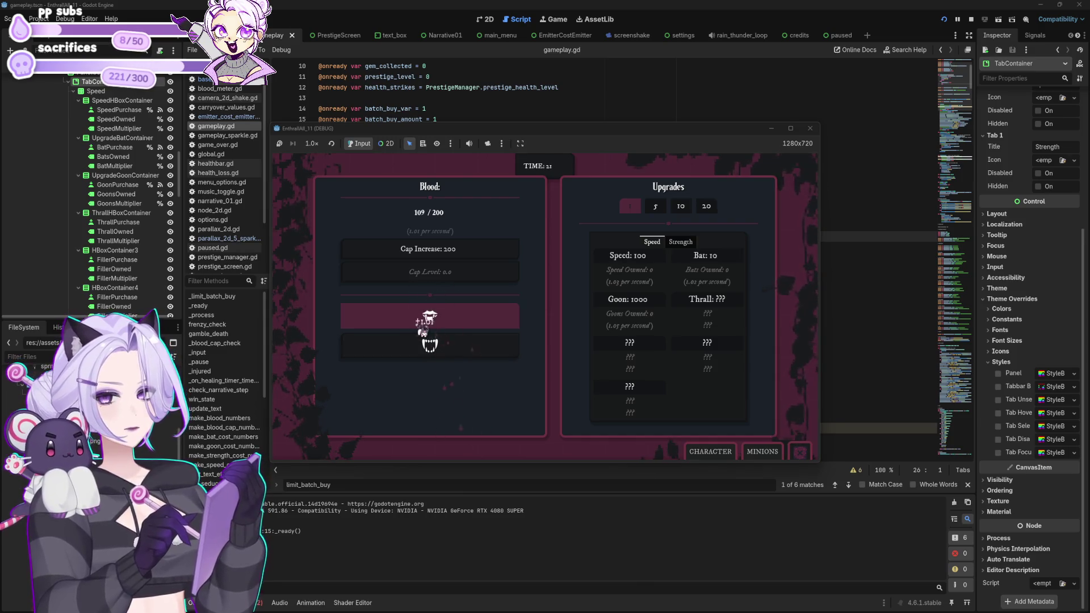
left_click(731, 267)
left_click(731, 267)
left_click(730, 266)
left_click(727, 263)
left_click(728, 264)
left_click(473, 317)
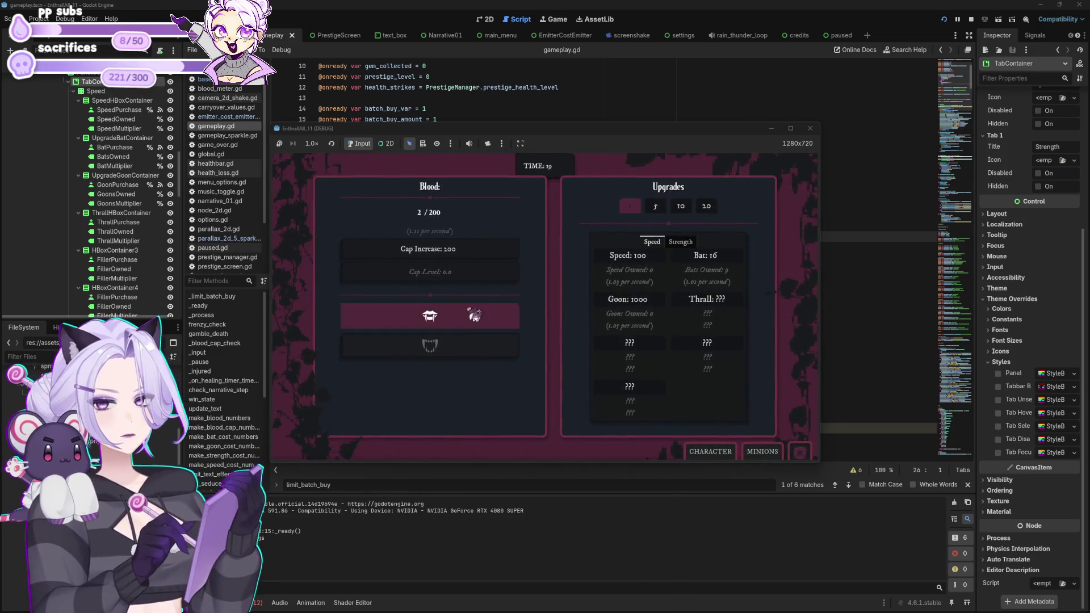
left_click(472, 317)
left_click(472, 317)
Toggle between 20 and single buys, buy two more bats and keep biting until night ends.
left_click(707, 206)
left_click(631, 207)
left_click(494, 315)
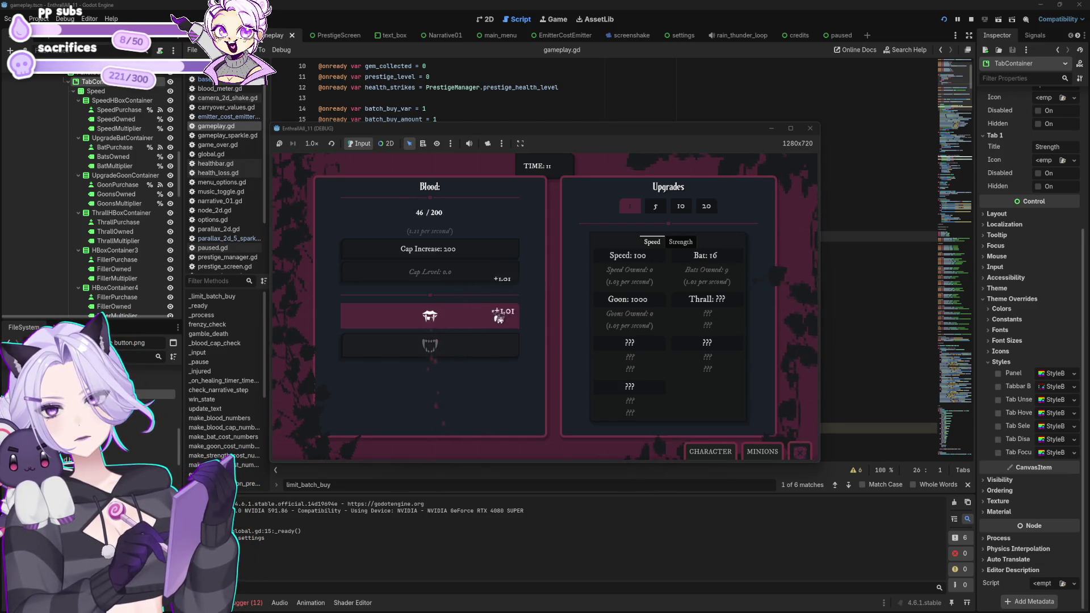
left_click(704, 261)
left_click(704, 262)
left_click(704, 261)
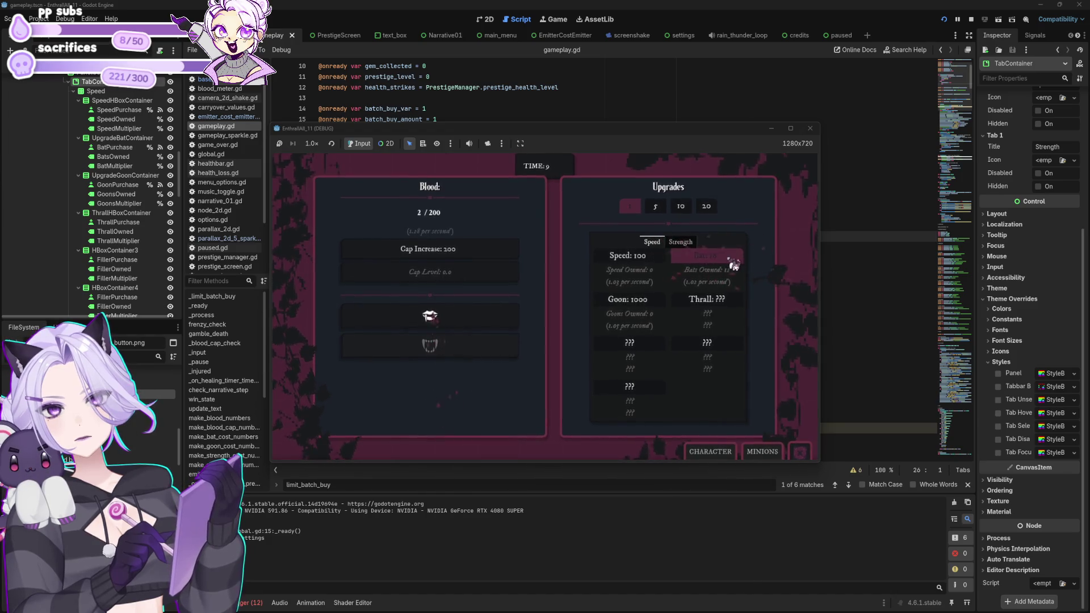
left_click(490, 325)
left_click(490, 325)
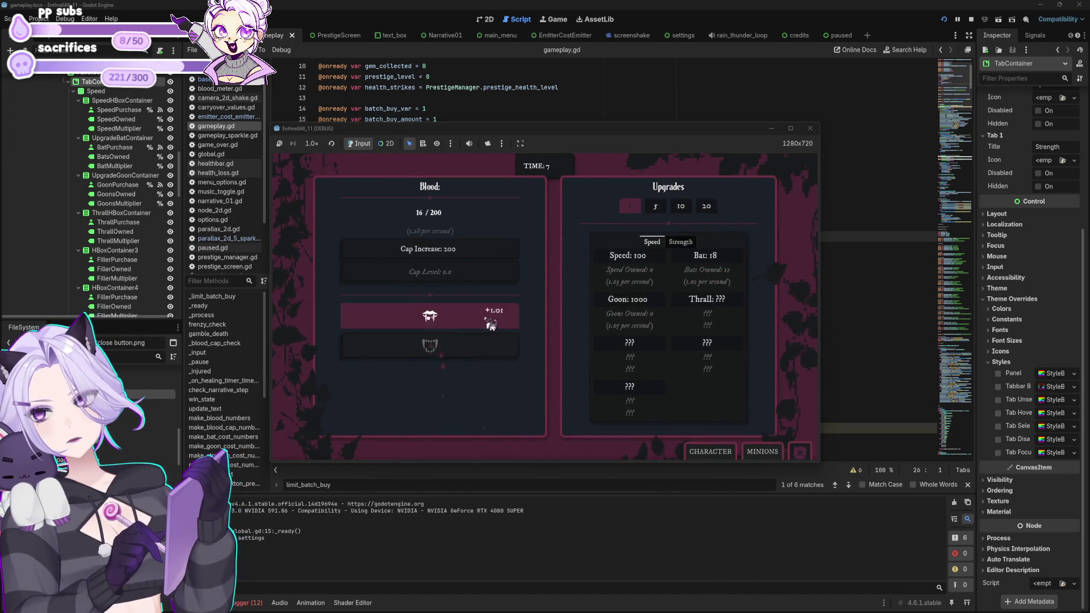
left_click(490, 325)
left_click(490, 325)
left_click(490, 325)
left_click(490, 325)
left_click(490, 325)
left_click(490, 324)
left_click(491, 325)
left_click(490, 325)
left_click(490, 324)
left_click(490, 325)
left_click(491, 325)
left_click(490, 325)
left_click(490, 325)
left_click(490, 324)
left_click(490, 325)
left_click(490, 325)
left_click(490, 325)
left_click(490, 325)
left_click(491, 324)
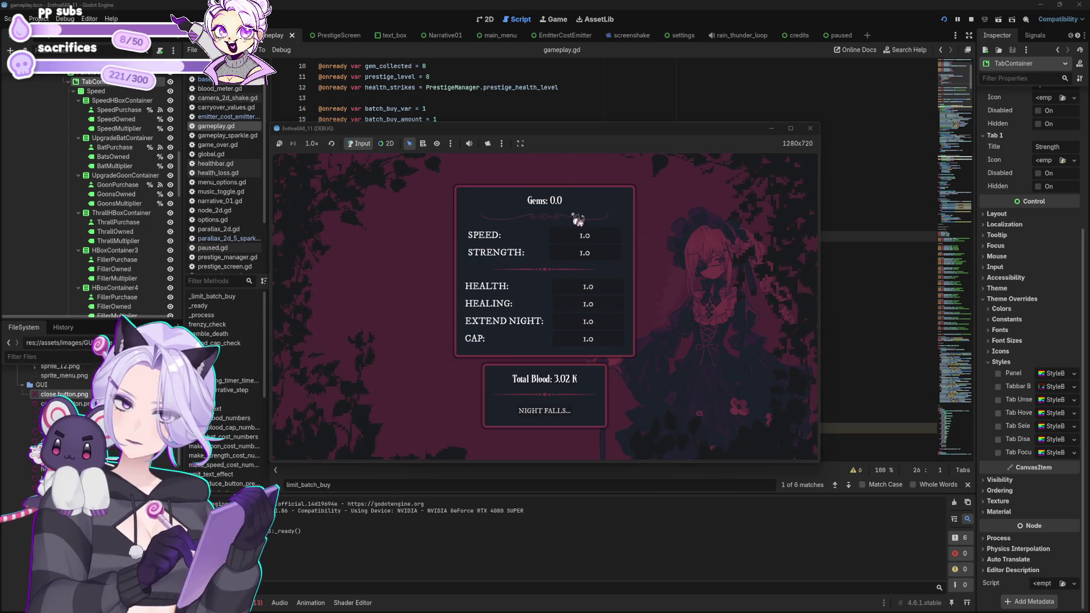
Start the next night, bite a few times for blood, and buy the first bats.
left_click(567, 413)
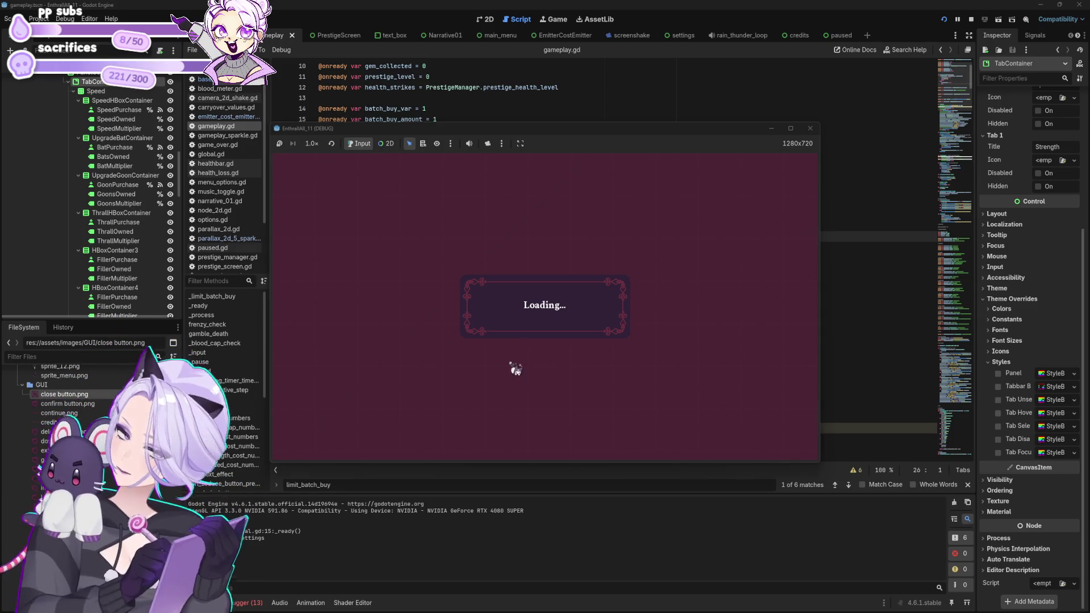
left_click(432, 317)
left_click(432, 317)
left_click(431, 317)
left_click(431, 317)
left_click(431, 316)
left_click(431, 317)
left_click(432, 317)
left_click(432, 317)
left_click(431, 317)
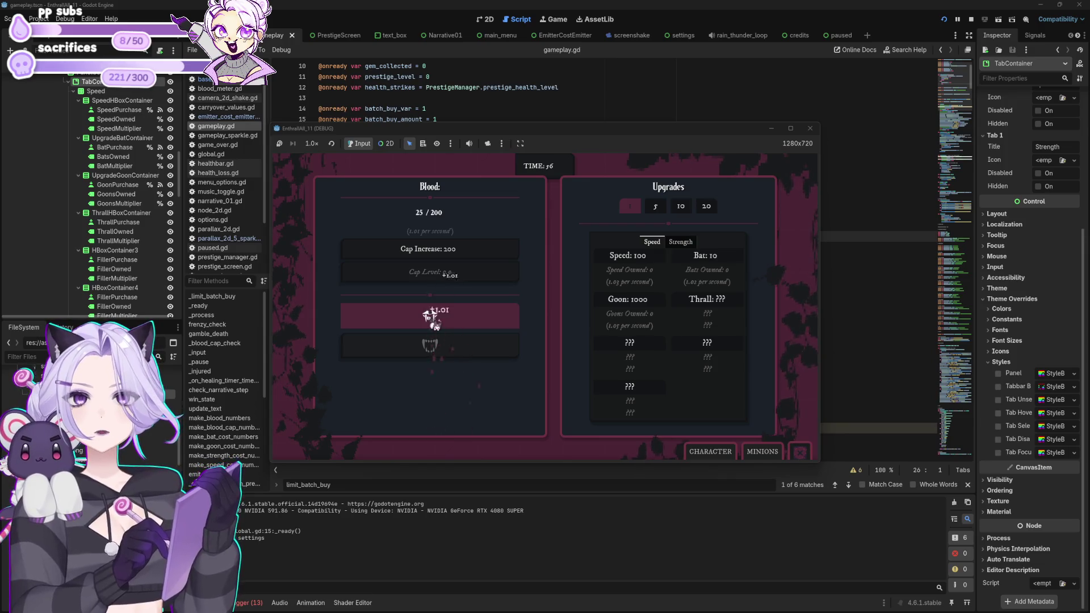
left_click(706, 259)
left_click(706, 259)
left_click(705, 258)
left_click(423, 327)
Bite repeatedly for more blood, then buy several more bats.
left_click(423, 327)
left_click(423, 327)
left_click(425, 324)
left_click(425, 325)
left_click(426, 323)
left_click(426, 323)
left_click(427, 320)
left_click(427, 321)
left_click(428, 319)
left_click(428, 320)
left_click(429, 319)
left_click(429, 320)
left_click(429, 320)
left_click(429, 320)
left_click(429, 320)
left_click(429, 320)
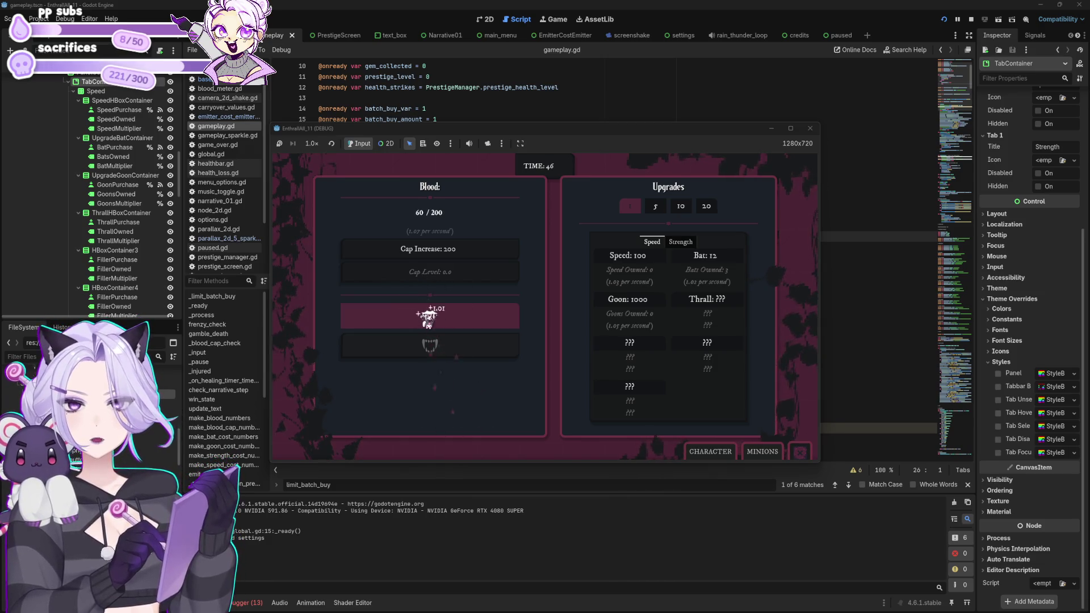
left_click(720, 263)
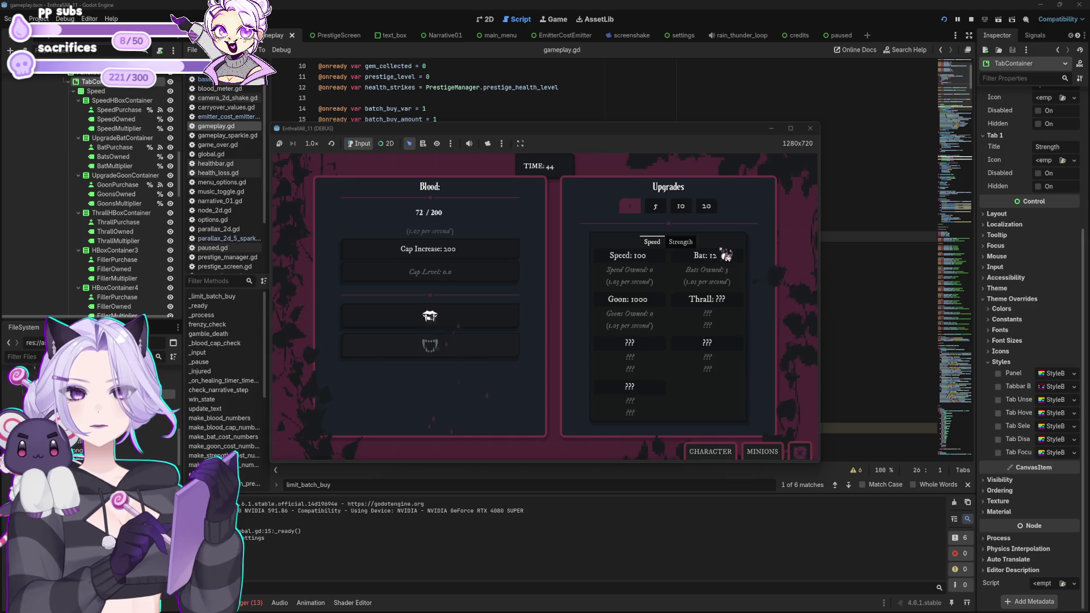
left_click(722, 264)
left_click(724, 266)
left_click(725, 266)
Keep biting to build up blood, spending it on more bats along the way.
left_click(430, 319)
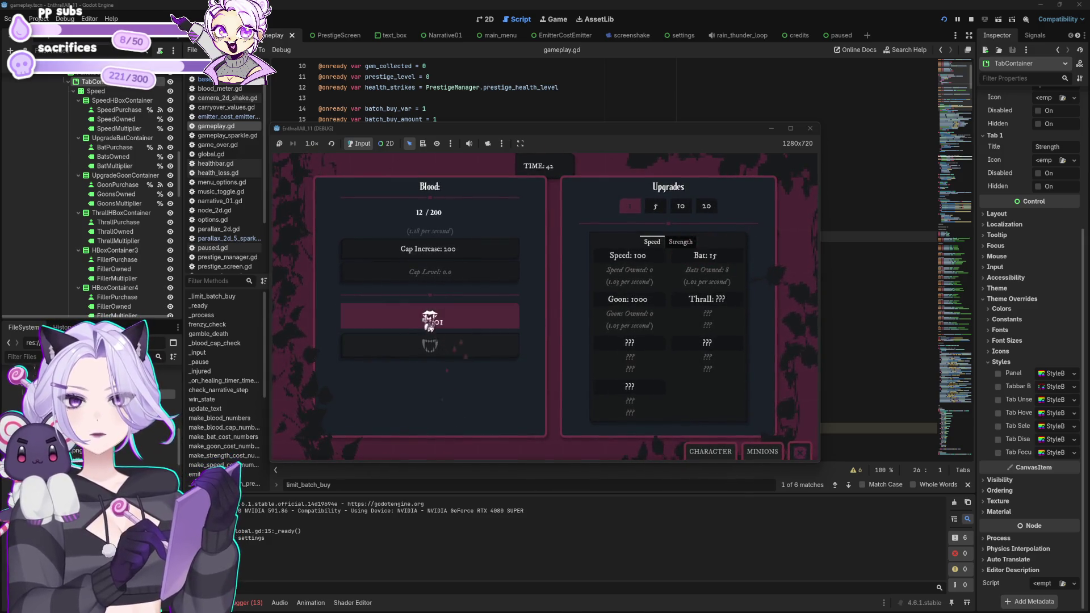
left_click(429, 322)
left_click(430, 322)
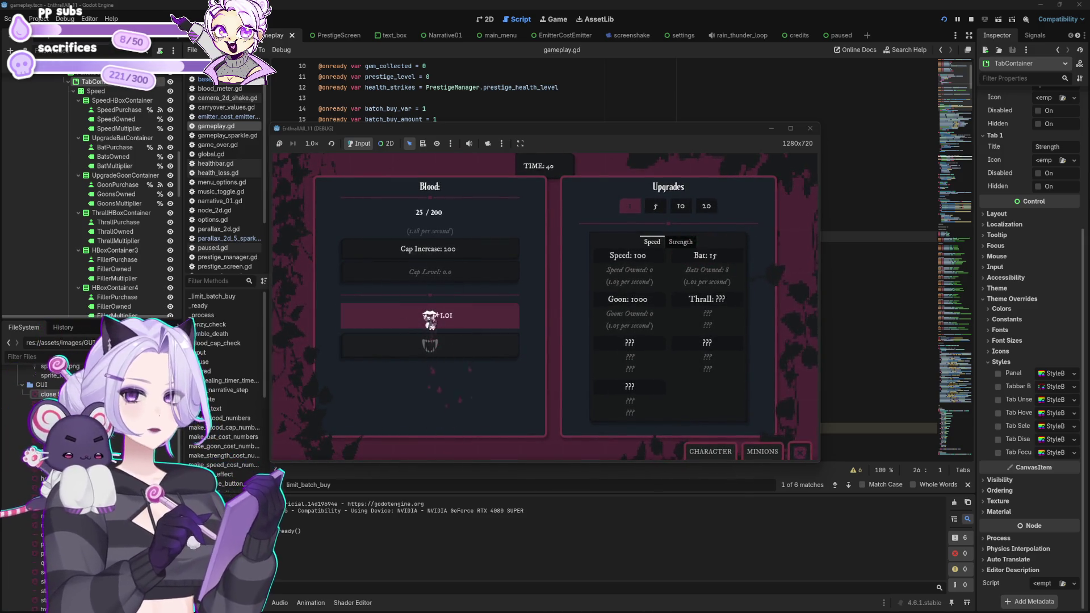
left_click(429, 322)
left_click(430, 321)
left_click(430, 321)
left_click(430, 322)
left_click(430, 322)
left_click(430, 321)
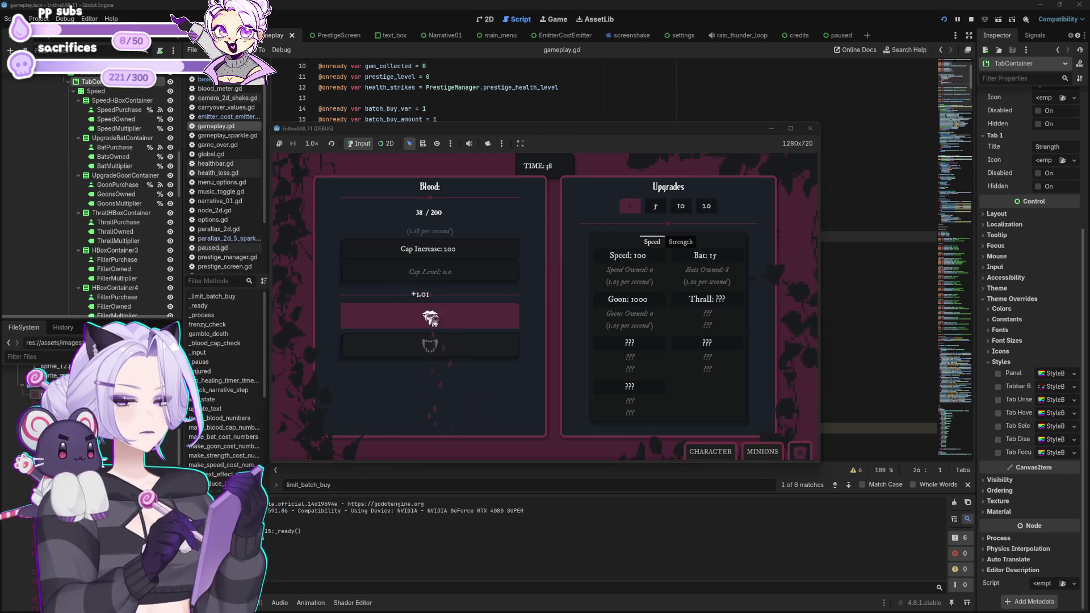
left_click(430, 320)
left_click(430, 321)
left_click(429, 321)
left_click(431, 319)
left_click(431, 318)
left_click(431, 318)
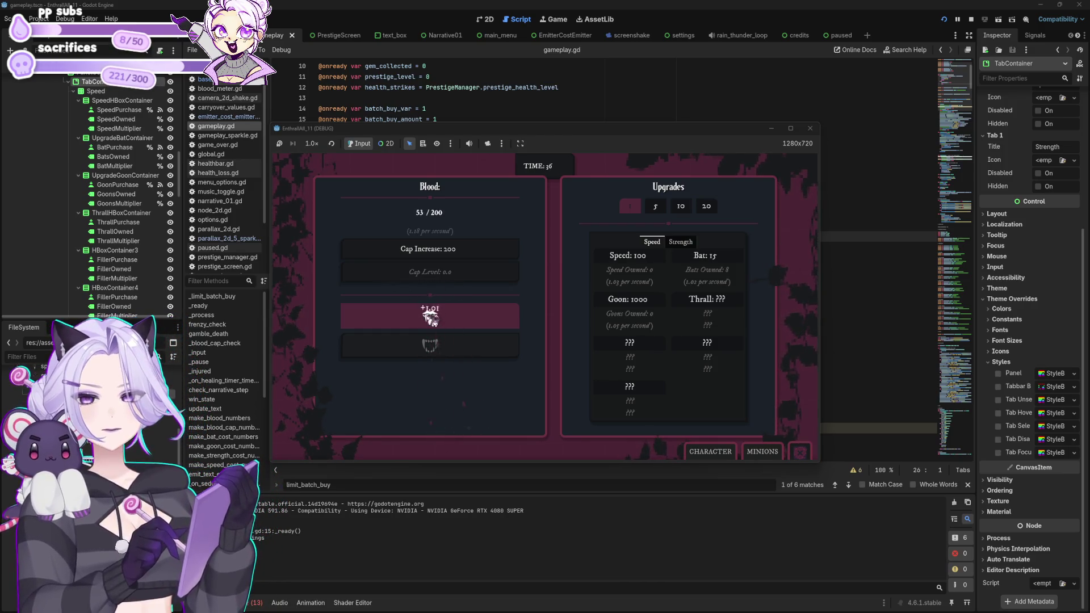
left_click(431, 318)
left_click(431, 319)
left_click(431, 319)
left_click(431, 318)
left_click(431, 318)
left_click(431, 318)
left_click(431, 318)
left_click(431, 318)
left_click(431, 319)
left_click(431, 319)
left_click(431, 318)
left_click(431, 318)
left_click(431, 319)
left_click(431, 318)
left_click(431, 318)
left_click(431, 319)
left_click(431, 318)
left_click(431, 319)
left_click(431, 318)
left_click(431, 319)
left_click(431, 319)
left_click(431, 319)
left_click(431, 319)
left_click(432, 319)
left_click(431, 319)
left_click(431, 319)
left_click(431, 318)
left_click(431, 318)
left_click(431, 317)
left_click(431, 316)
left_click(431, 316)
left_click(431, 315)
left_click(431, 316)
left_click(431, 316)
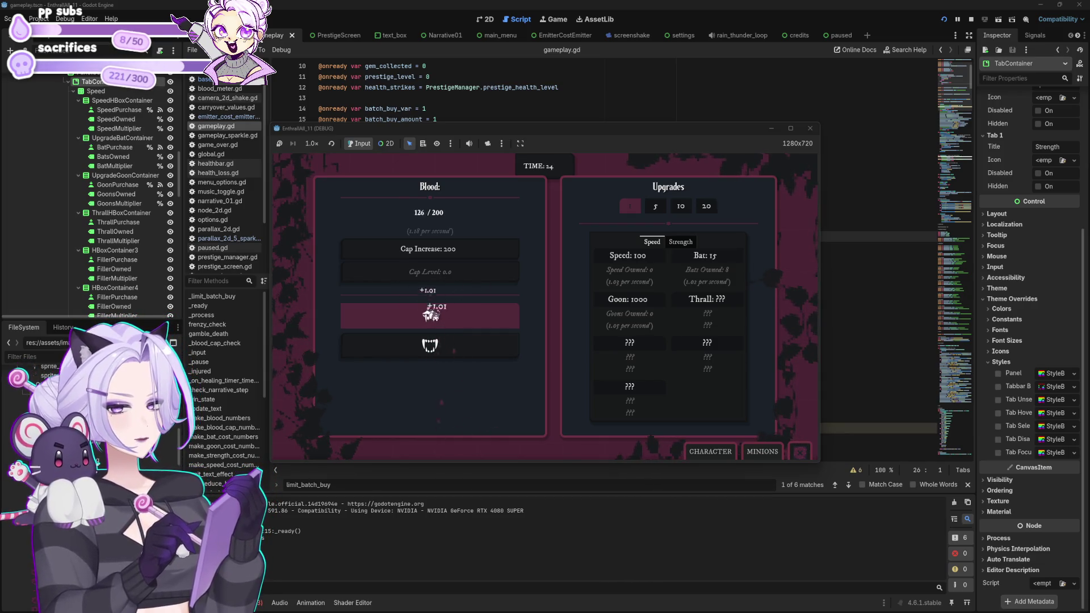
left_click(431, 314)
left_click(432, 314)
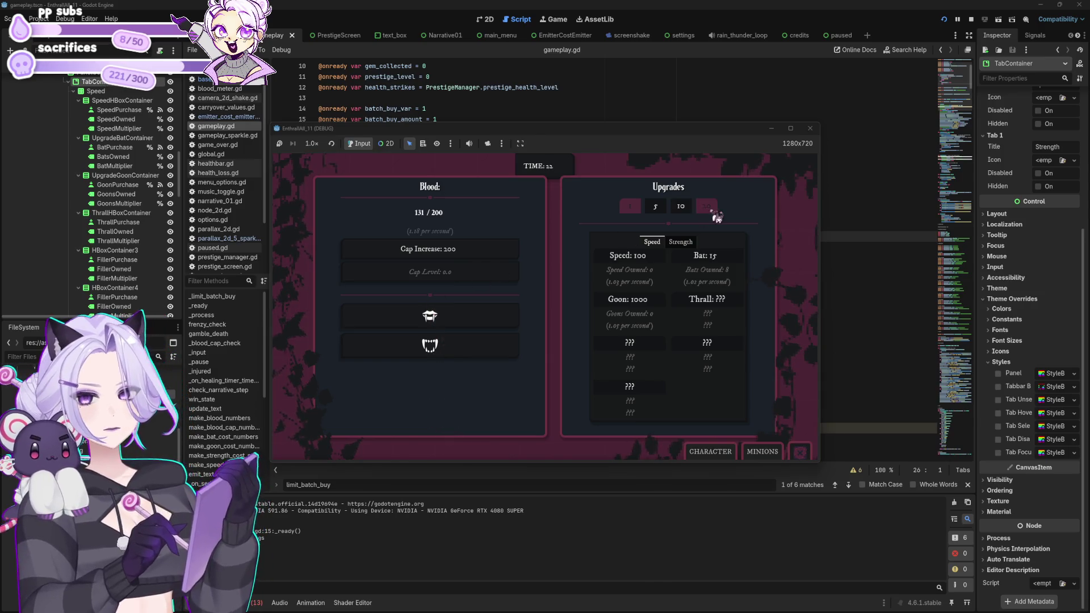
left_click(707, 262)
left_click(707, 262)
left_click(707, 262)
left_click(708, 264)
left_click(709, 263)
left_click(709, 264)
left_click(477, 309)
left_click(477, 309)
left_click(477, 309)
left_click(469, 310)
left_click(469, 310)
left_click(470, 311)
left_click(470, 312)
left_click(471, 311)
left_click(471, 312)
left_click(471, 311)
left_click(470, 311)
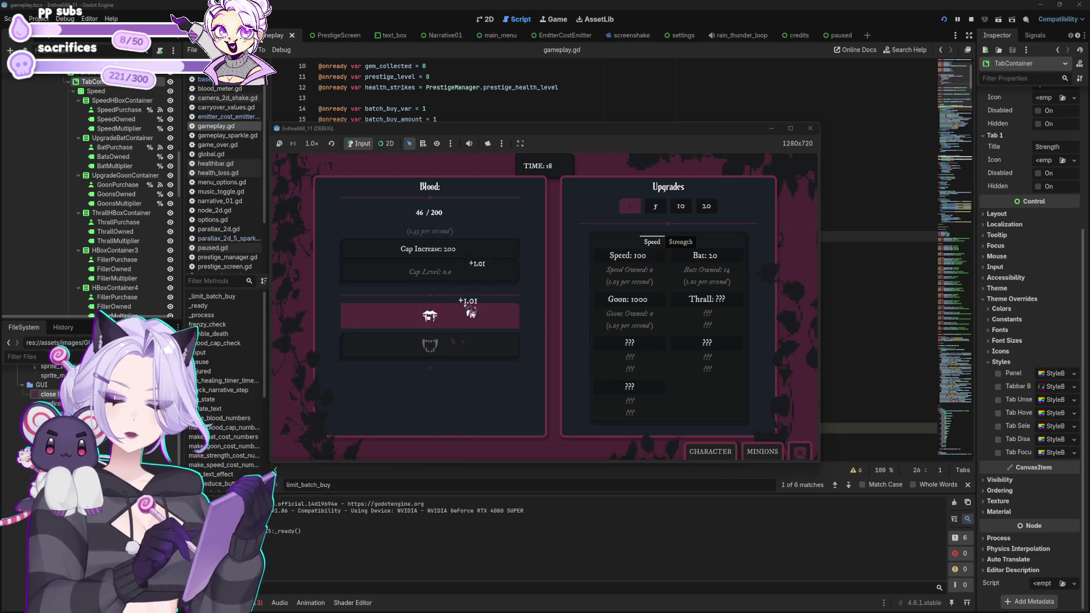
Toggle the upgrade batch amount between 20 and 1 twice, ending on 1.
left_click(707, 207)
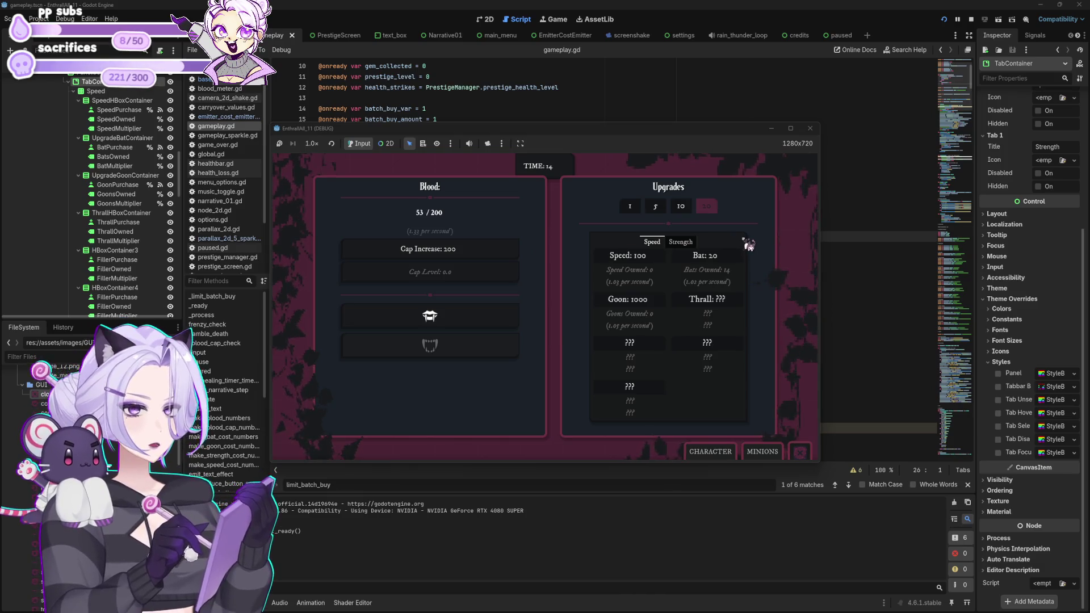
left_click(631, 207)
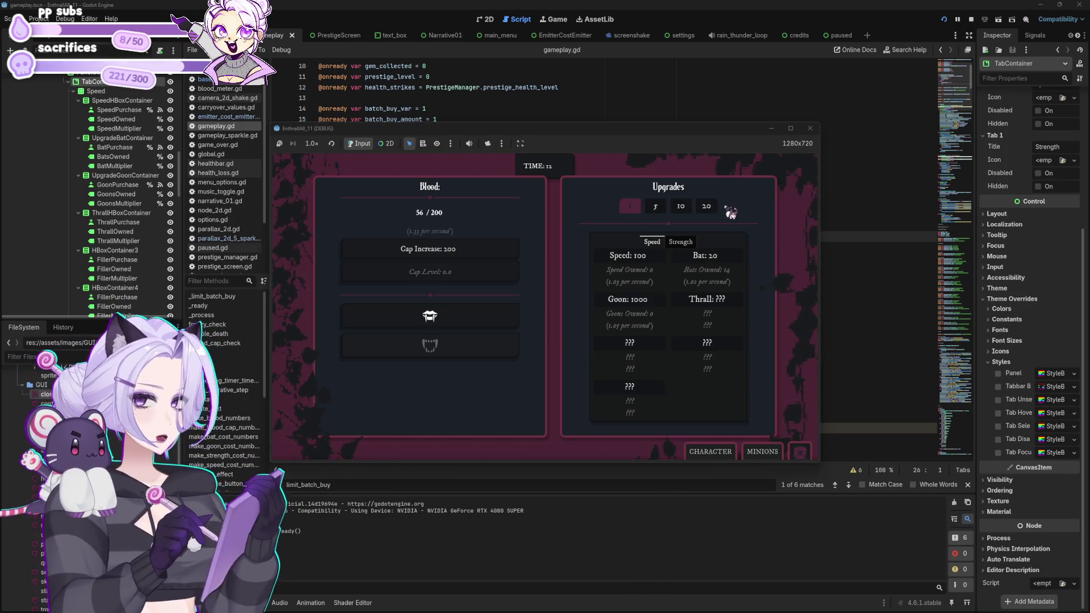
left_click(707, 207)
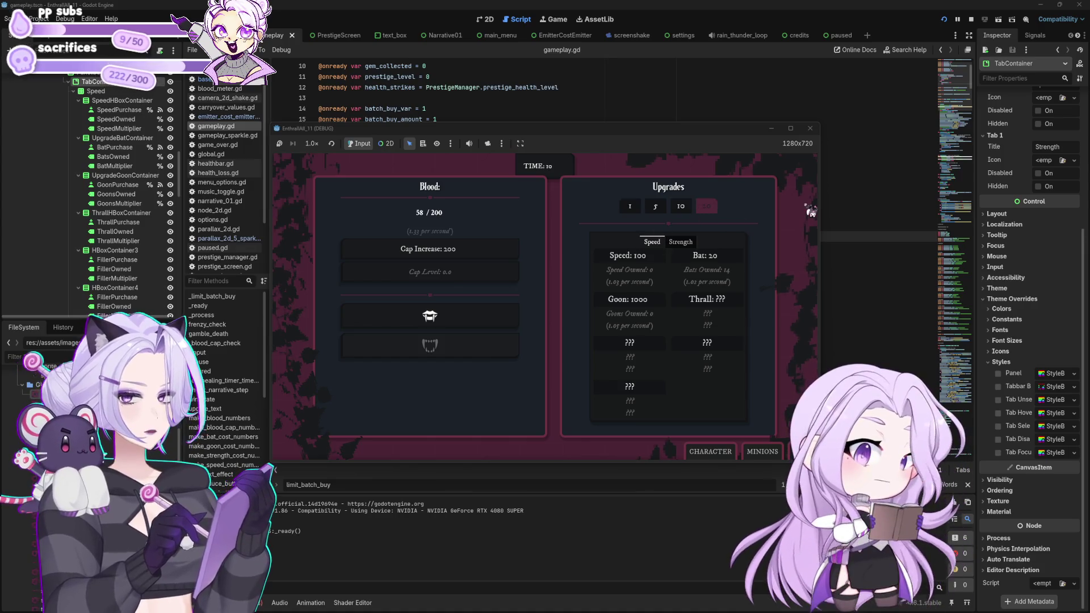
left_click(629, 206)
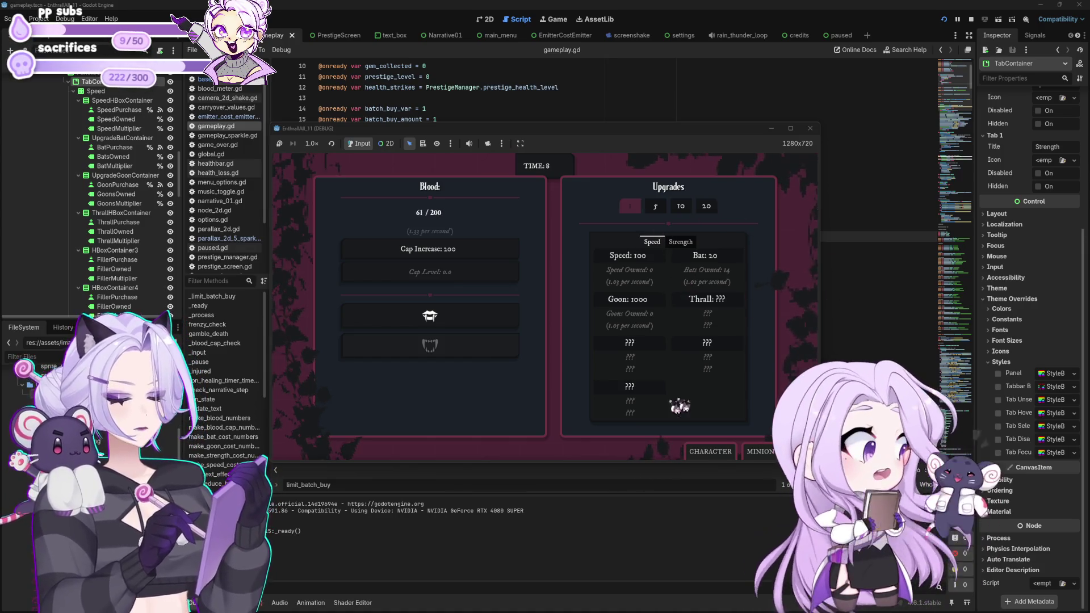
Bite rapidly to collect as much blood as possible before the night ends.
left_click(498, 324)
left_click(499, 329)
left_click(500, 328)
left_click(500, 328)
left_click(499, 328)
left_click(500, 328)
left_click(499, 328)
left_click(499, 329)
left_click(499, 329)
left_click(500, 329)
left_click(499, 327)
left_click(499, 327)
left_click(499, 328)
left_click(499, 328)
left_click(499, 328)
left_click(499, 328)
left_click(500, 329)
left_click(501, 329)
left_click(501, 328)
left_click(501, 328)
left_click(501, 329)
left_click(501, 329)
left_click(501, 328)
left_click(501, 328)
left_click(501, 328)
left_click(501, 329)
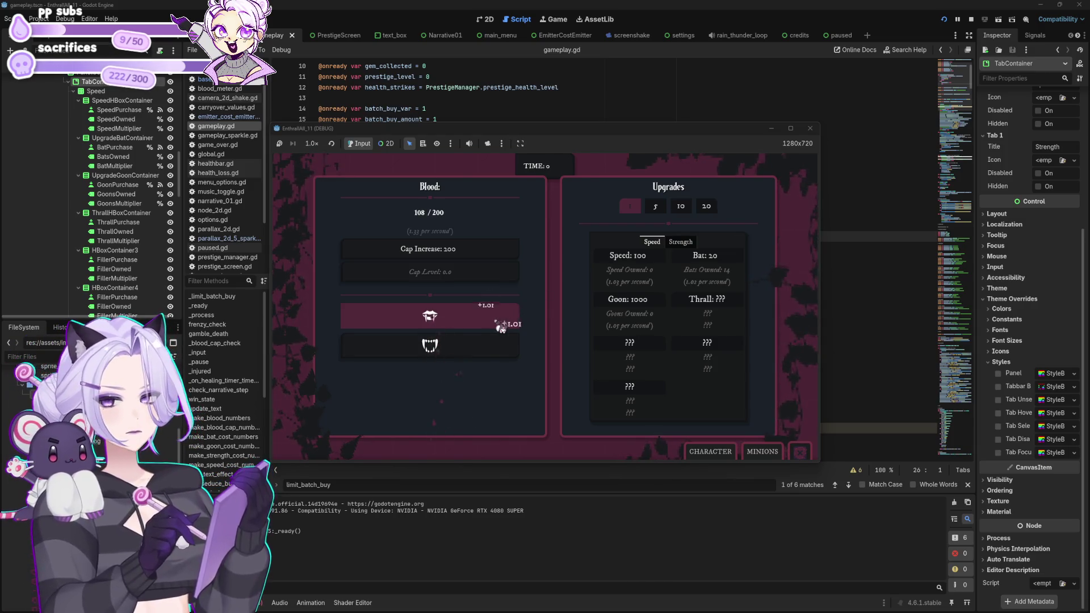
left_click(501, 328)
left_click(501, 328)
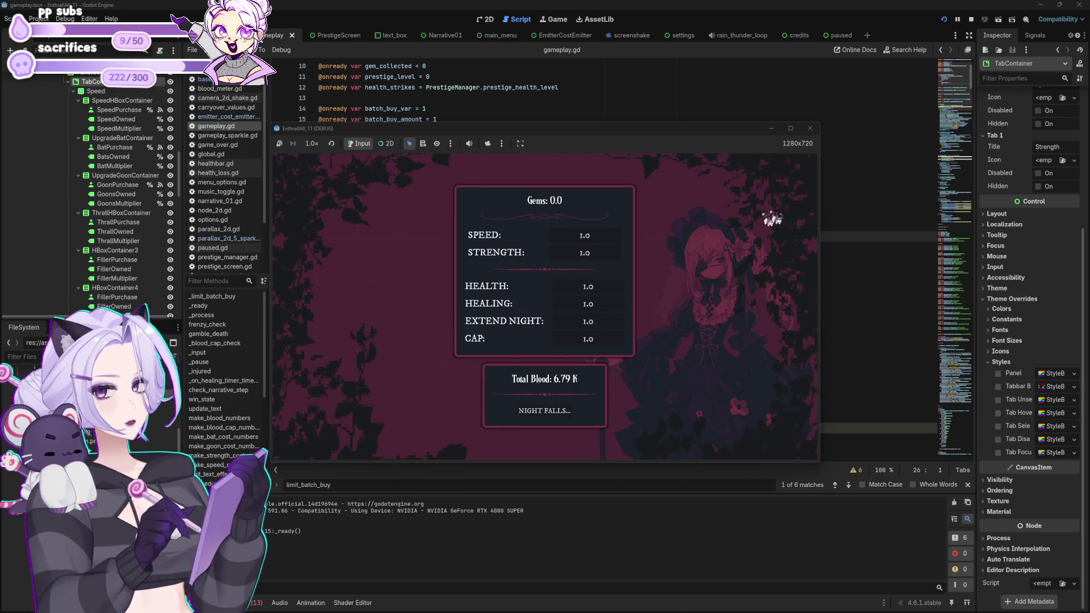
Close the debug game window to stop the test run.
left_click(812, 131)
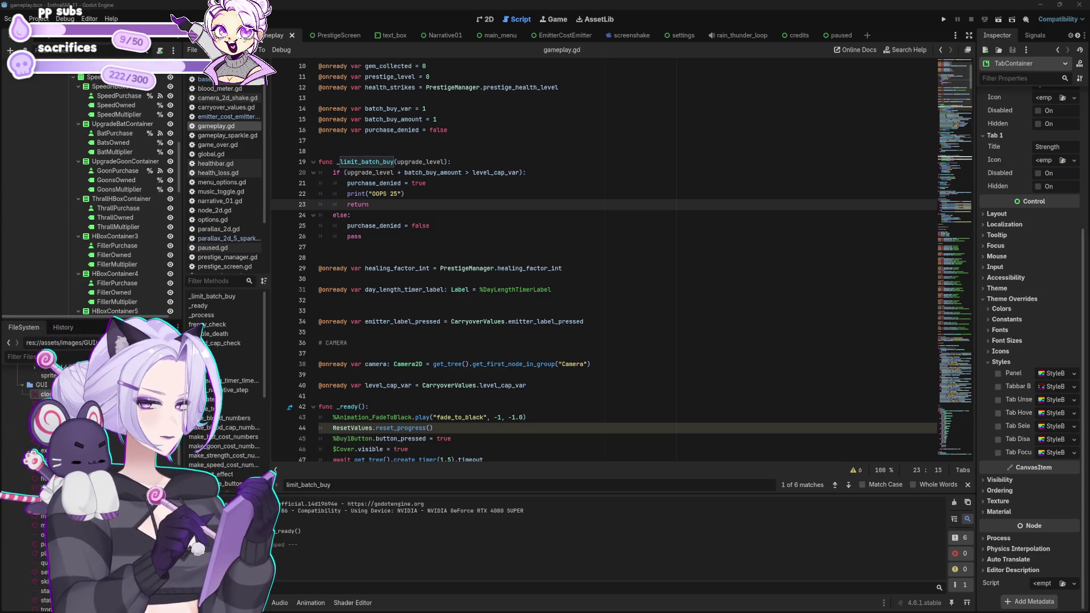
left_click(528, 183)
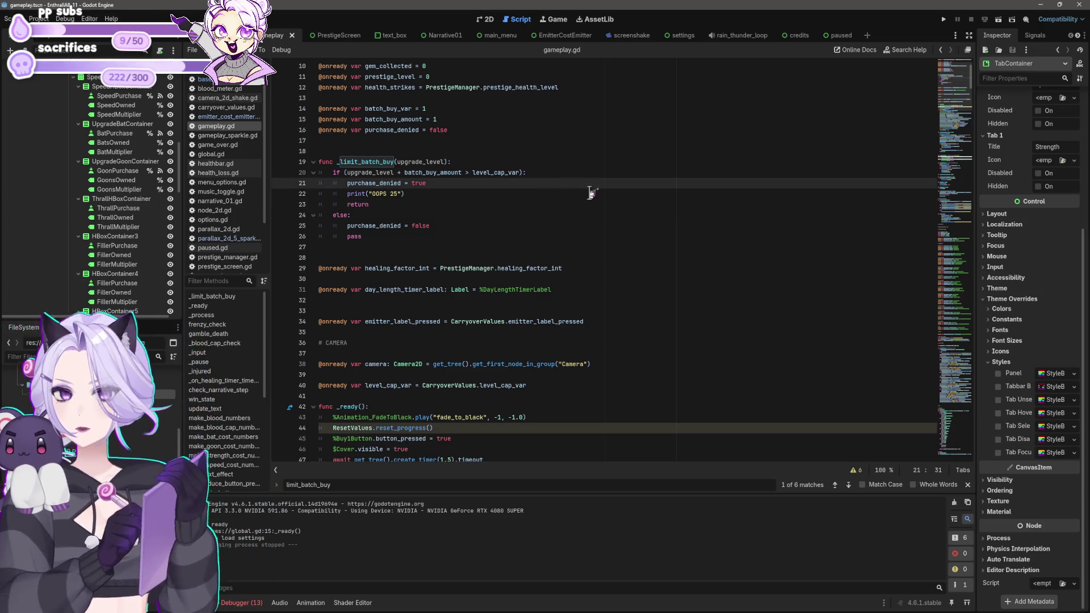
left_click(560, 258)
key("Delete")
key("Down")
key("Down")
key("Down")
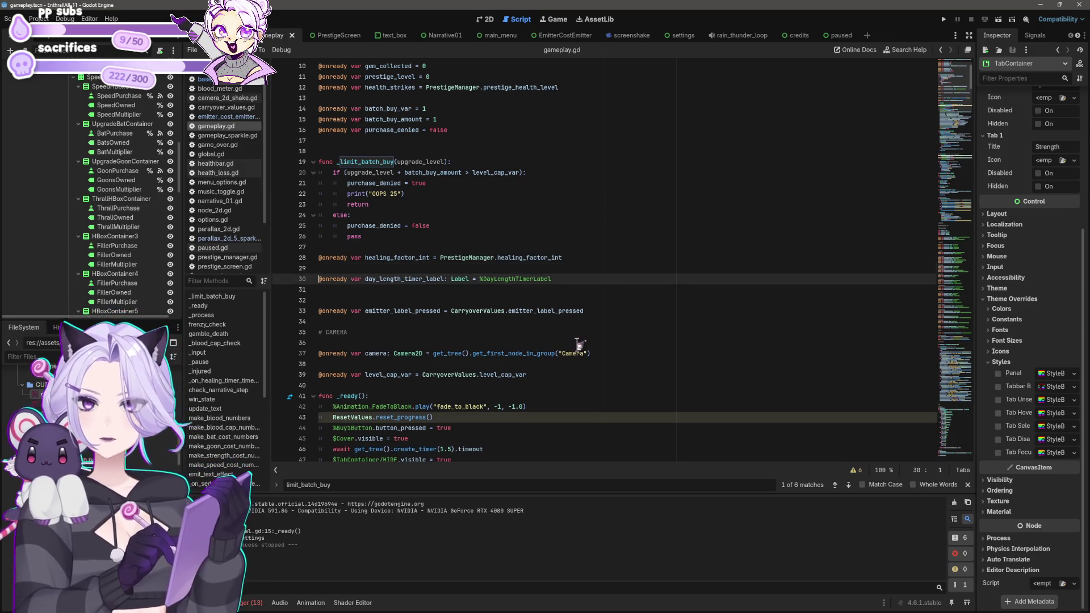
key("Delete")
key("Up")
key("Up")
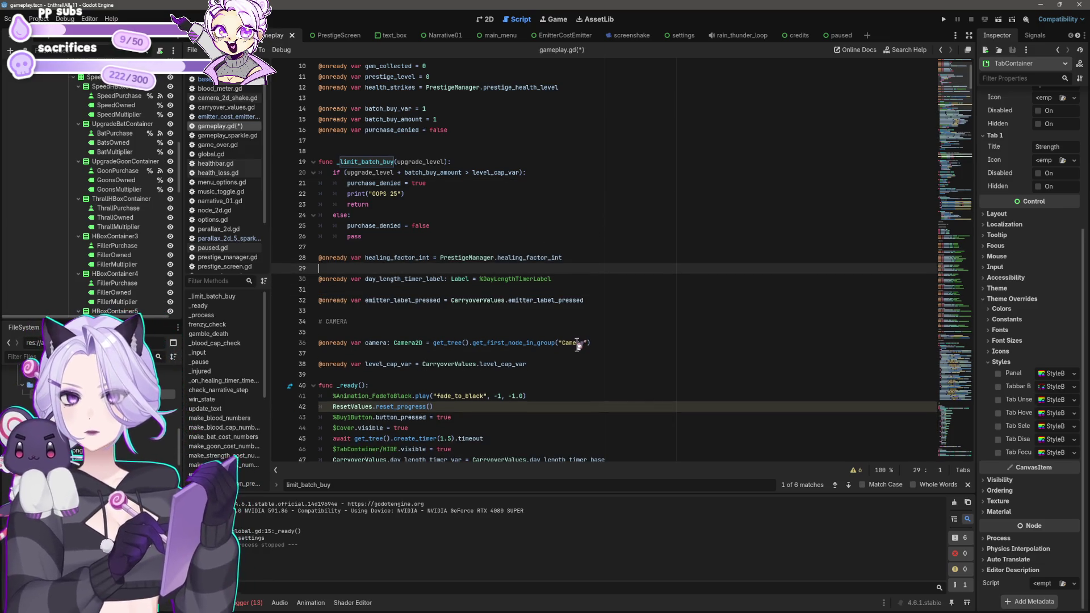
key("Delete")
key("Down")
key("Delete")
key("ctrl+s")
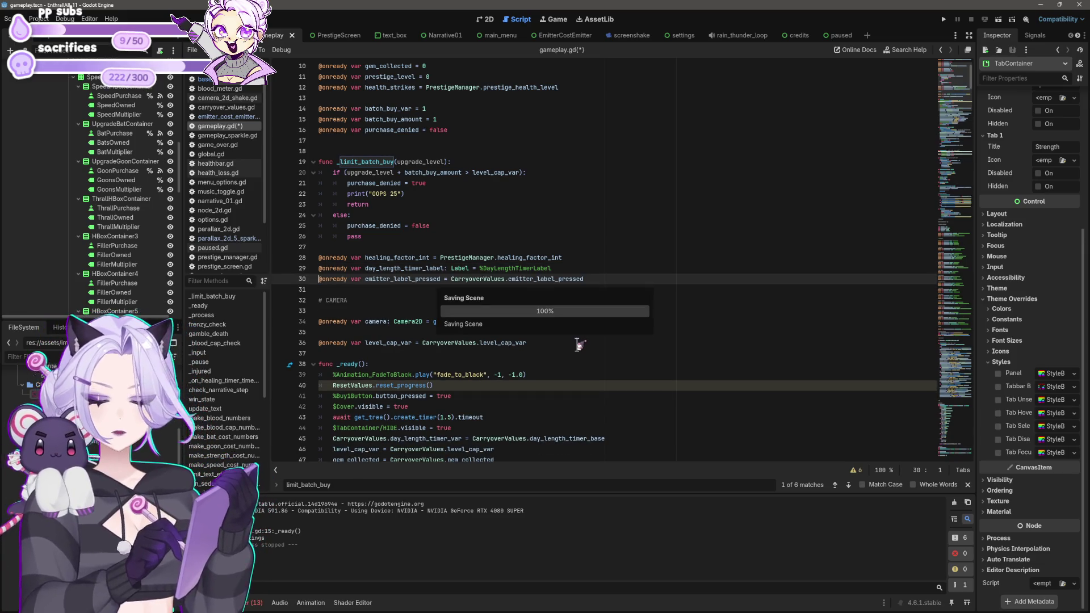
Remove the empty line after the camera declaration and save again.
left_click(421, 332)
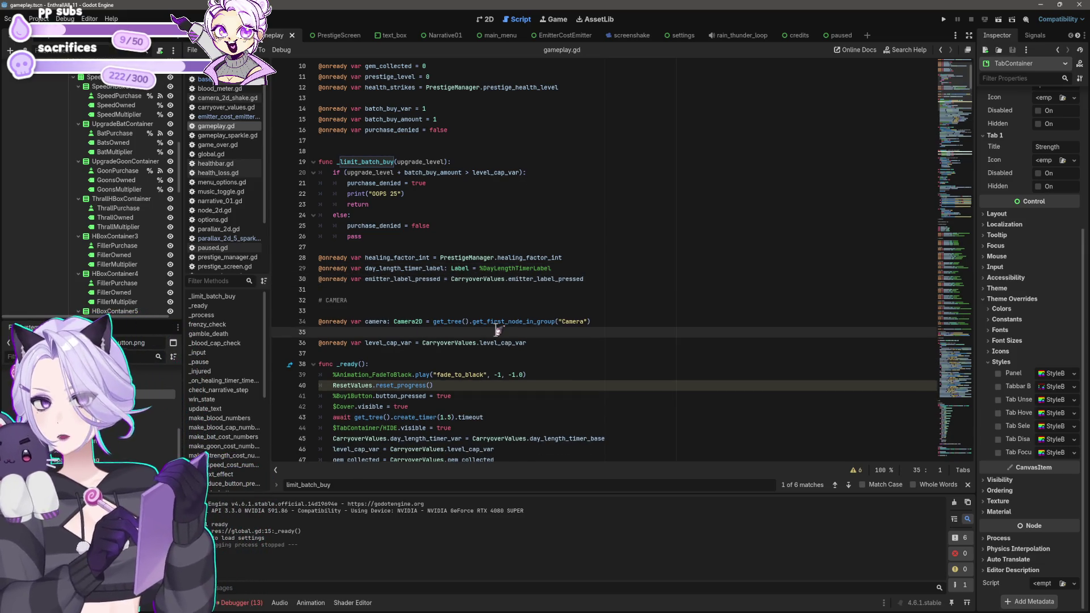
key("Delete")
key("Up")
key("ctrl+s")
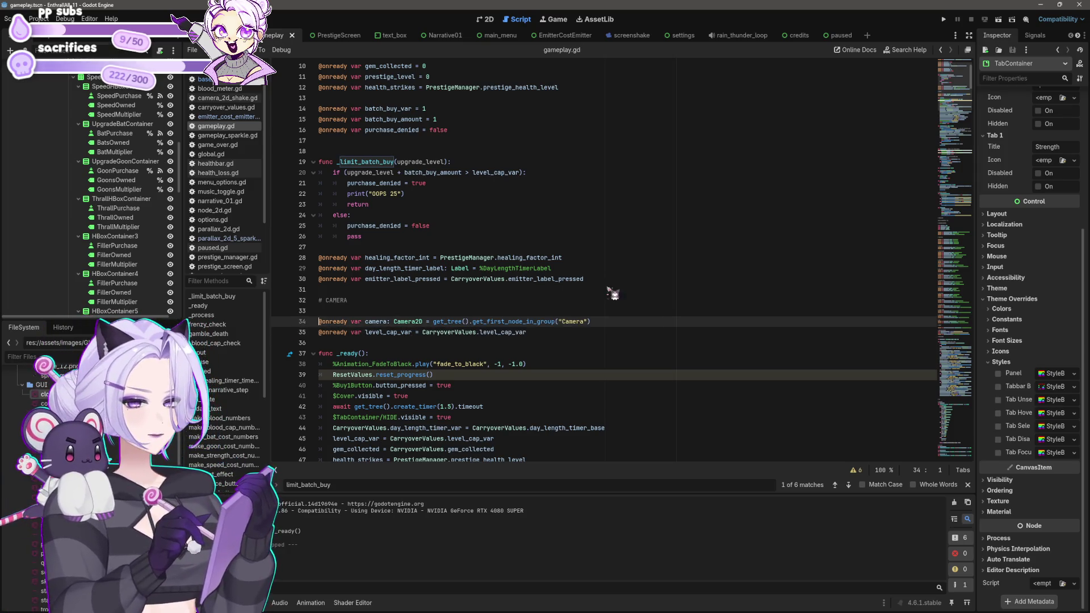
Open base_values.gd from the script list.
scroll(456, 294, "down", 5)
scroll(456, 294, "down", 4)
left_click(205, 79)
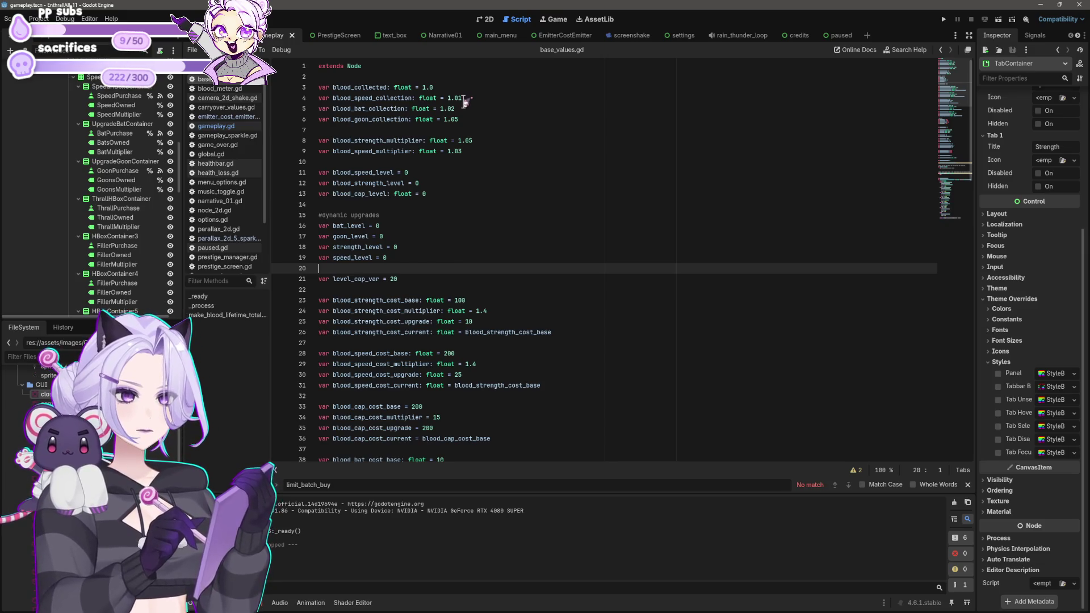
Edit the strength cost multiplier ending to 2 and change blood_speed_cost_multiplier from 1.4 to 1.2.
left_click(463, 98)
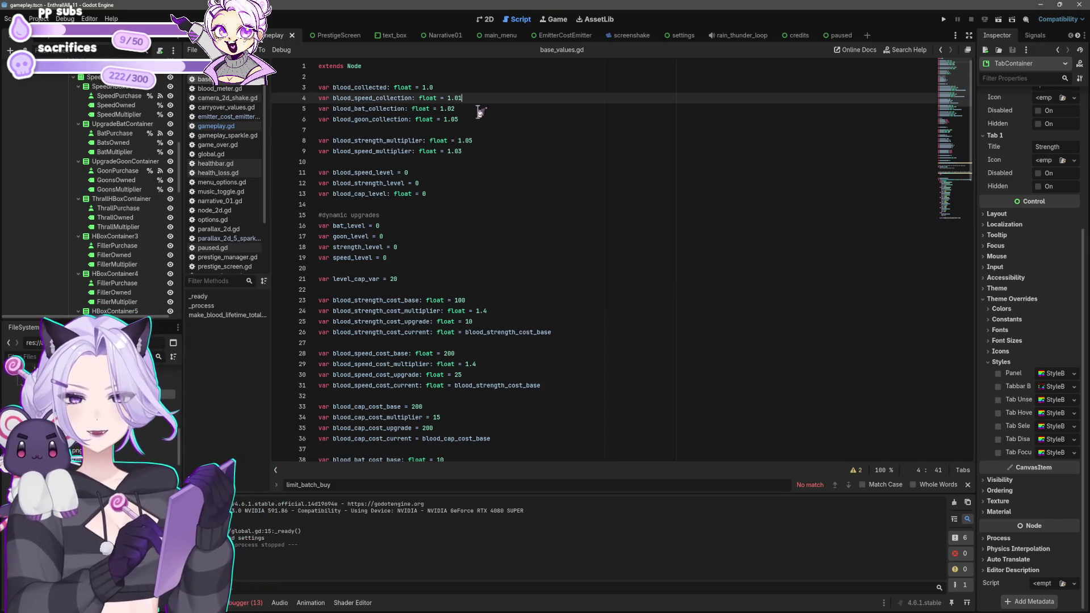
left_click(482, 140)
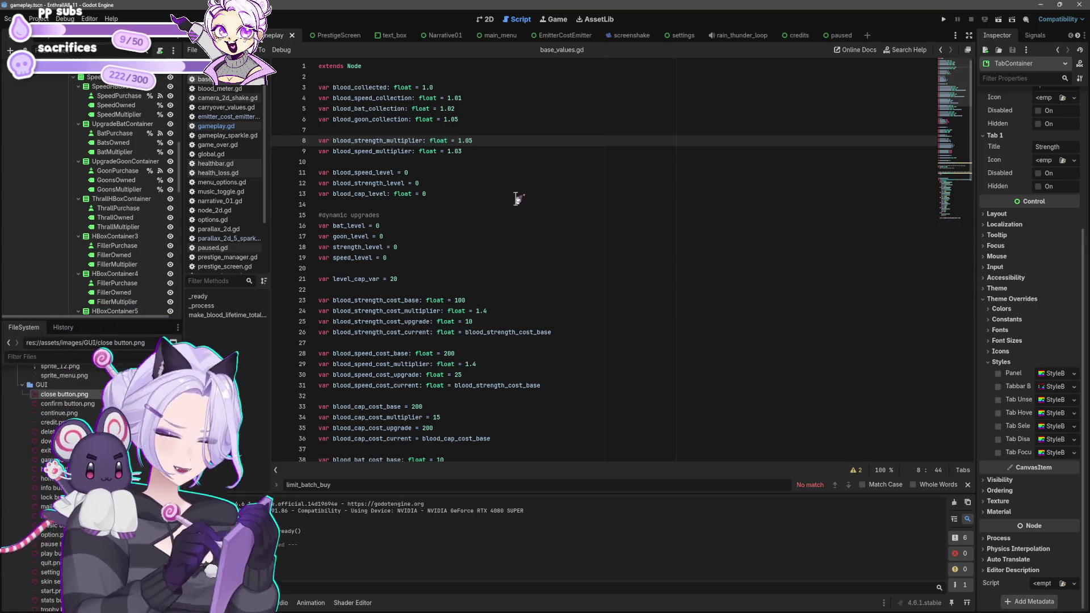
scroll(506, 296, "down", 2)
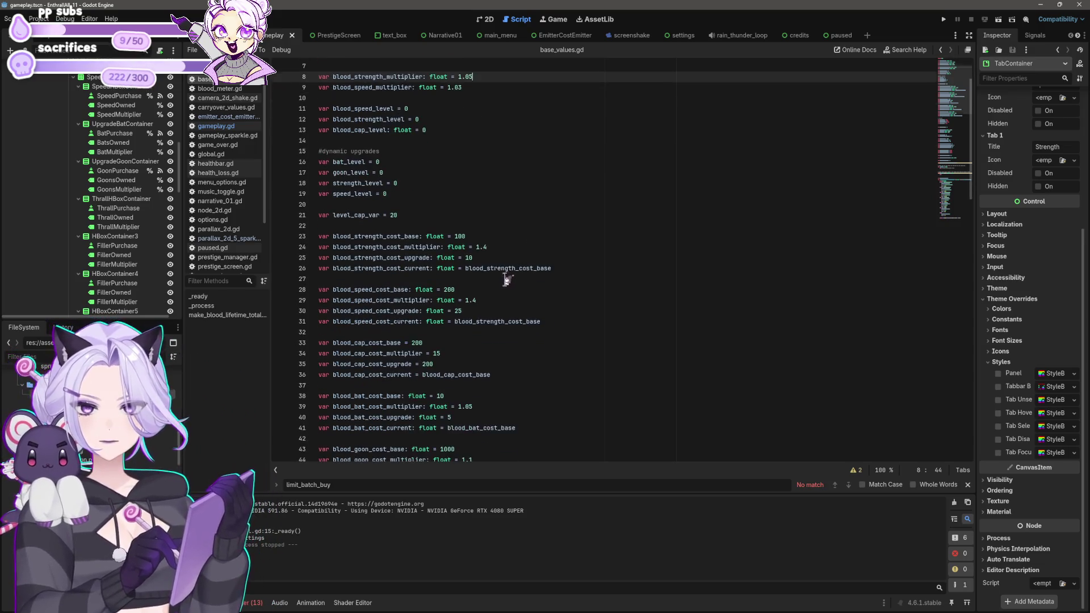
left_click(490, 247)
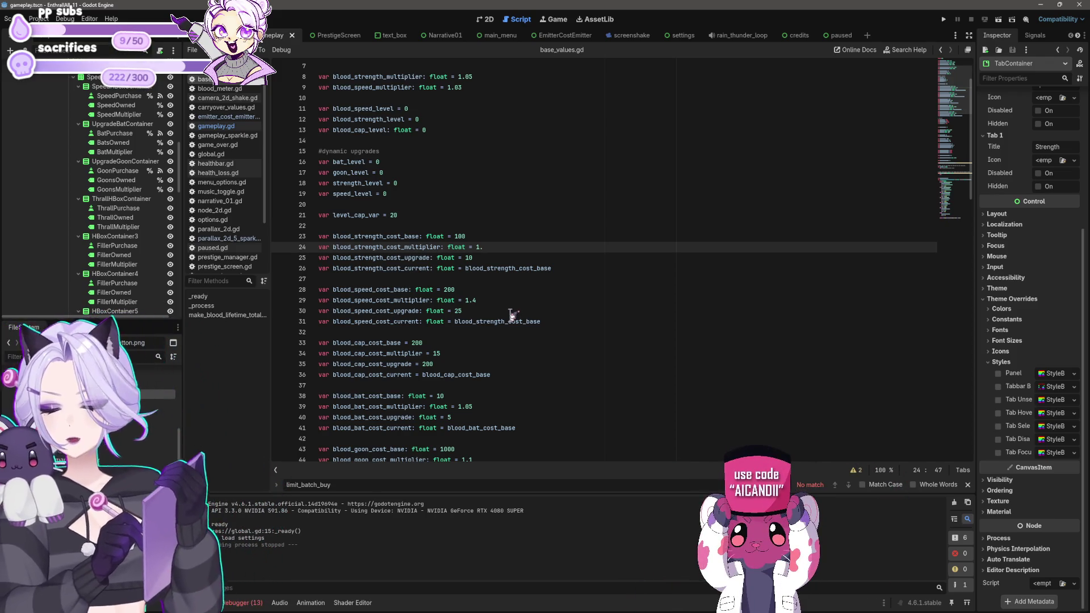
type("2")
key("Down")
key("Down")
key("Down")
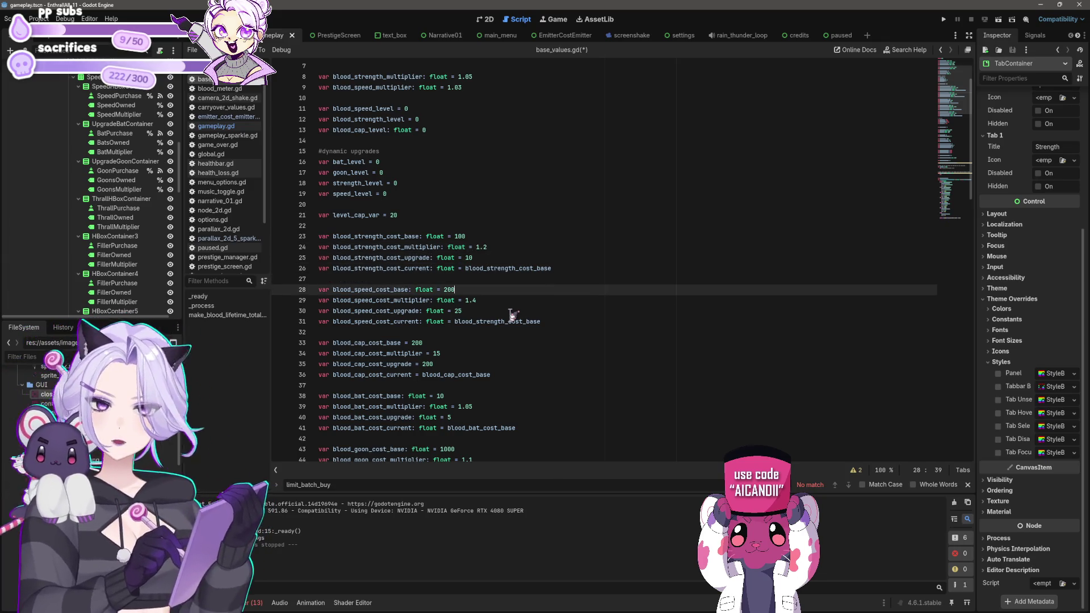
key("BackSpace")
type("2")
Check the bat cost multiplier, save base_values.gd, and move to blood_strength_cost_base.
key("Down")
key("Down")
key("Down")
scroll(516, 370, "down", 1)
left_click(491, 373)
left_click(484, 428)
left_click(512, 379)
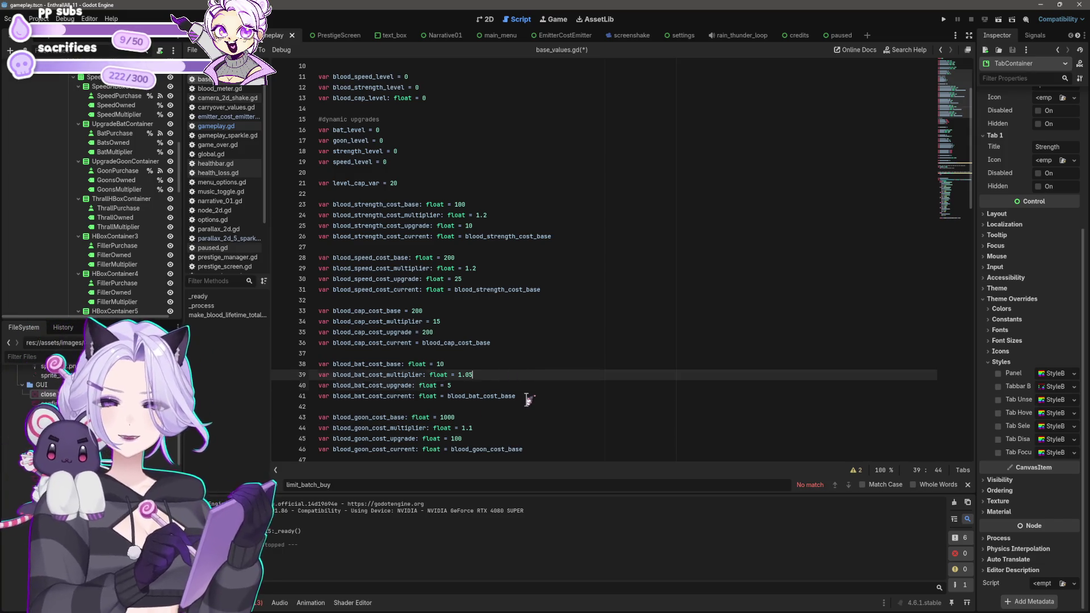
key("Down")
key("Down")
key("Down")
key("ctrl+s")
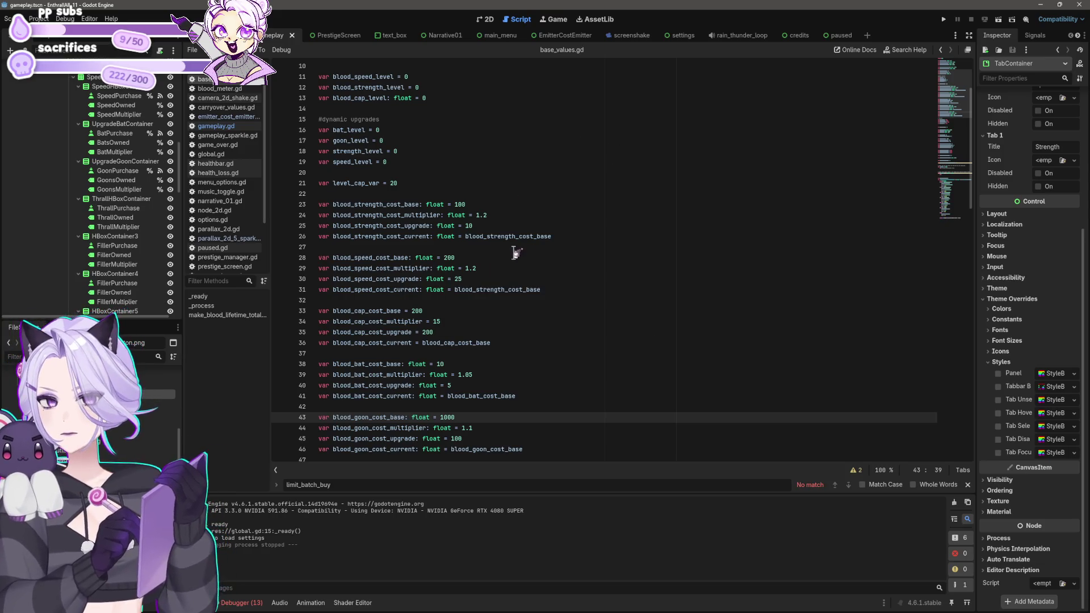
scroll(517, 253, "up", 3)
scroll(511, 195, "down", 5)
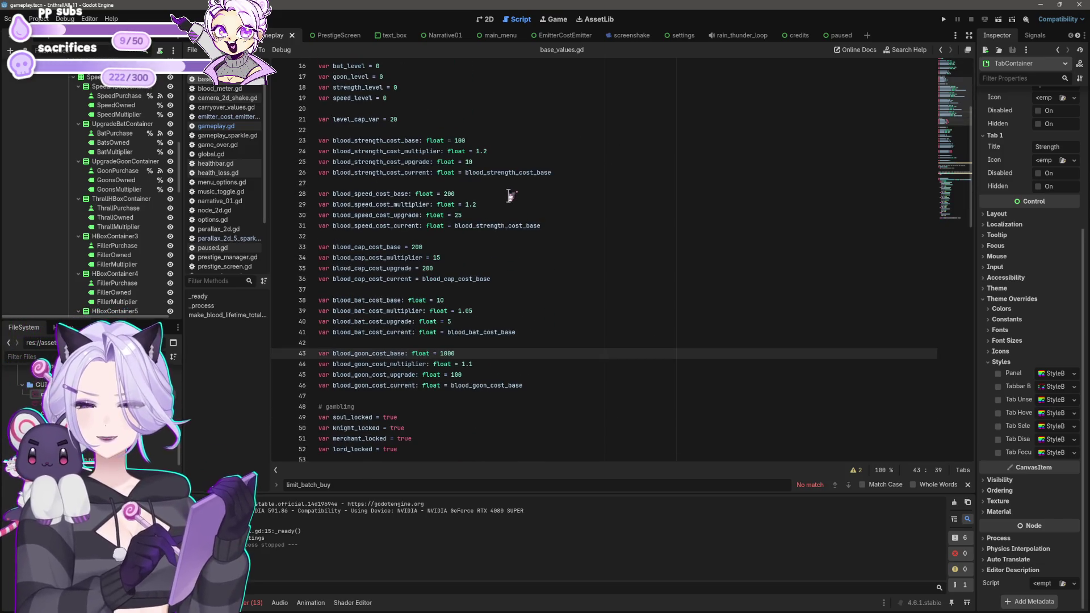
left_click(480, 140)
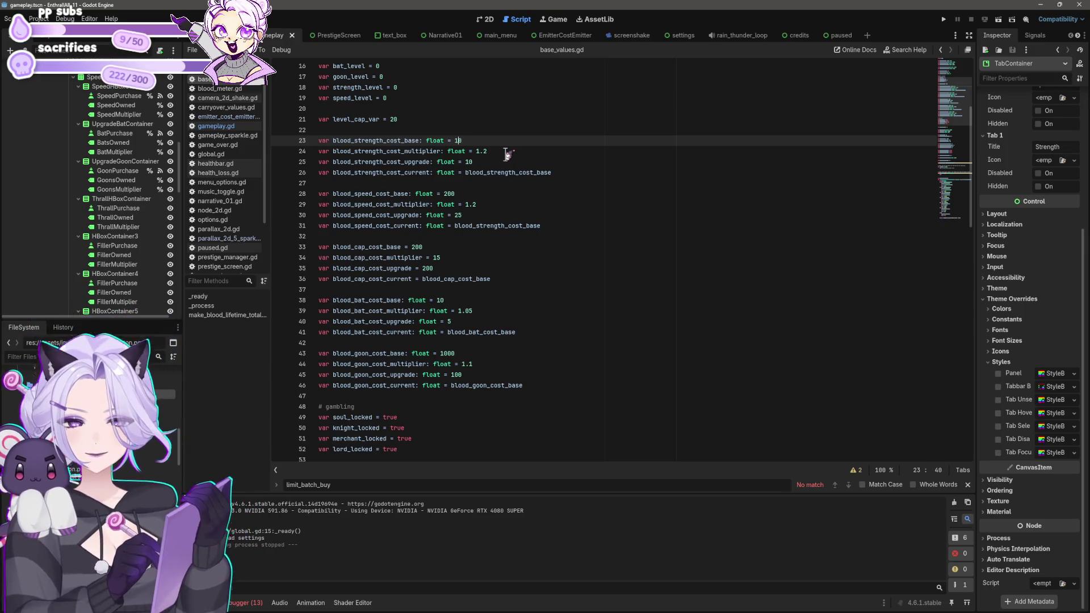
Set blood_bat_cost_base to 5 and blood_goon_cost_base to 500, save, and relaunch the game.
type("0")
key("Down")
key("Down")
key("Down")
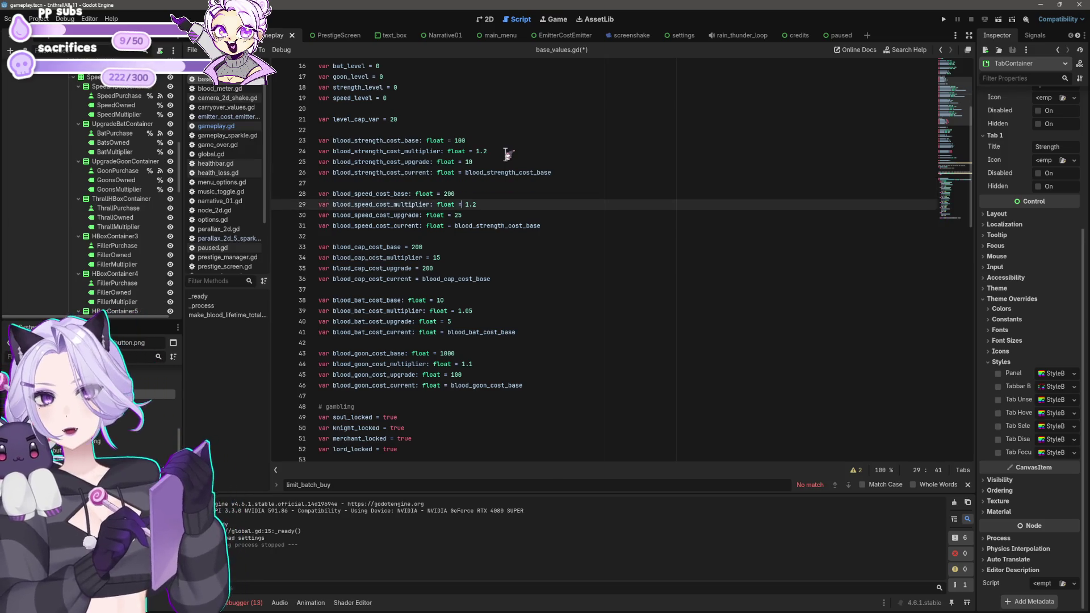
key("Down")
key("Down")
key("Down")
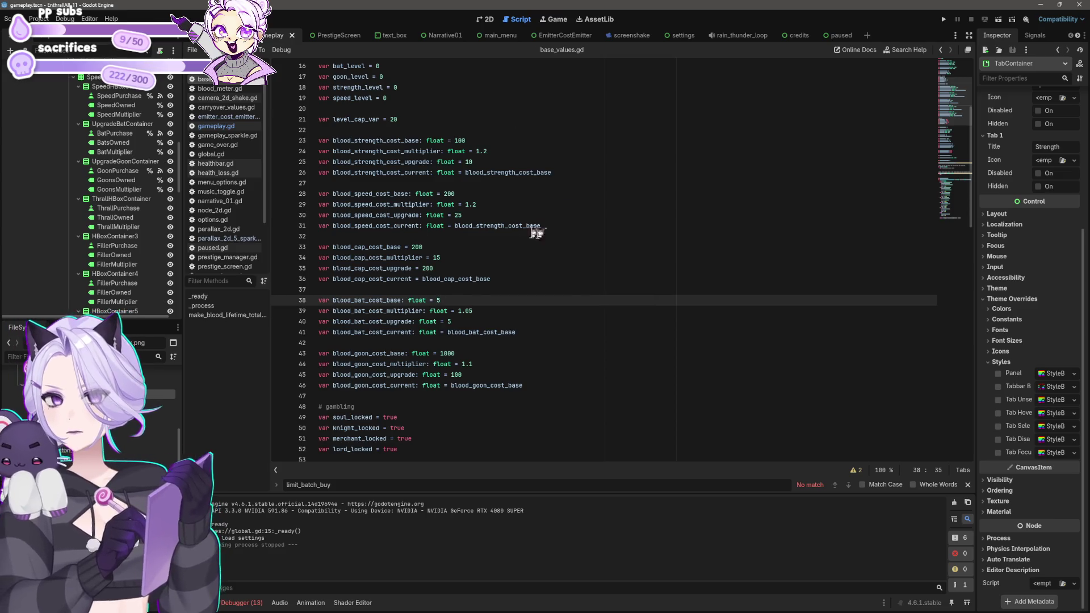
left_click(472, 353)
key("BackSpace")
key("ctrl+s")
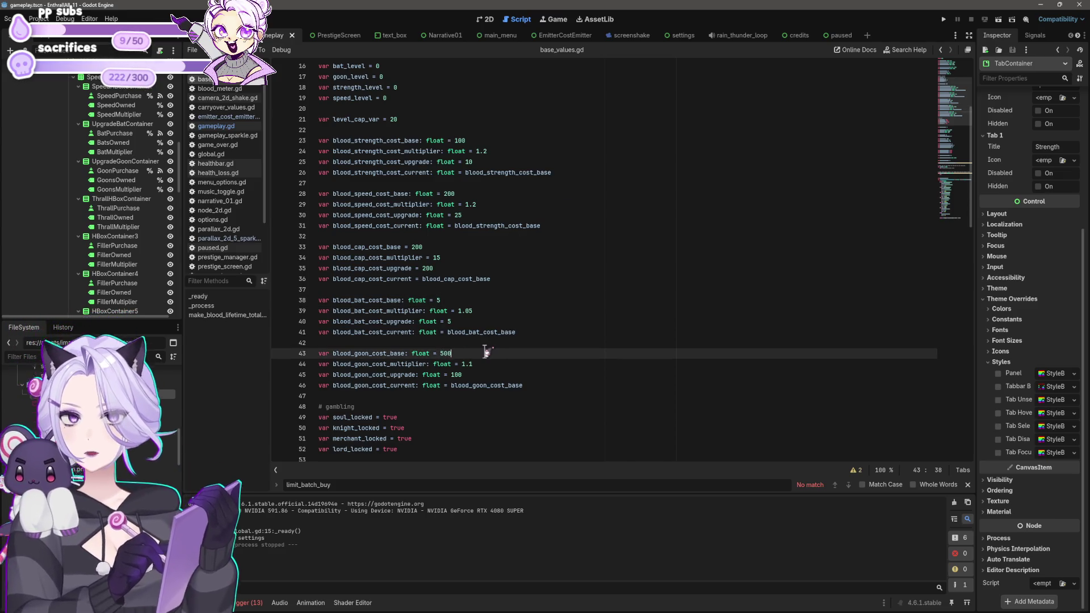
left_click(944, 19)
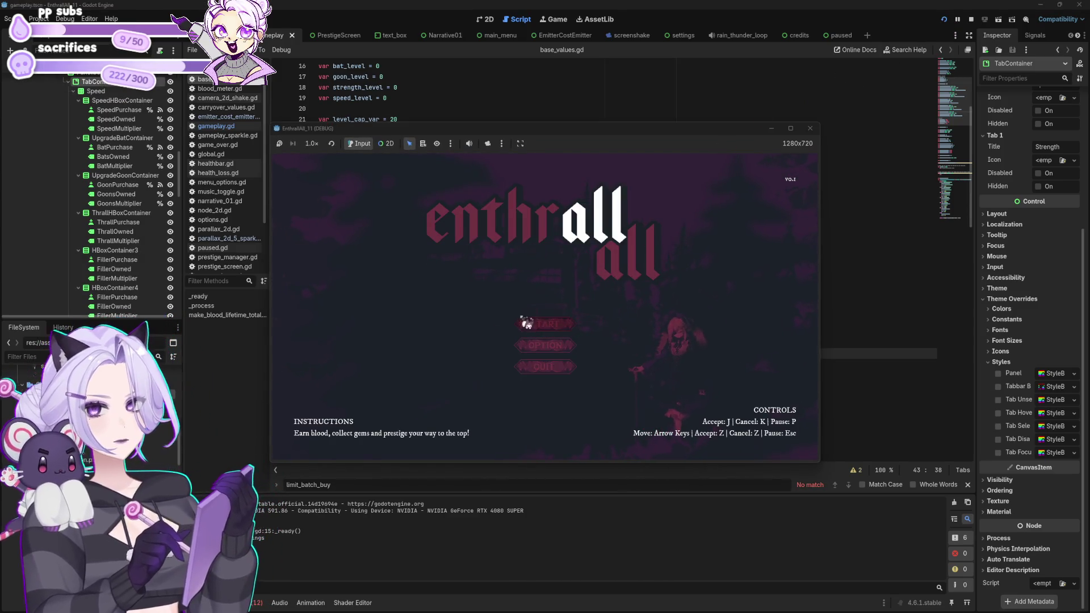
Start a new game from the title screen and click the fang to collect blood.
left_click(527, 323)
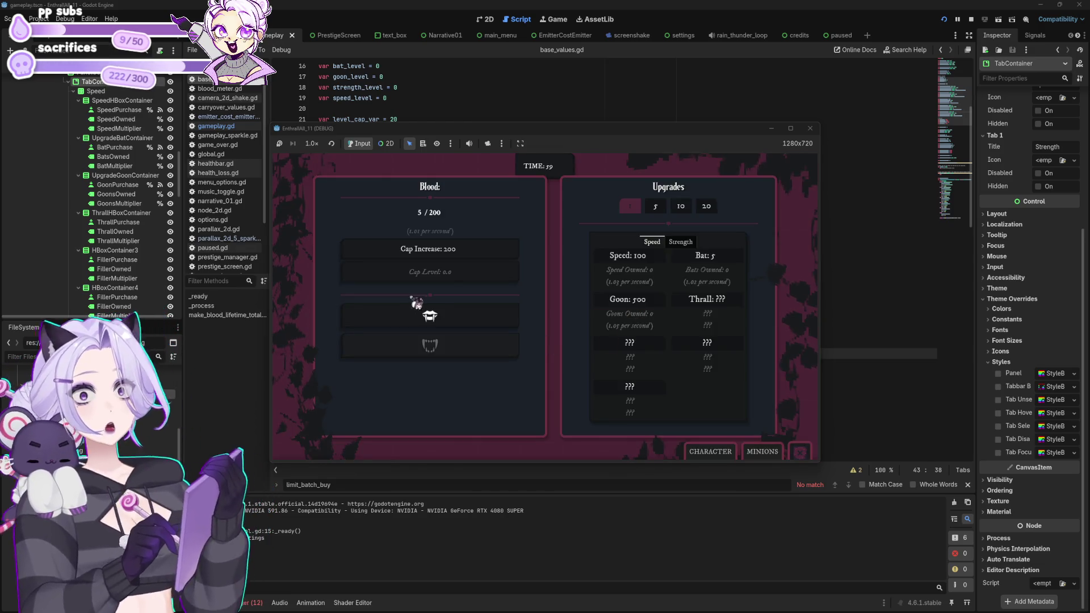
left_click(451, 326)
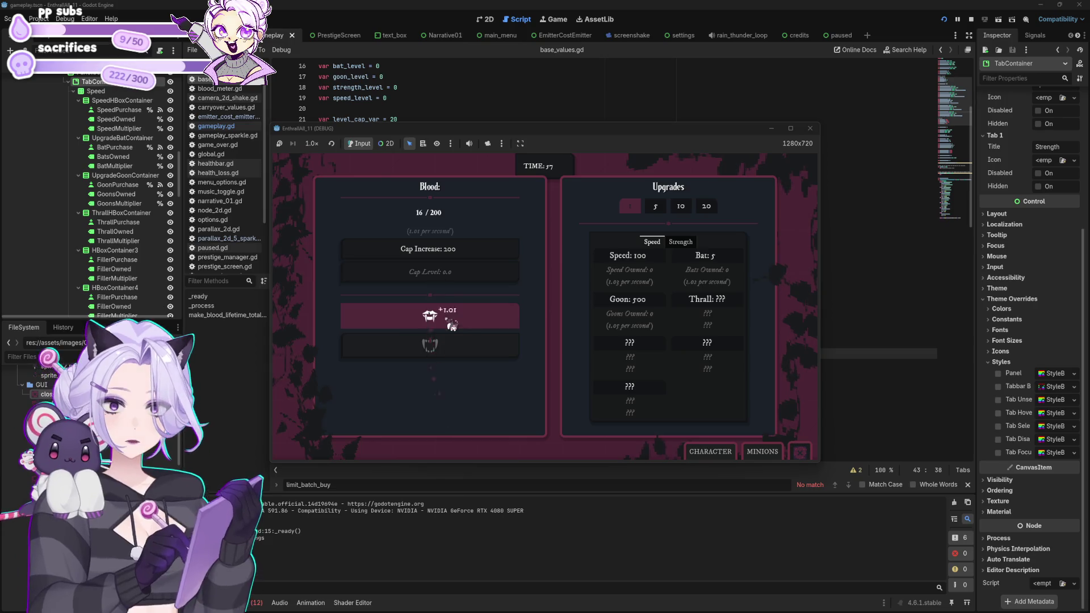
left_click(452, 326)
left_click(451, 326)
left_click(452, 326)
left_click(453, 327)
left_click(454, 329)
left_click(455, 329)
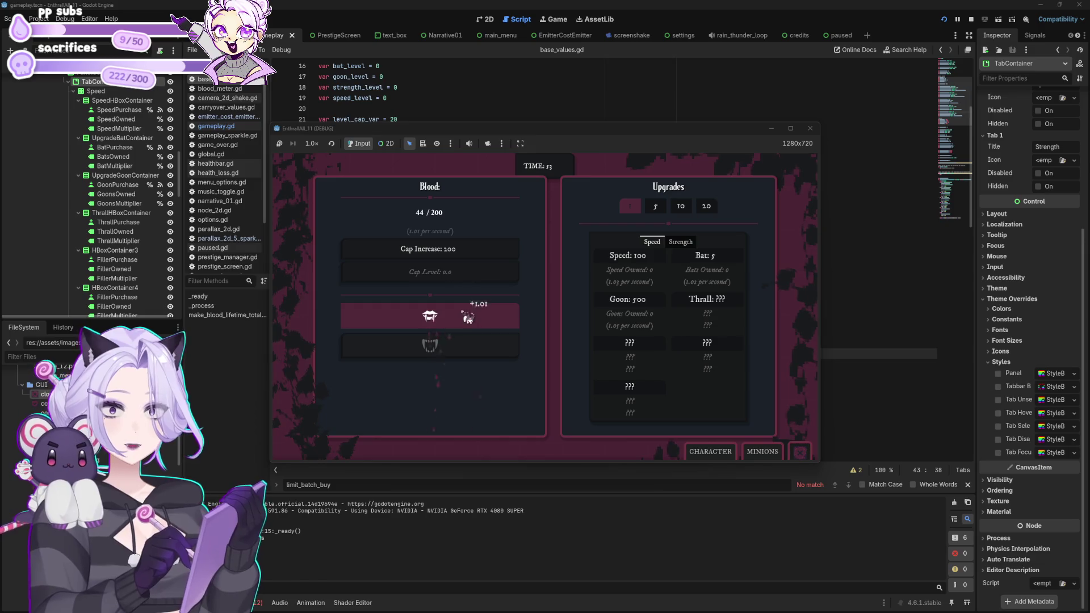
left_click(467, 318)
left_click(467, 318)
left_click(468, 317)
left_click(466, 317)
left_click(467, 317)
left_click(467, 317)
left_click(462, 314)
left_click(461, 313)
left_click(462, 312)
left_click(463, 311)
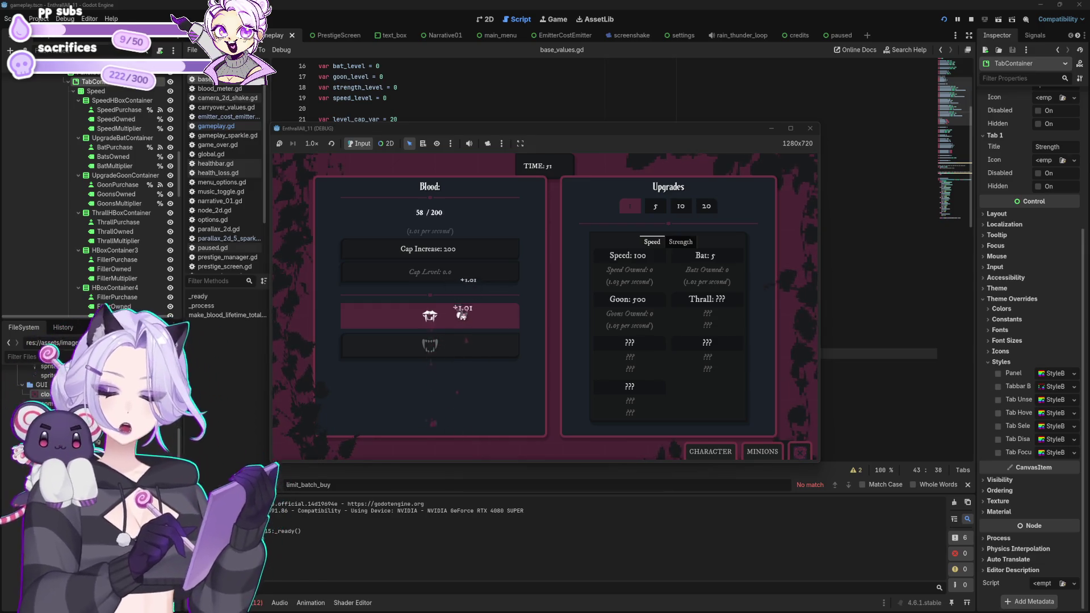
Spend the collected blood on several Bat upgrades.
left_click(446, 314)
left_click(446, 314)
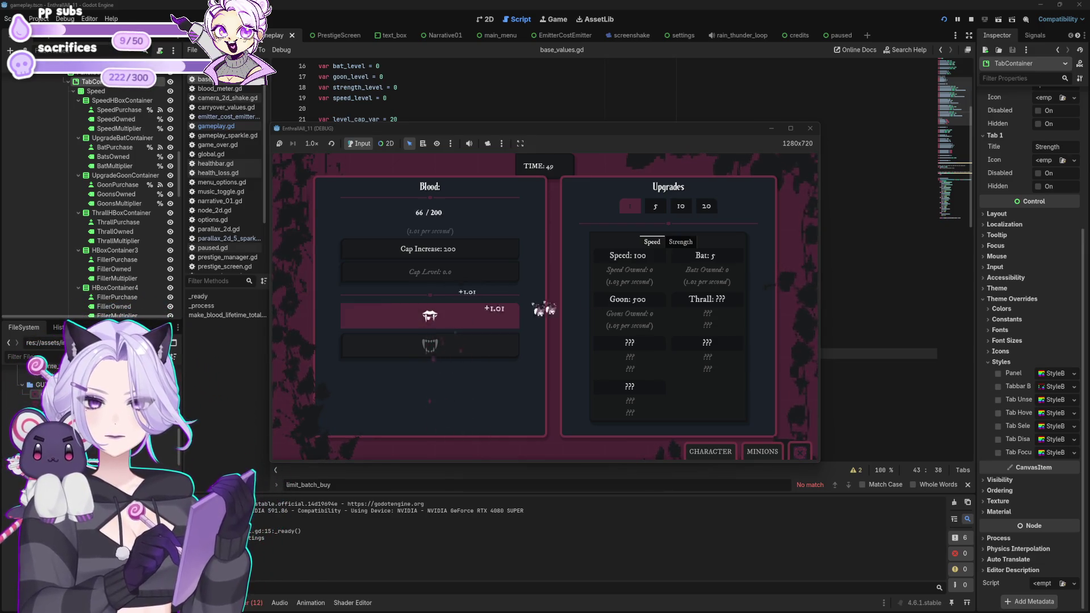
left_click(720, 258)
left_click(719, 260)
left_click(719, 260)
left_click(718, 260)
left_click(718, 260)
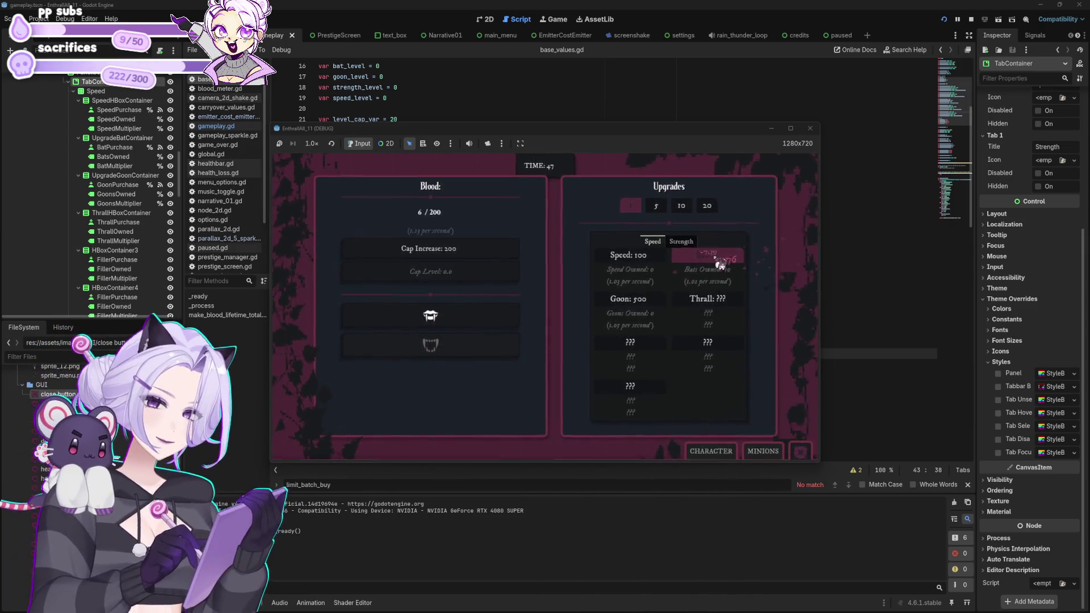
left_click(718, 260)
left_click(718, 260)
Keep clicking the fang to build up more blood.
left_click(466, 329)
left_click(468, 328)
left_click(469, 328)
left_click(470, 327)
left_click(471, 328)
left_click(470, 328)
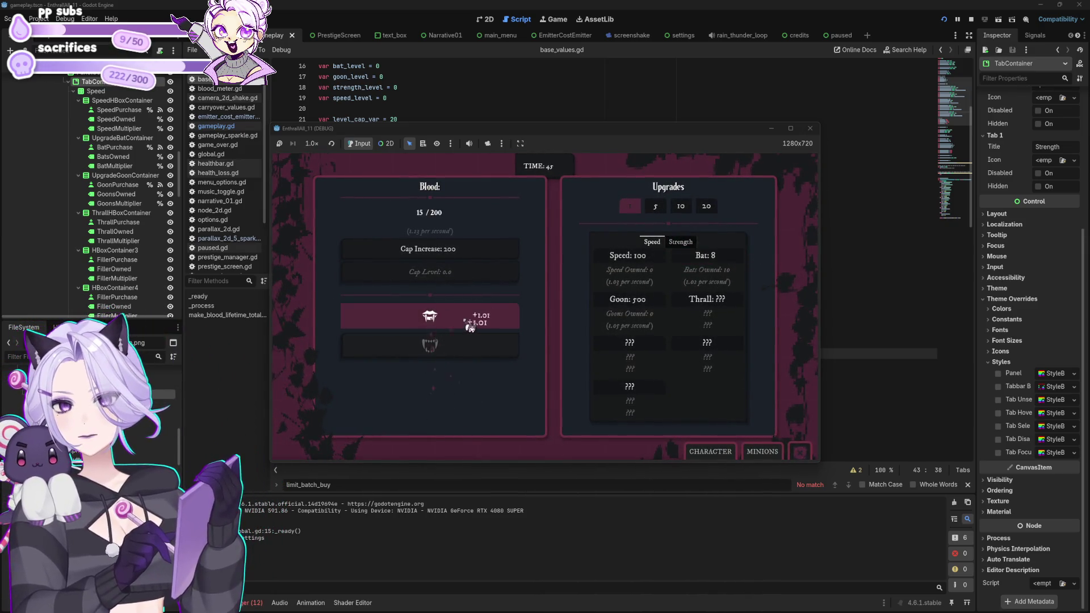
left_click(470, 328)
left_click(470, 328)
left_click(470, 328)
left_click(470, 328)
left_click(470, 328)
left_click(470, 328)
left_click(470, 327)
left_click(470, 327)
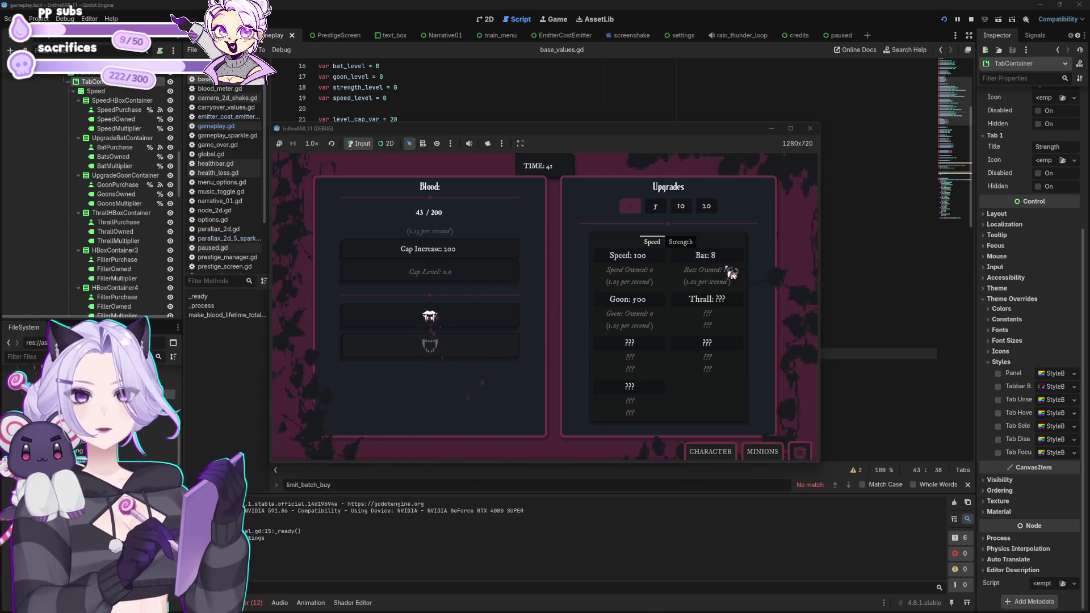
Buy two more Bats, then keep collecting blood from the fang.
left_click(719, 260)
left_click(719, 261)
left_click(718, 260)
left_click(718, 260)
left_click(442, 328)
left_click(442, 328)
left_click(443, 327)
left_click(443, 328)
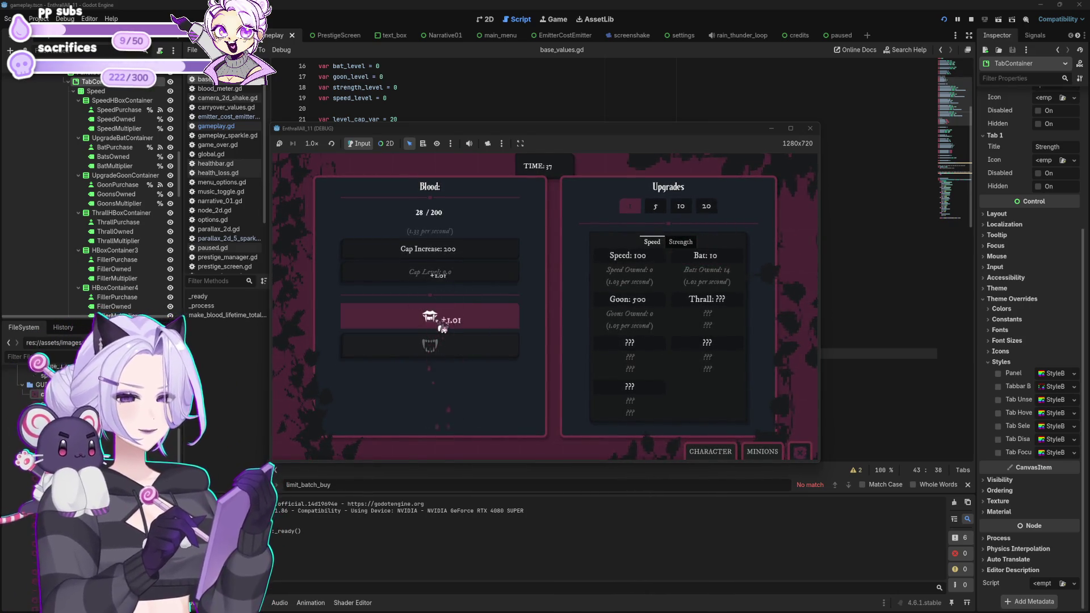
left_click(441, 323)
left_click(441, 323)
left_click(441, 323)
left_click(442, 322)
left_click(442, 321)
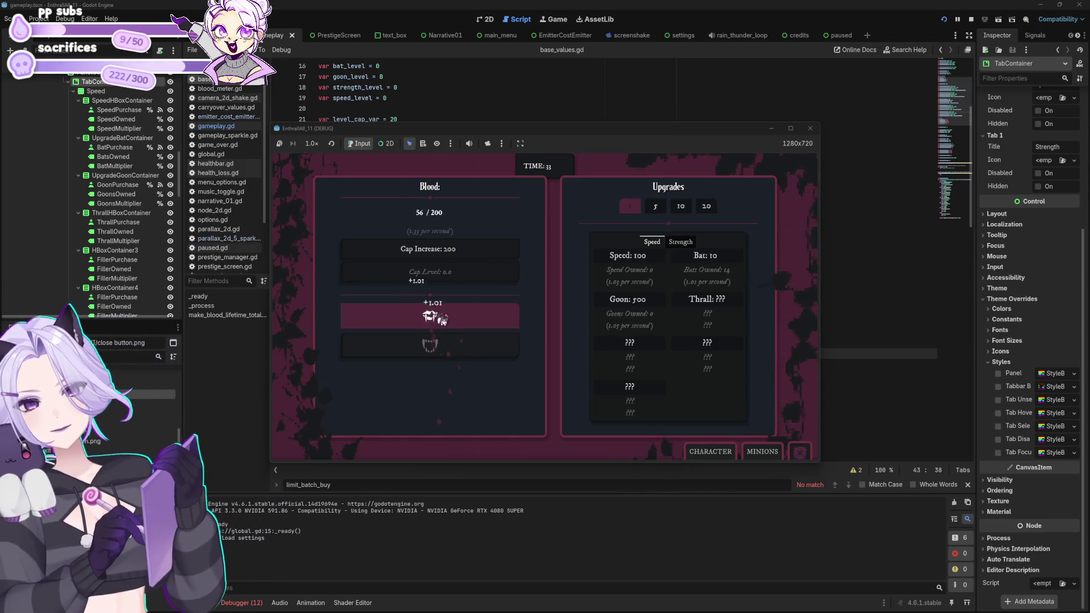
left_click(442, 321)
left_click(442, 320)
left_click(443, 320)
left_click(443, 321)
left_click(443, 322)
left_click(442, 321)
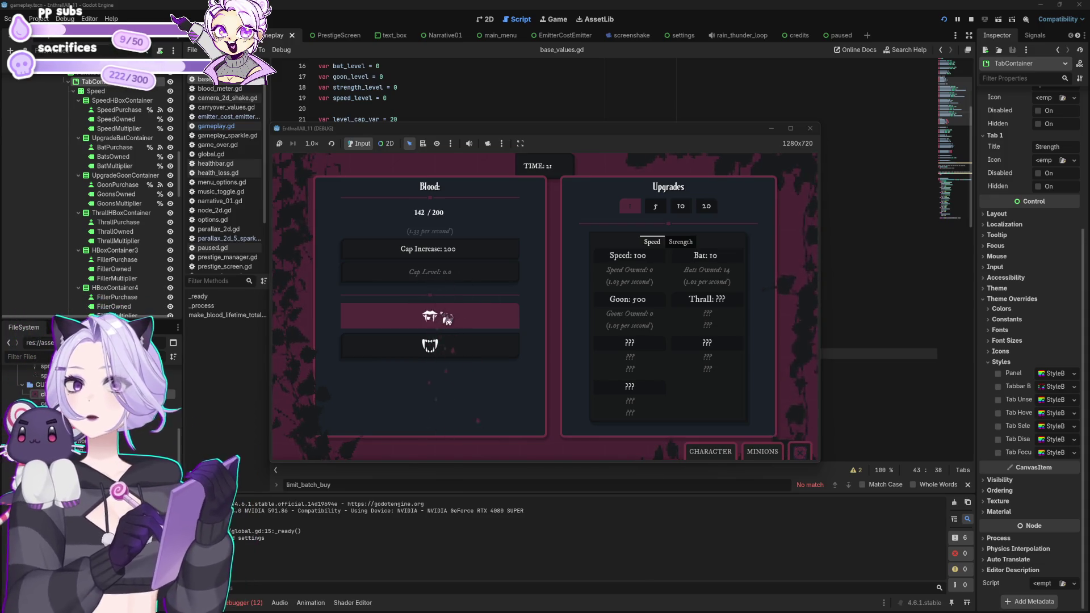
left_click(448, 320)
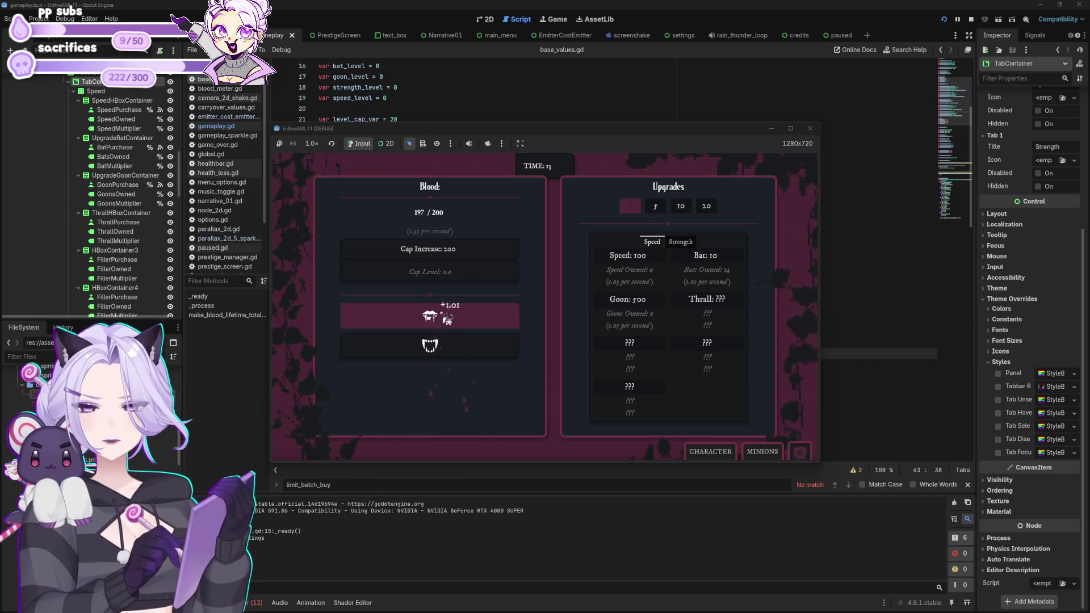
Buy the Cap Increase to raise the blood cap to 2.00K, then show the minions panel.
left_click(470, 253)
left_click(481, 321)
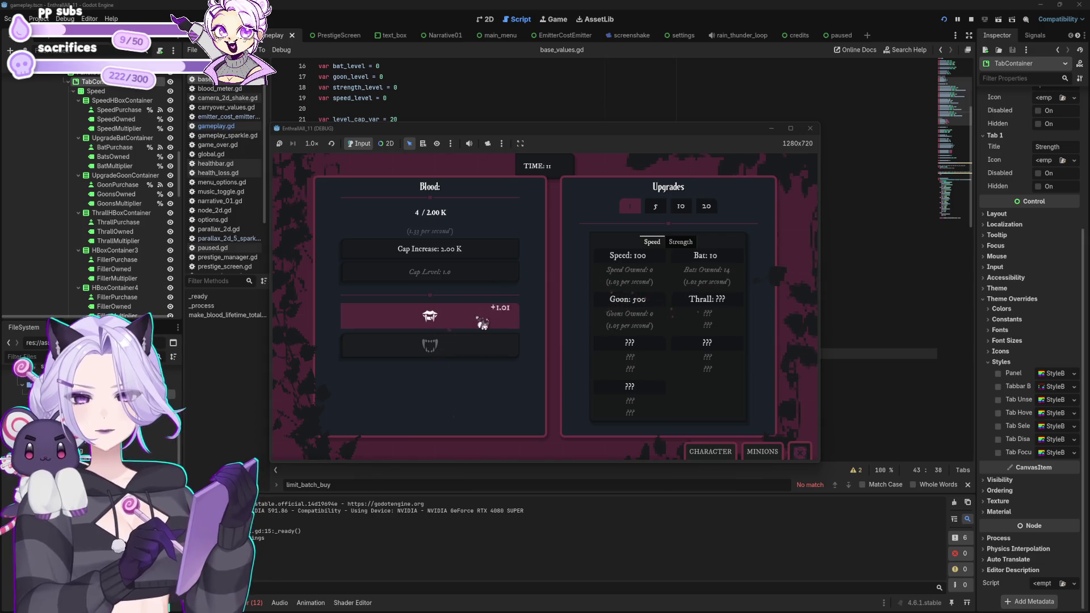
left_click(482, 321)
left_click(484, 322)
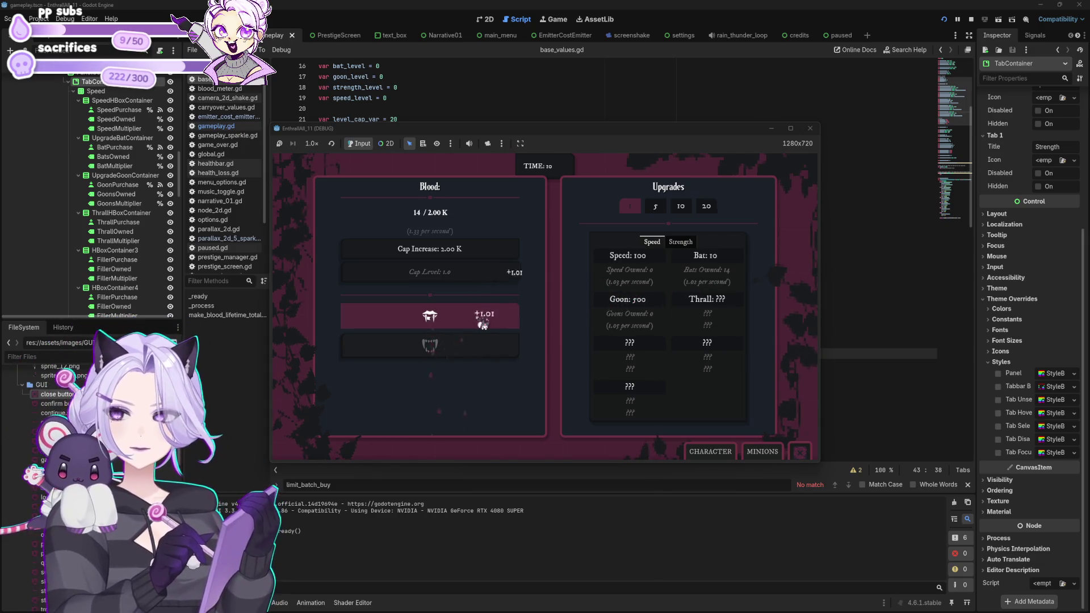
left_click(732, 453)
left_click(763, 399)
left_click(454, 317)
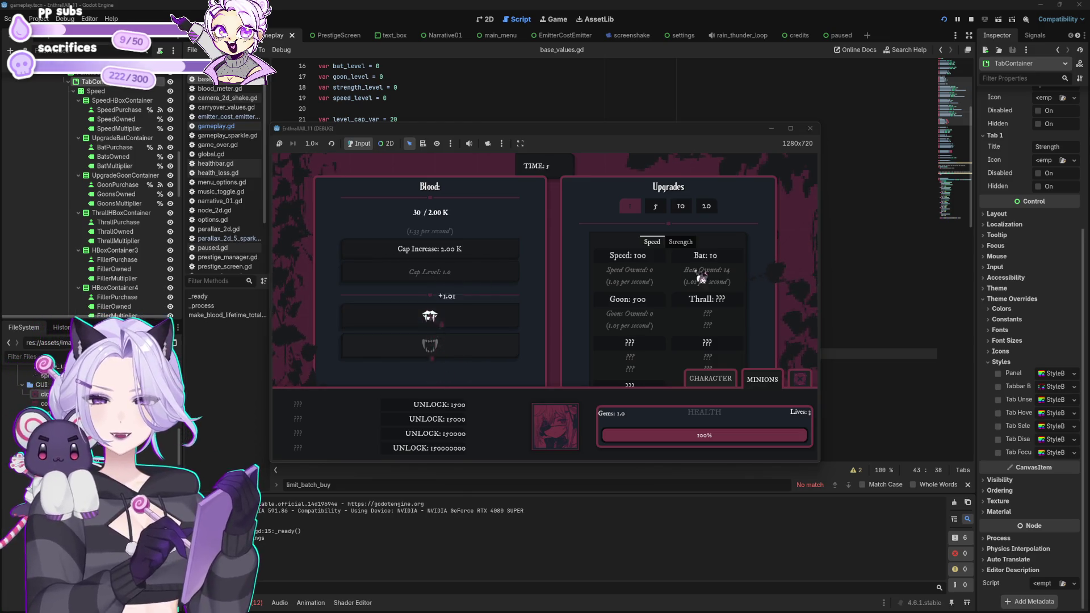
Buy two more Bats and click the fang until the night ends with 3.84K total blood.
left_click(731, 262)
left_click(732, 262)
left_click(432, 318)
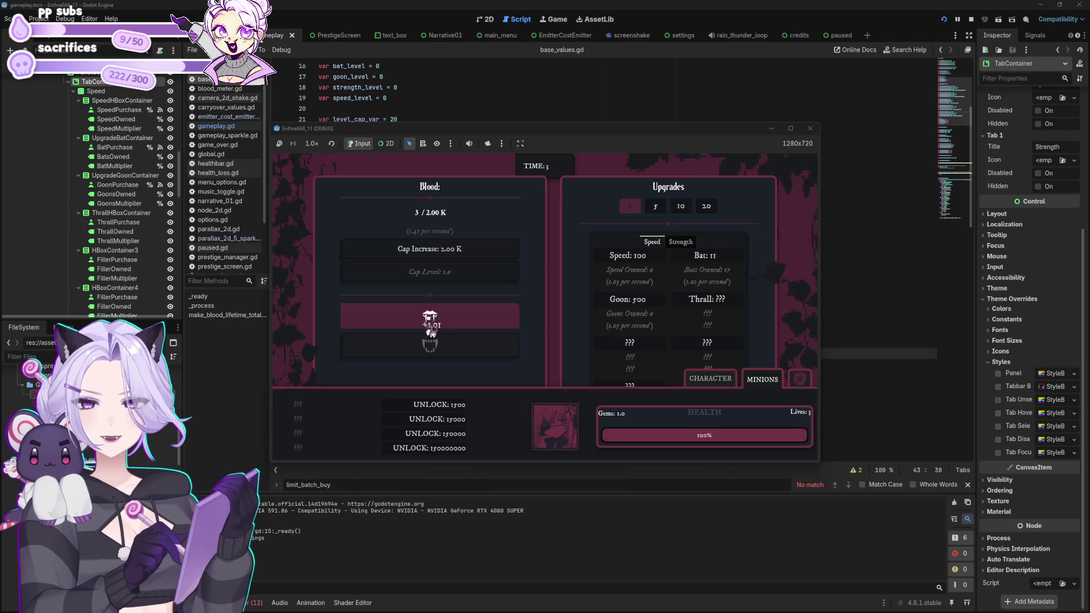
left_click(433, 321)
left_click(433, 320)
left_click(433, 319)
left_click(438, 318)
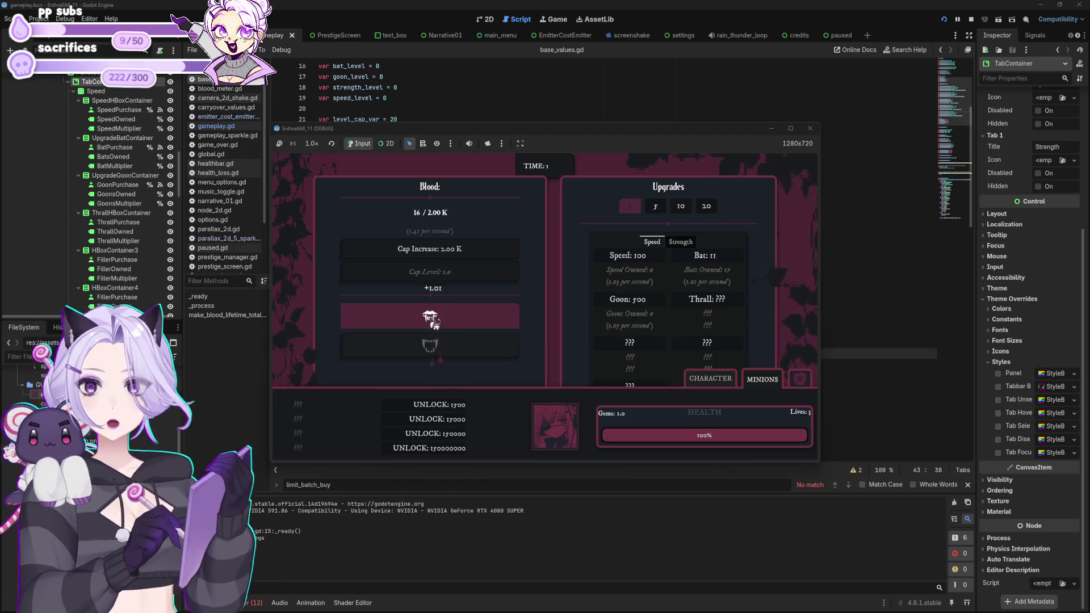
left_click(451, 316)
left_click(451, 316)
left_click(451, 316)
left_click(451, 317)
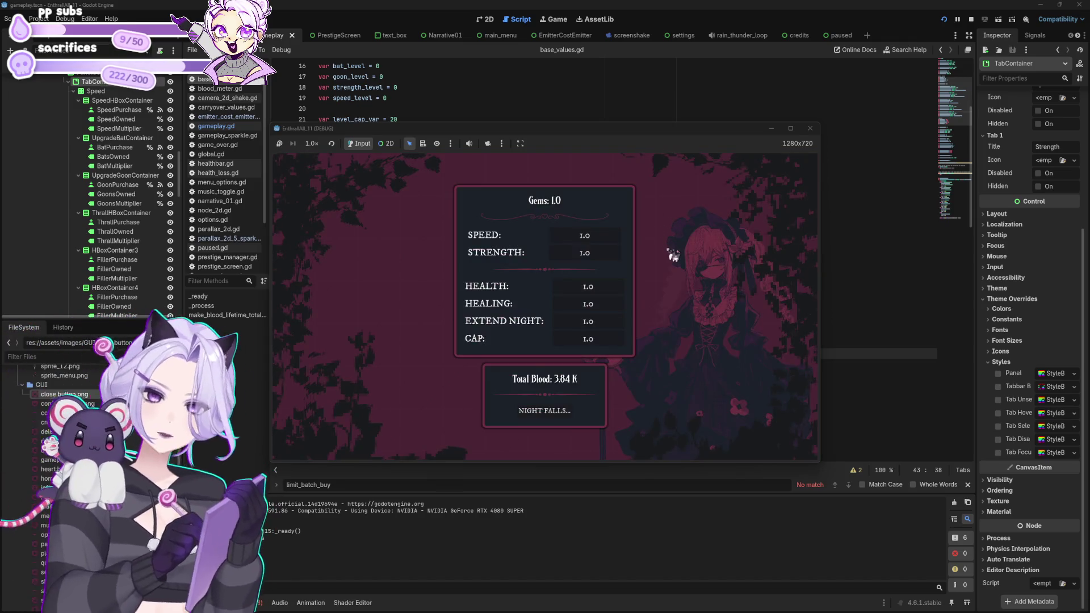
Start the next night and collect blood from the fang.
left_click(568, 414)
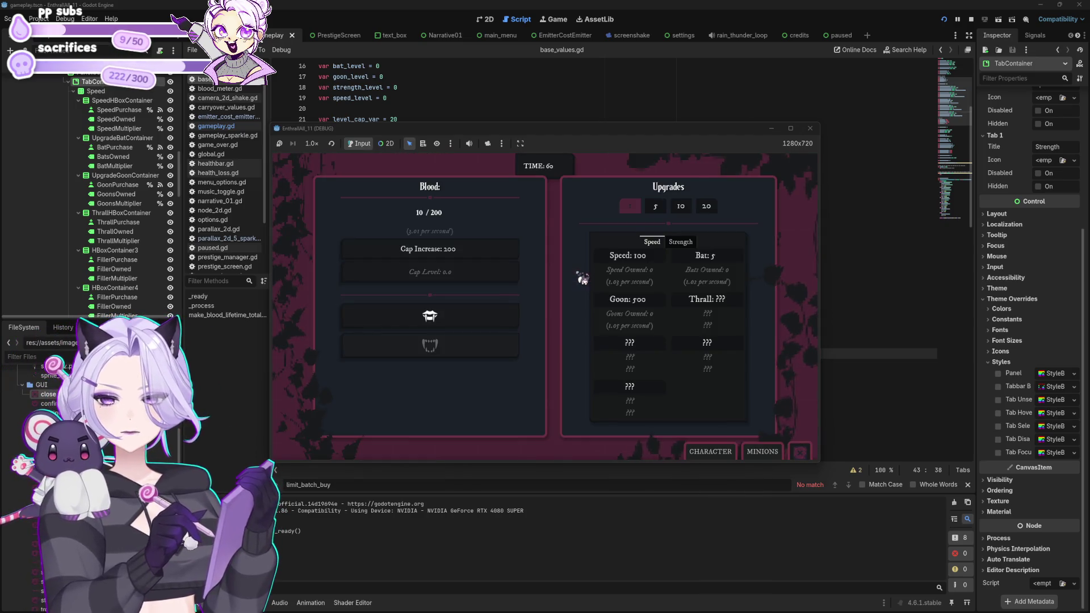
left_click(492, 313)
left_click(492, 313)
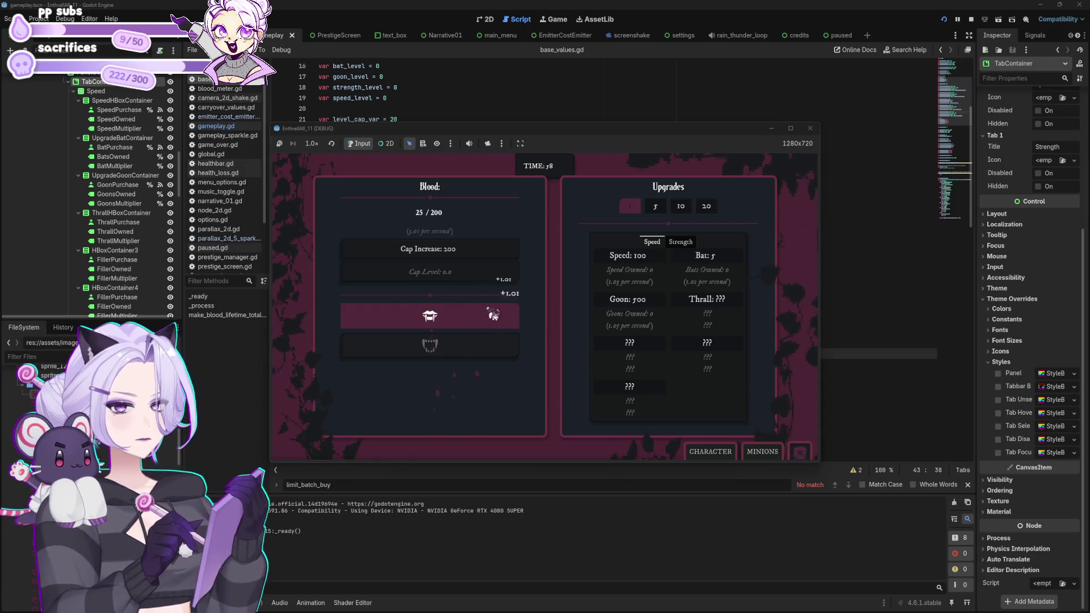
left_click(493, 313)
left_click(494, 313)
left_click(494, 314)
left_click(494, 314)
left_click(494, 314)
left_click(494, 315)
left_click(495, 316)
left_click(495, 314)
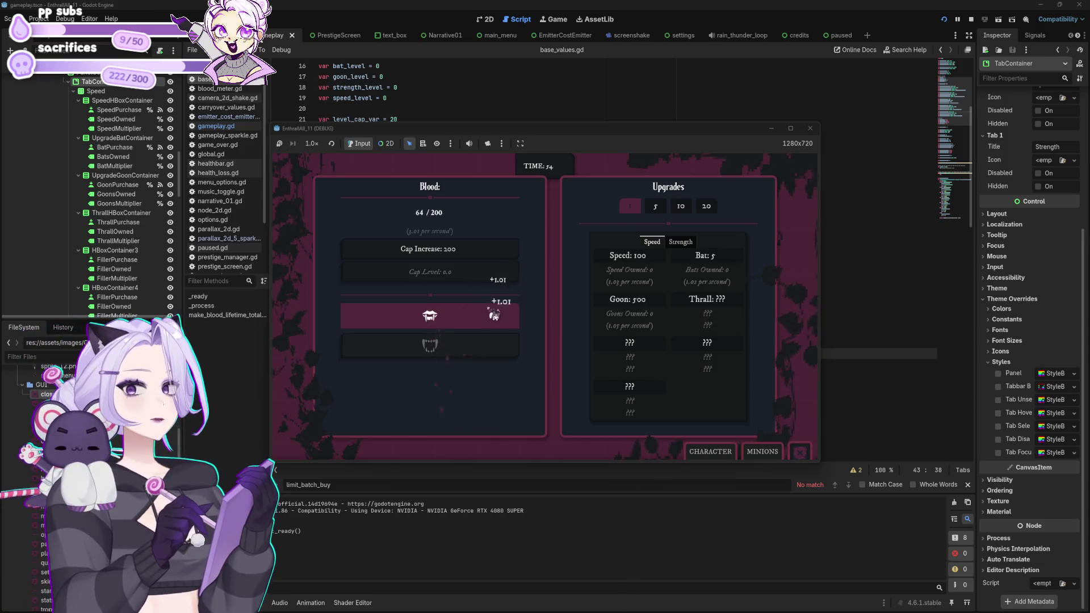
left_click(496, 311)
left_click(498, 307)
Buy a batch of Bat upgrades with the collected blood.
left_click(728, 270)
left_click(727, 270)
left_click(728, 268)
left_click(728, 268)
left_click(728, 266)
left_click(729, 266)
left_click(729, 265)
left_click(730, 265)
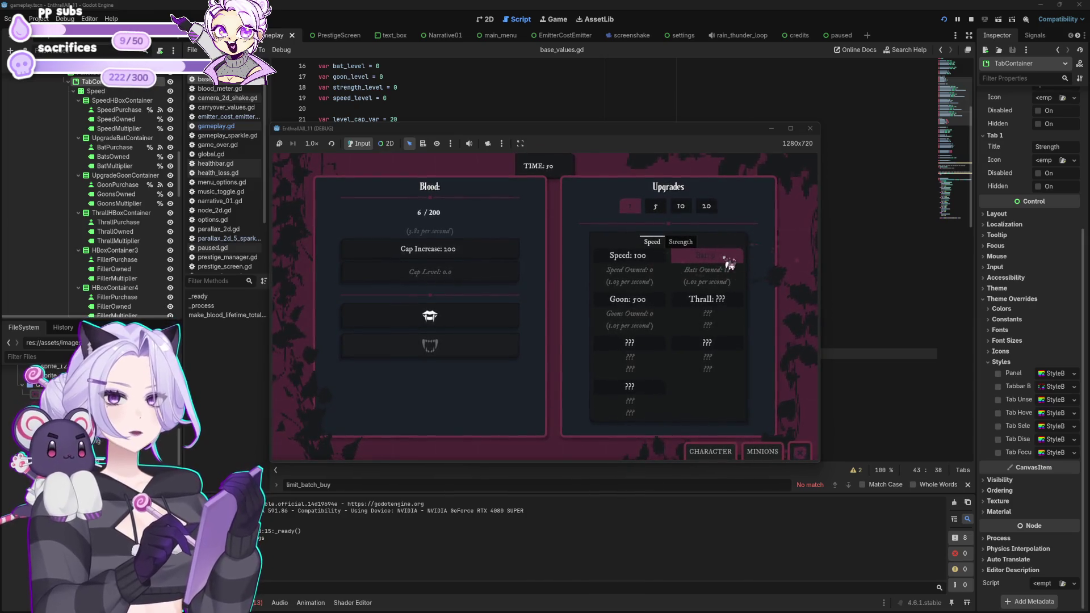
left_click(432, 317)
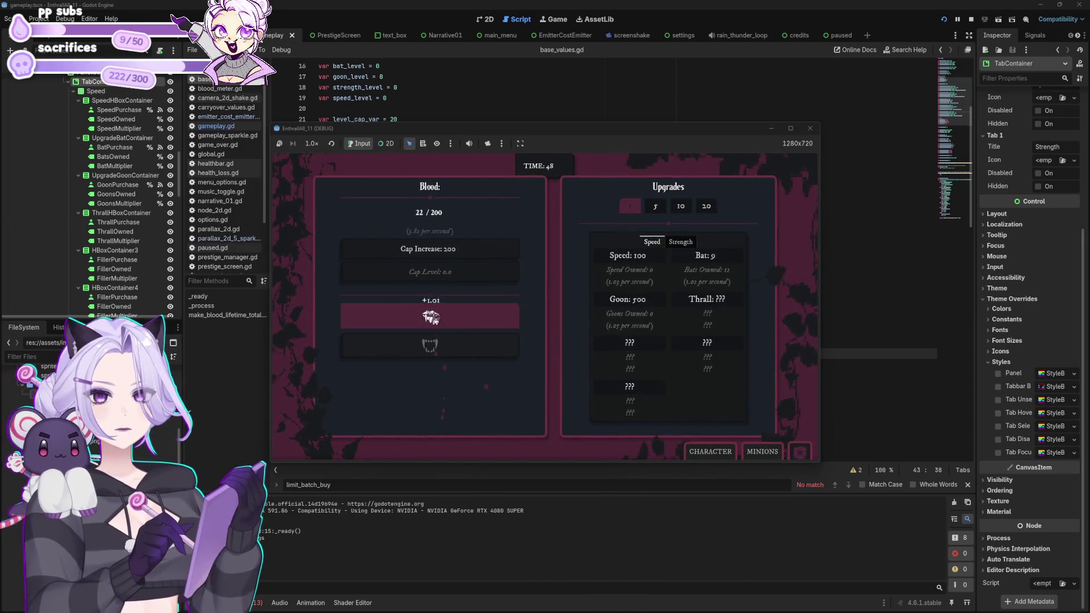
Buy several more Bats with the newly collected blood.
left_click(724, 256)
left_click(724, 255)
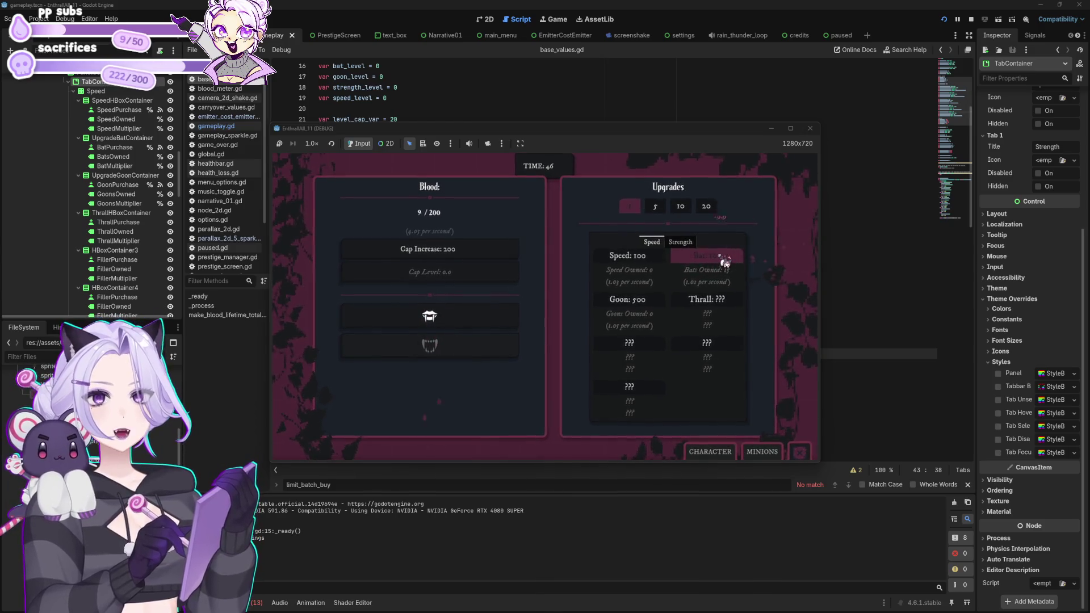
left_click(725, 253)
left_click(725, 253)
left_click(466, 319)
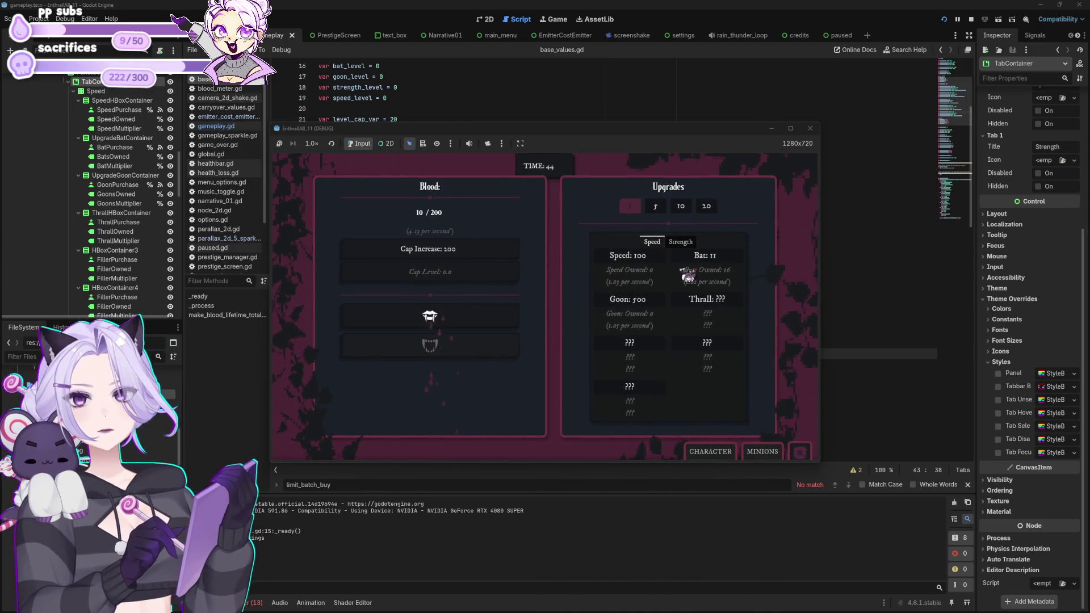
key("space")
left_click(729, 261)
Gather more blood and keep buying Bats until they reach the cap.
left_click(457, 328)
left_click(457, 328)
left_click(460, 329)
left_click(725, 262)
left_click(727, 262)
left_click(437, 318)
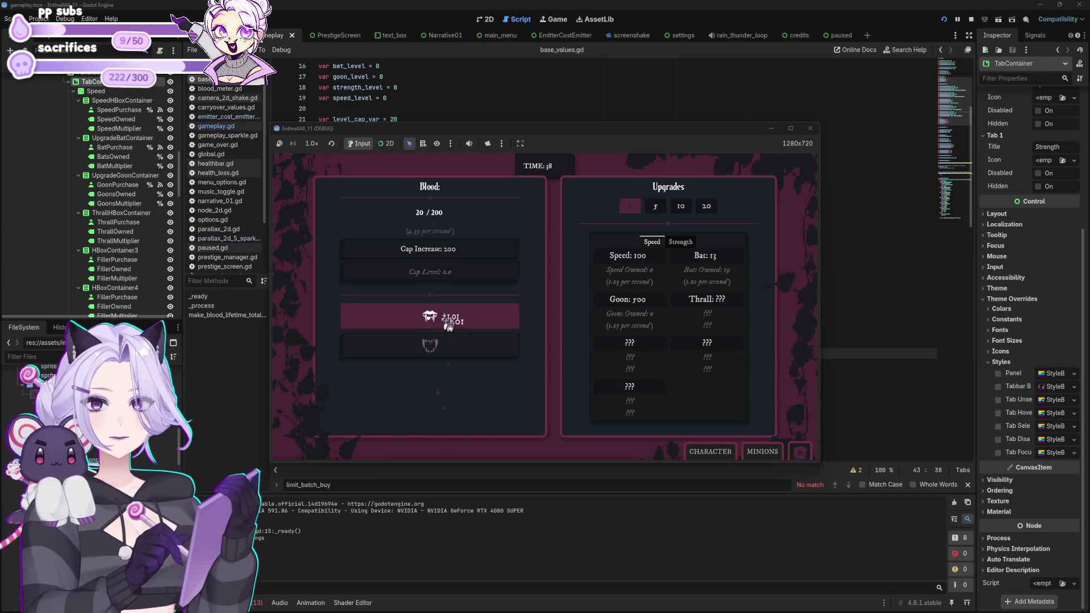
left_click(730, 262)
left_click(434, 333)
left_click(435, 332)
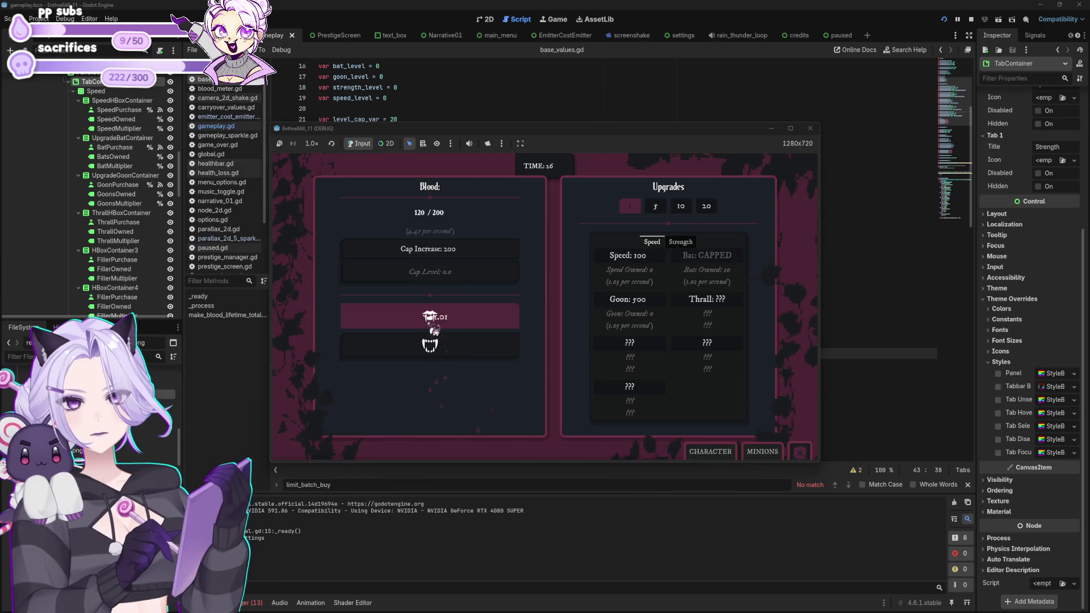
Buy the first Speed upgrade and raise the blood cap from 200 to 2.00K.
left_click(630, 257)
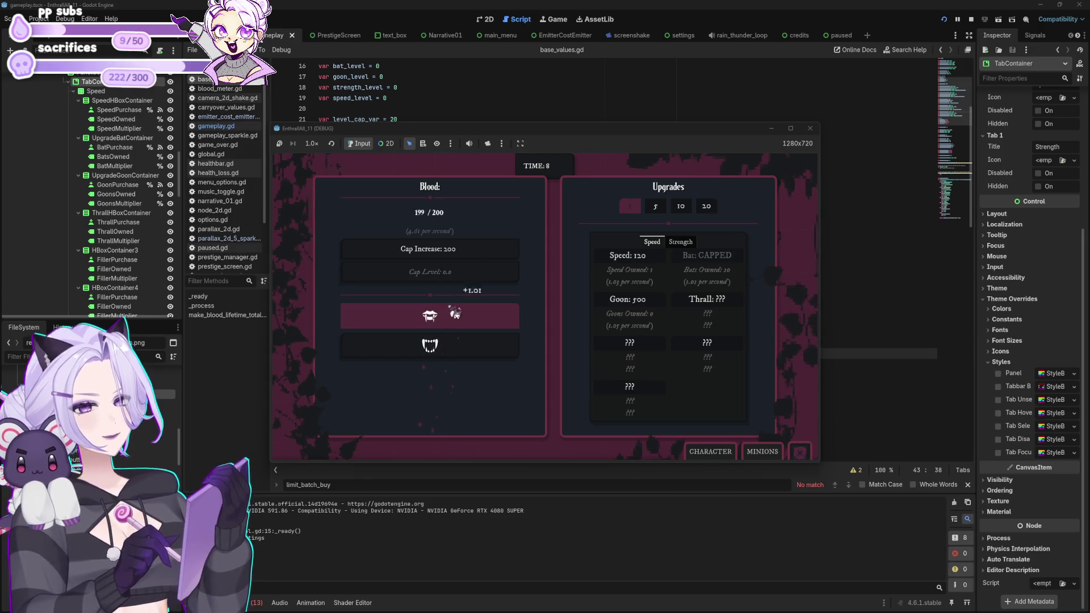
left_click(460, 253)
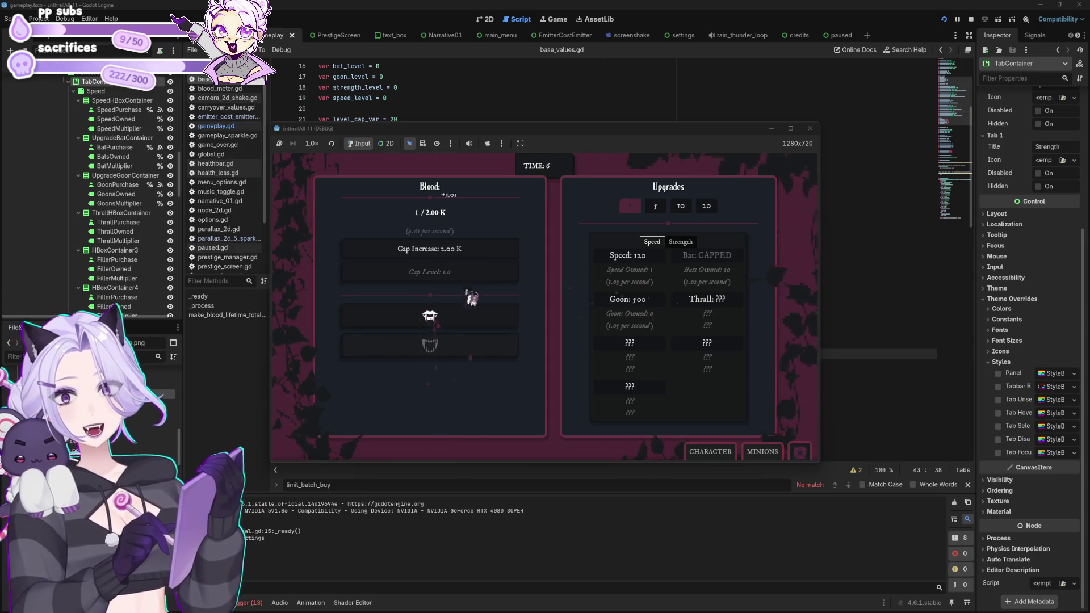
left_click(470, 324)
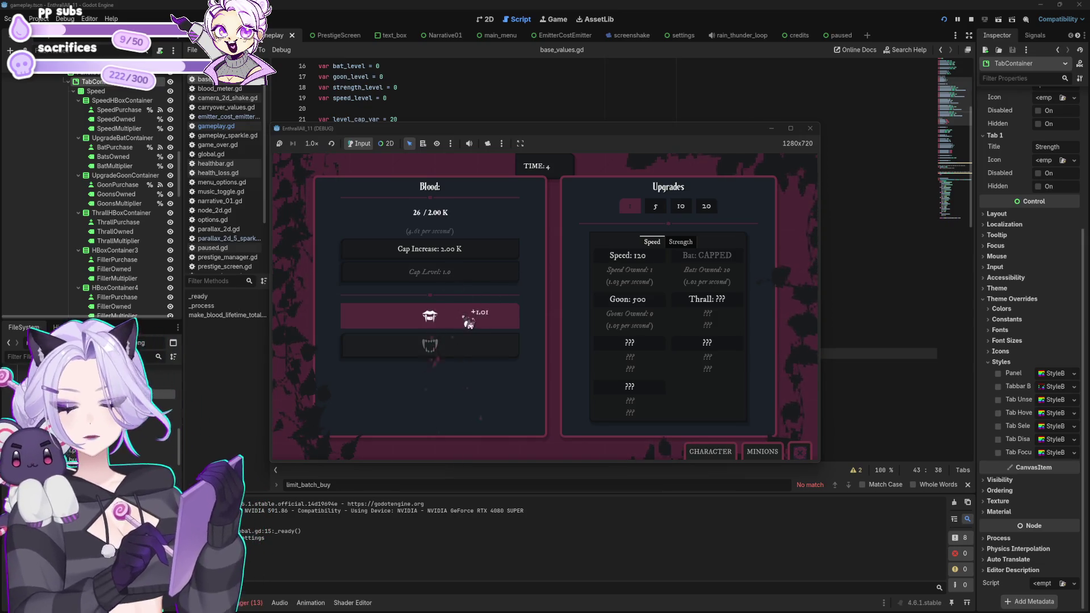
left_click(465, 321)
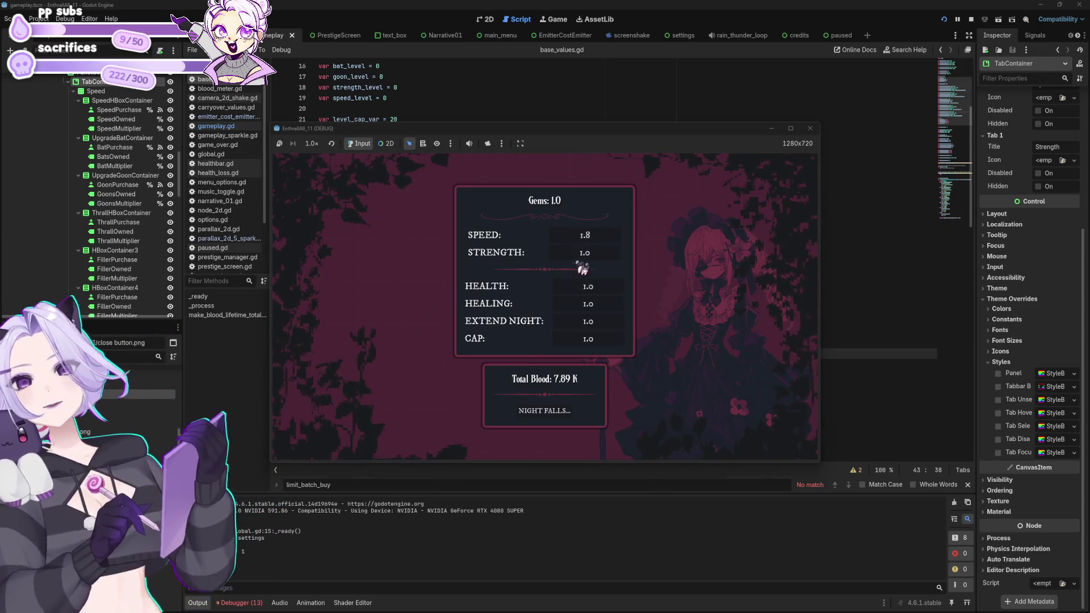
Spend the gem on STRENGTH, raising it to 1.4, and start the next night.
left_click(568, 256)
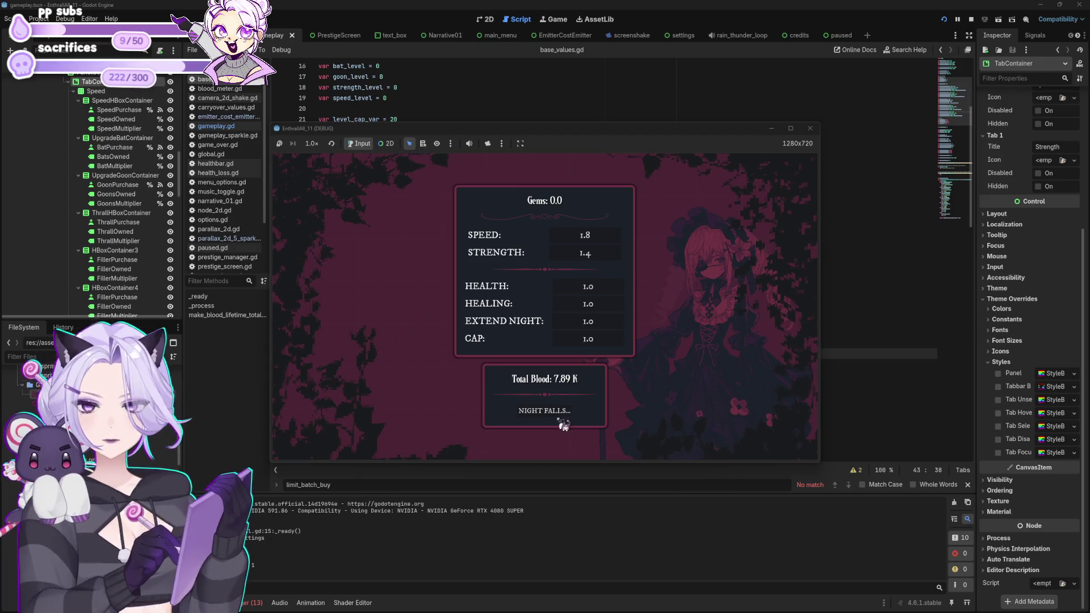
left_click(564, 425)
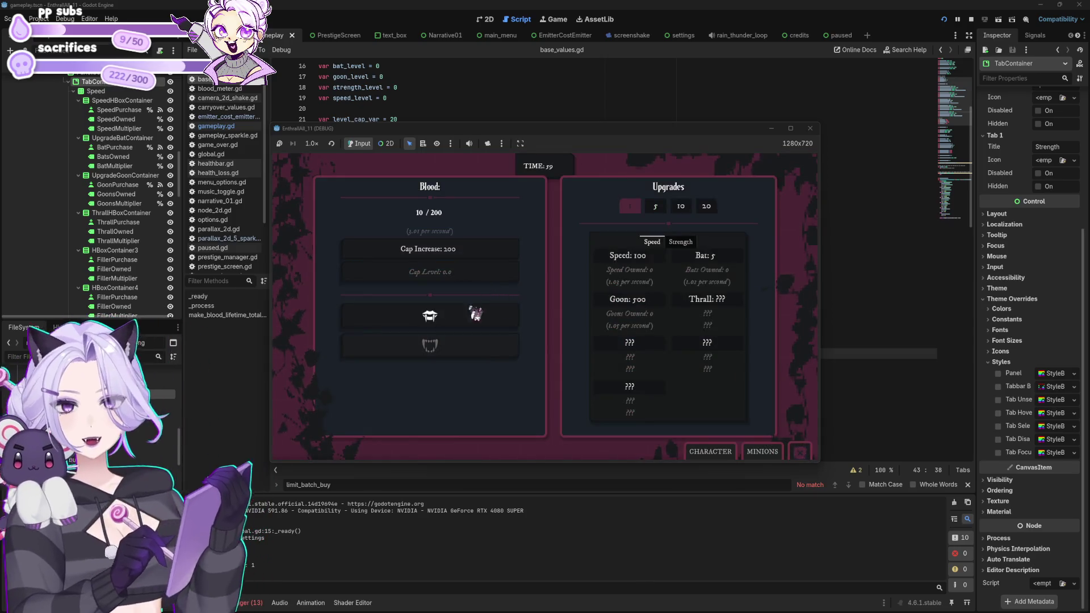
Gather blood with repeated clicks on the blood button at the start of the night.
left_click(477, 316)
left_click(477, 316)
left_click(477, 317)
left_click(477, 317)
left_click(476, 318)
left_click(475, 318)
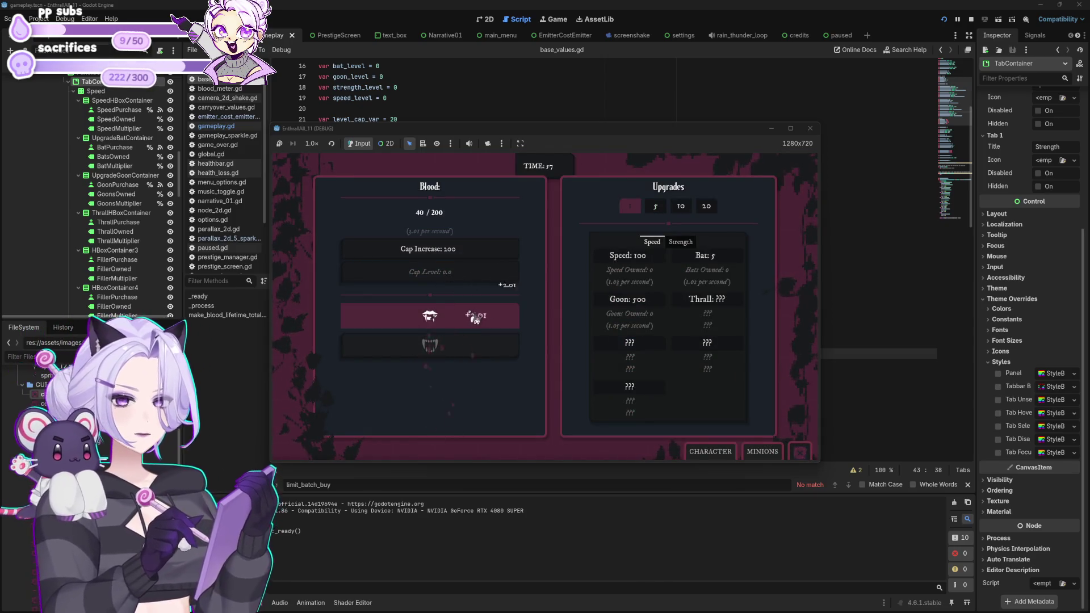
left_click(476, 319)
left_click(476, 319)
left_click(476, 319)
left_click(476, 319)
left_click(476, 320)
left_click(476, 319)
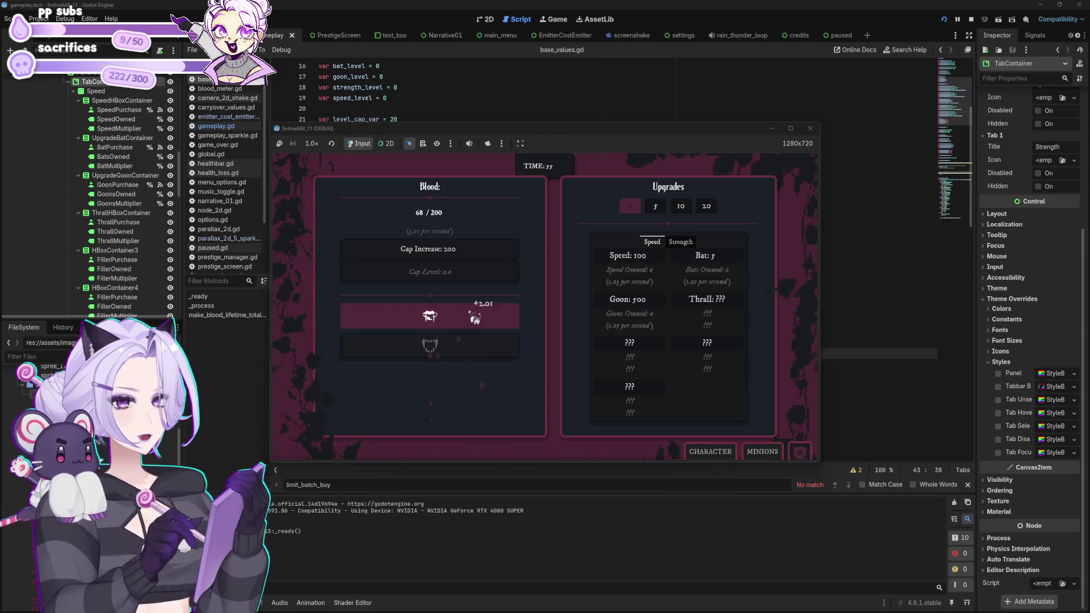
left_click(476, 319)
left_click(476, 320)
left_click(476, 319)
left_click(476, 319)
left_click(476, 319)
left_click(476, 319)
left_click(476, 319)
left_click(476, 320)
left_click(476, 319)
left_click(476, 319)
left_click(476, 319)
left_click(476, 319)
left_click(476, 319)
left_click(476, 319)
left_click(476, 319)
left_click(476, 319)
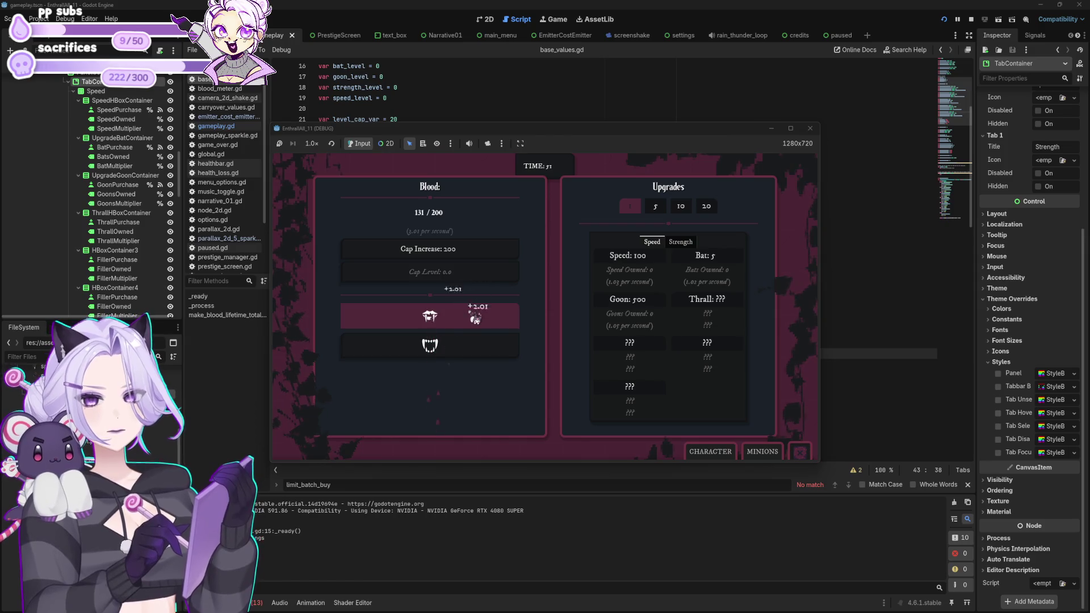
left_click(476, 320)
Buy Bat upgrades until Bats reach CAPPED, gathering more blood in between.
left_click(726, 259)
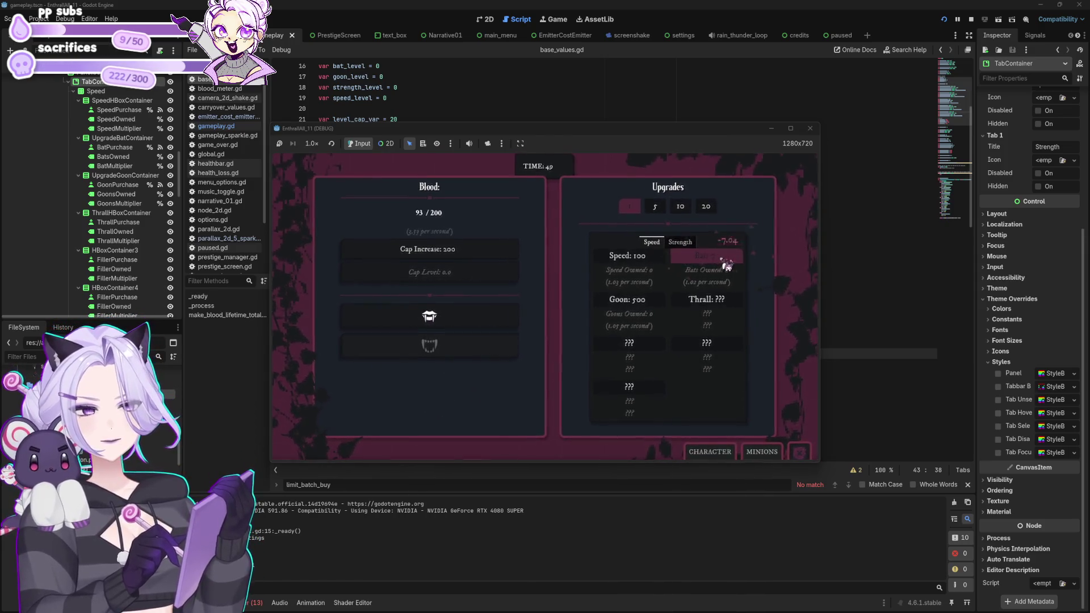
left_click(726, 259)
left_click(726, 259)
left_click(726, 259)
left_click(726, 259)
left_click(725, 259)
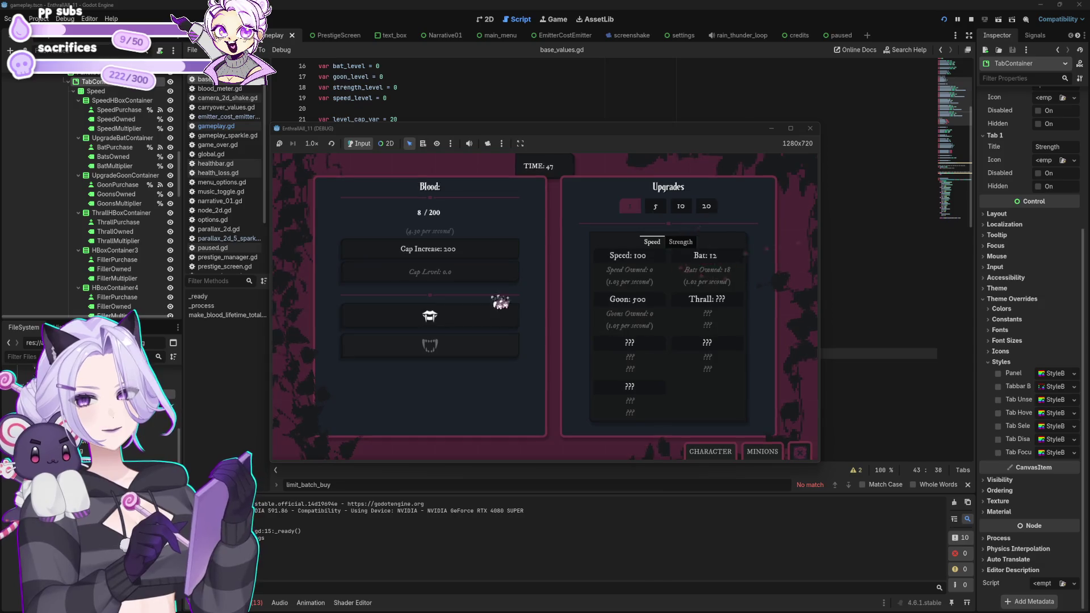
left_click(435, 317)
left_click(434, 317)
left_click(436, 316)
left_click(436, 316)
left_click(436, 316)
left_click(437, 316)
left_click(437, 318)
left_click(437, 317)
left_click(438, 319)
left_click(438, 318)
left_click(710, 267)
left_click(710, 267)
Gather a bit more blood and buy a Speed upgrade.
left_click(501, 323)
left_click(501, 324)
left_click(502, 325)
left_click(502, 325)
left_click(501, 326)
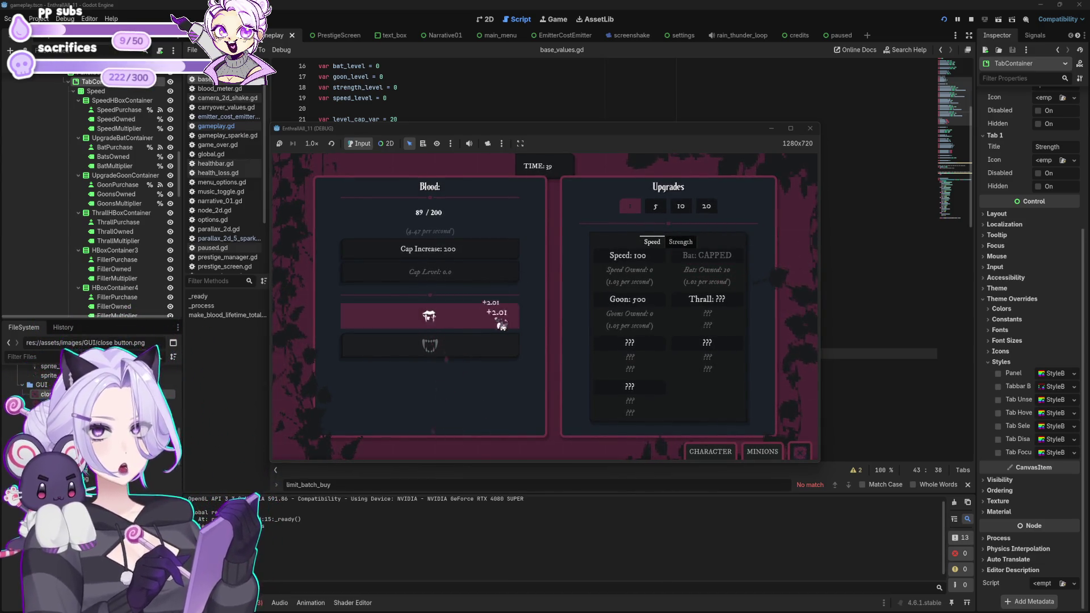
left_click(501, 325)
left_click(501, 324)
left_click(501, 325)
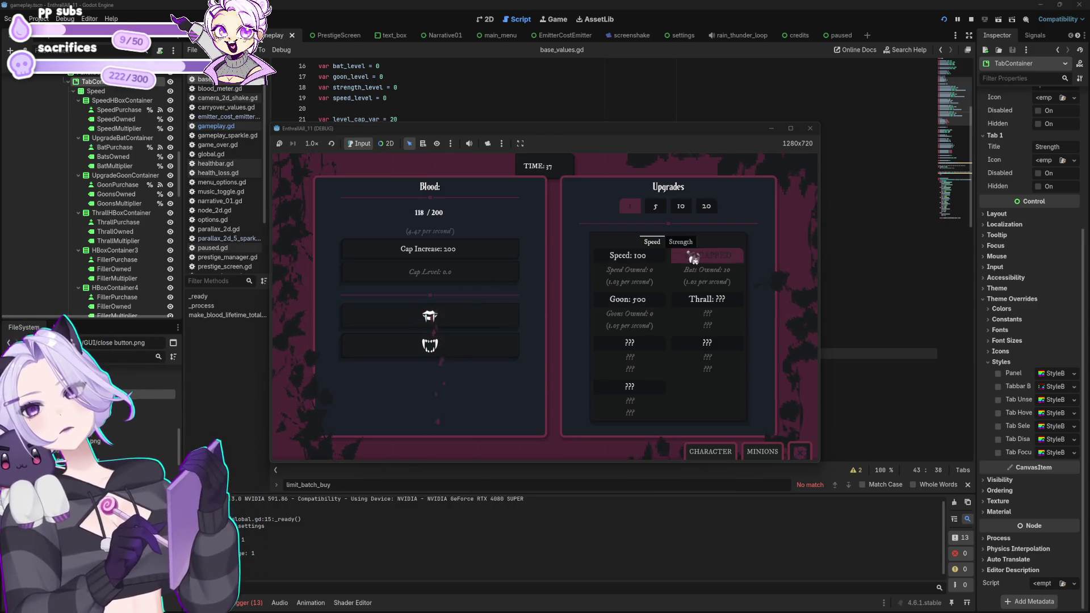
left_click(656, 258)
Gather blood up to 200 and buy Cap Increase to raise the blood cap to 2.00K.
left_click(501, 324)
left_click(501, 324)
left_click(502, 324)
left_click(502, 324)
left_click(502, 324)
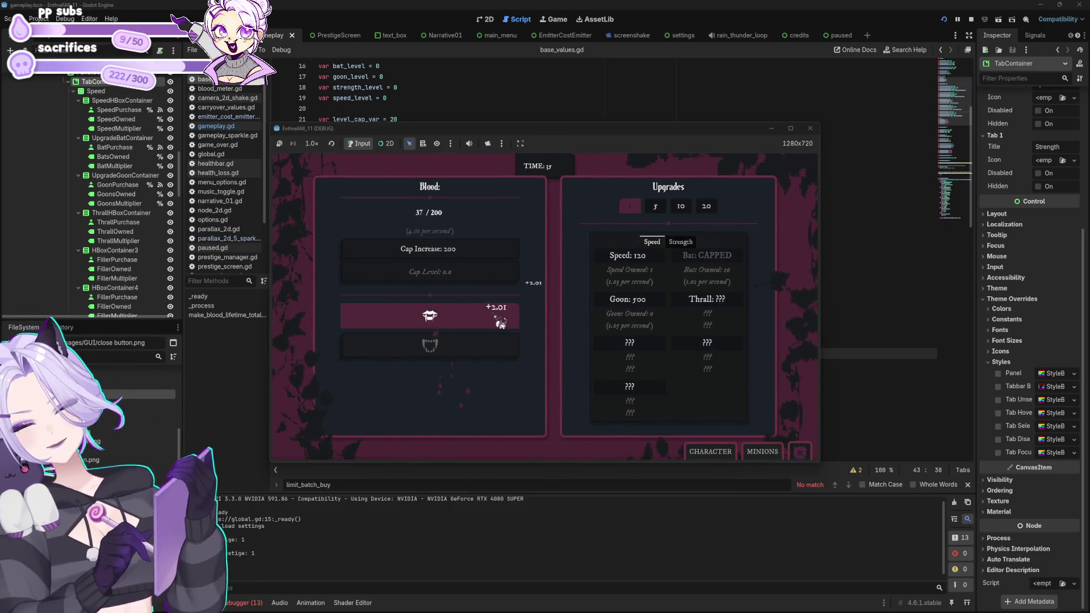
left_click(501, 324)
left_click(501, 324)
left_click(501, 323)
left_click(502, 325)
left_click(502, 325)
left_click(502, 324)
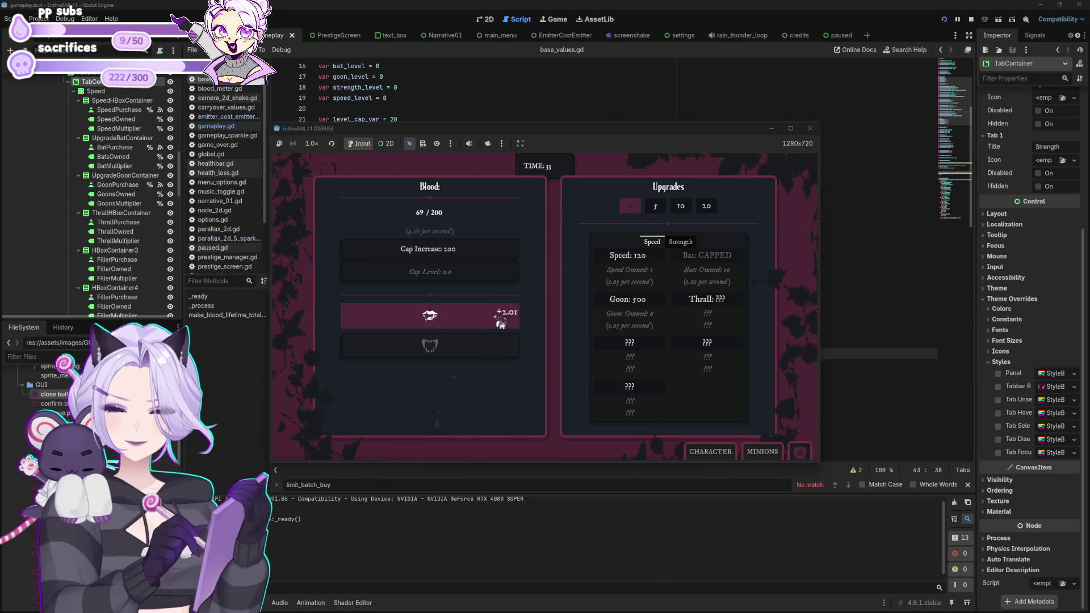
left_click(502, 324)
left_click(502, 324)
left_click(501, 324)
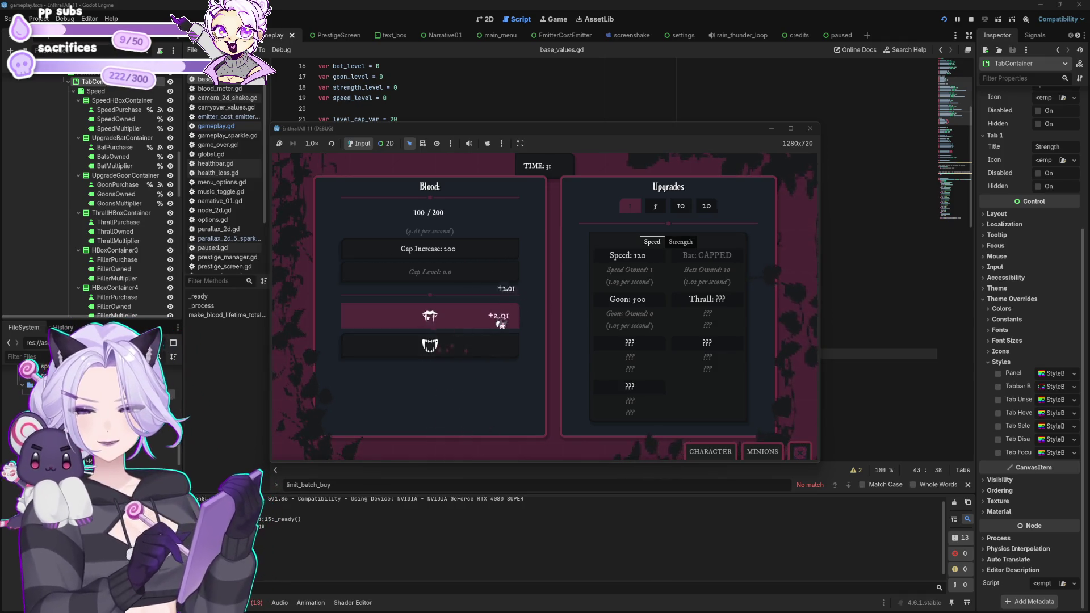
left_click(501, 322)
left_click(500, 322)
left_click(501, 322)
left_click(501, 322)
left_click(501, 322)
left_click(501, 322)
left_click(502, 323)
left_click(502, 323)
left_click(501, 324)
left_click(501, 322)
left_click(487, 251)
Keep gathering blood under the new 2.00K cap, reaching 104 blood.
left_click(497, 317)
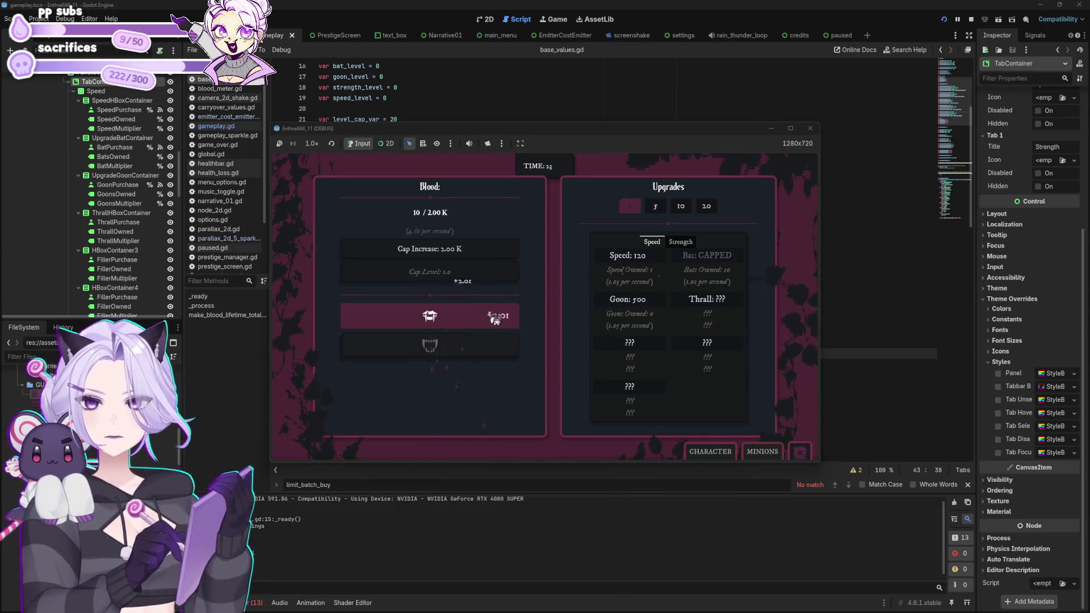
left_click(496, 319)
left_click(496, 319)
left_click(496, 319)
left_click(496, 319)
left_click(496, 318)
left_click(496, 320)
left_click(496, 319)
left_click(497, 319)
left_click(497, 319)
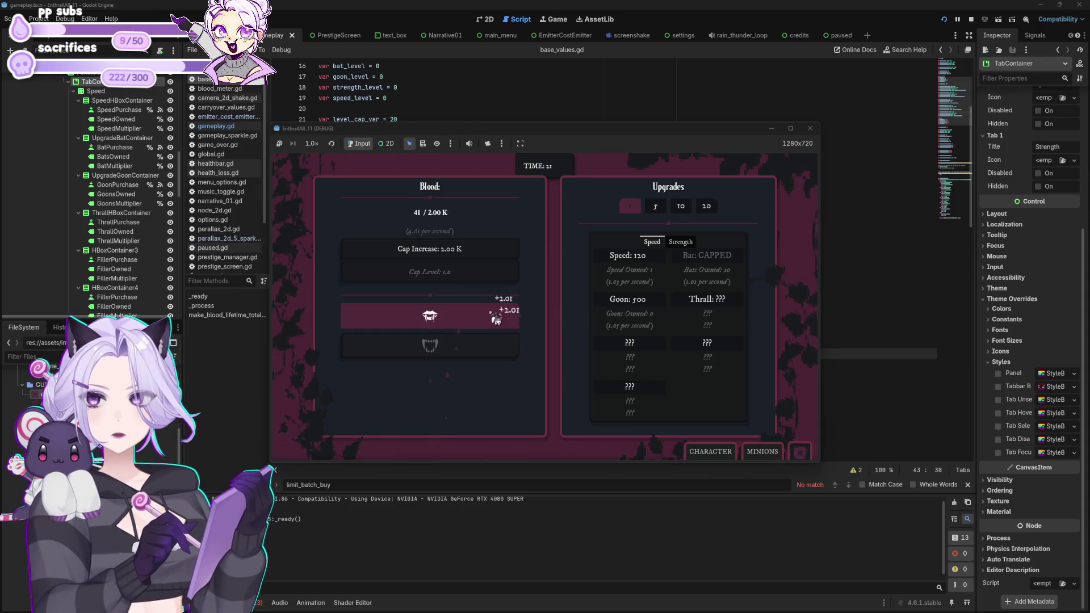
left_click(496, 320)
left_click(496, 320)
left_click(497, 320)
left_click(497, 320)
left_click(496, 320)
left_click(496, 320)
left_click(496, 320)
left_click(496, 320)
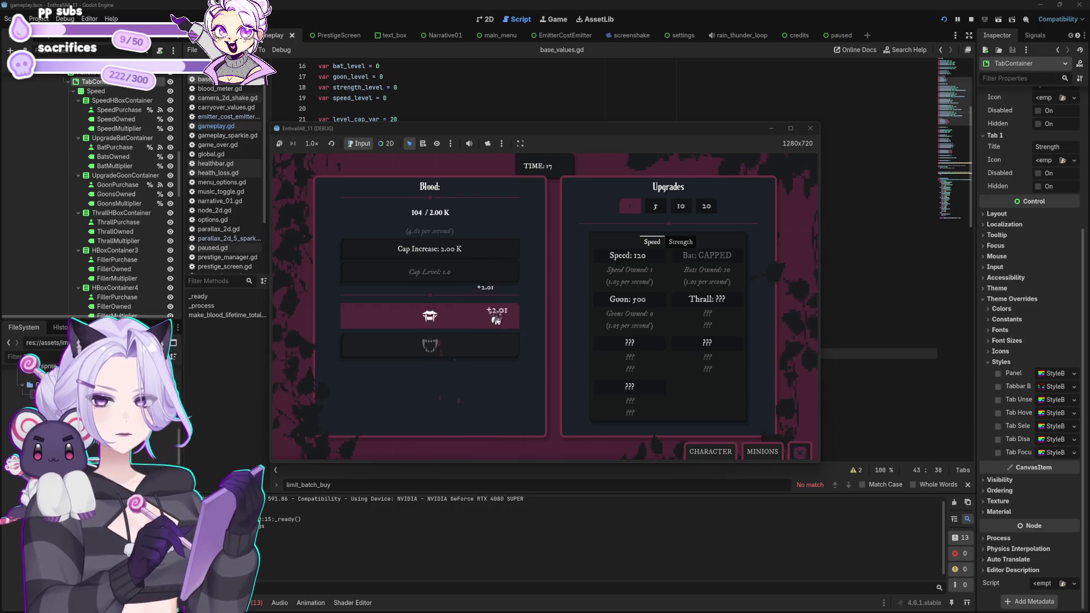
left_click(496, 320)
left_click(497, 320)
left_click(496, 320)
left_click(496, 319)
left_click(497, 320)
left_click(496, 320)
left_click(496, 320)
left_click(496, 320)
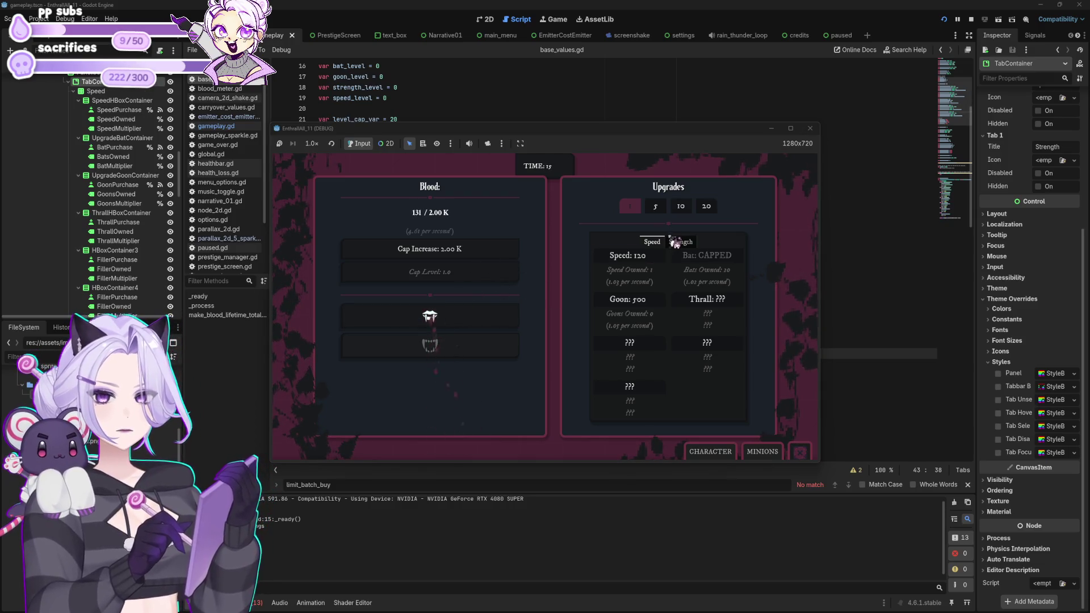
Buy one Strength upgrade, then return to Speed and buy a second Speed upgrade.
left_click(676, 244)
left_click(662, 290)
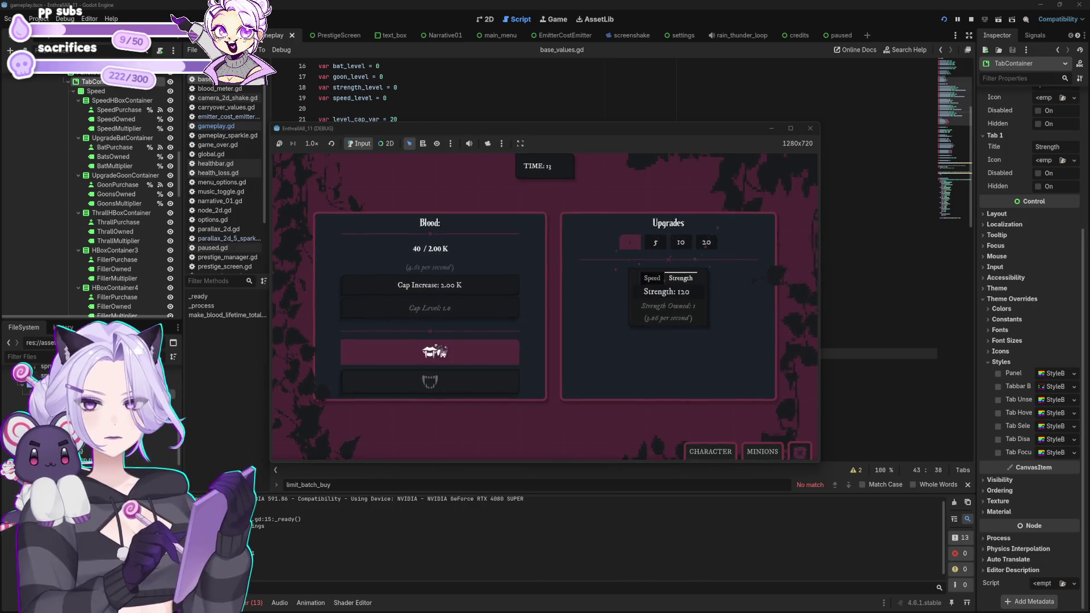
left_click(443, 353)
left_click(443, 353)
left_click(443, 354)
left_click(442, 326)
left_click(442, 327)
left_click(442, 327)
left_click(442, 327)
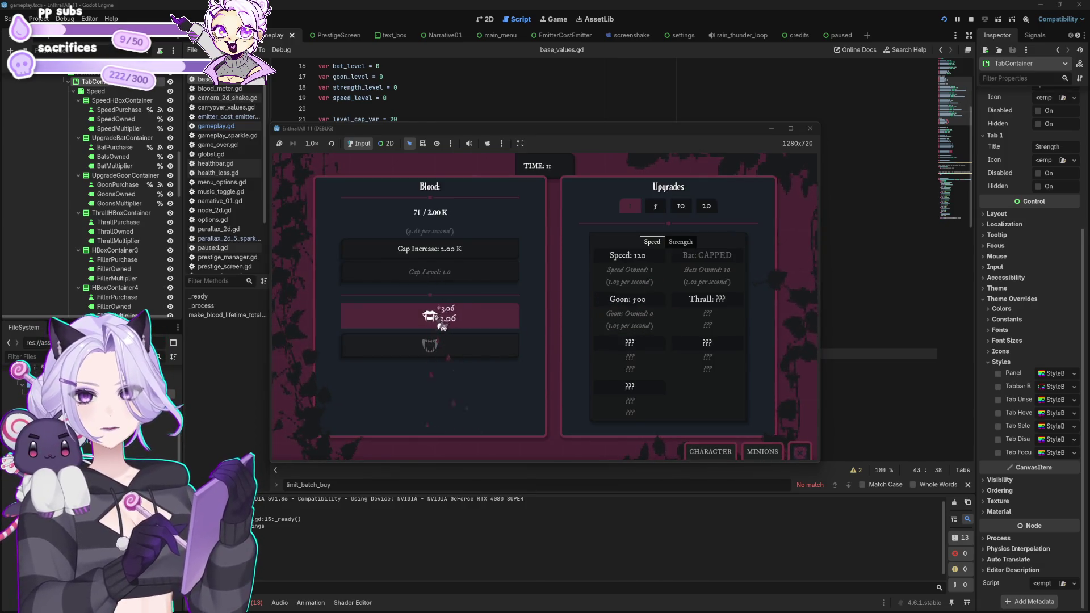
left_click(442, 326)
left_click(442, 326)
left_click(442, 327)
left_click(442, 327)
left_click(442, 327)
left_click(442, 327)
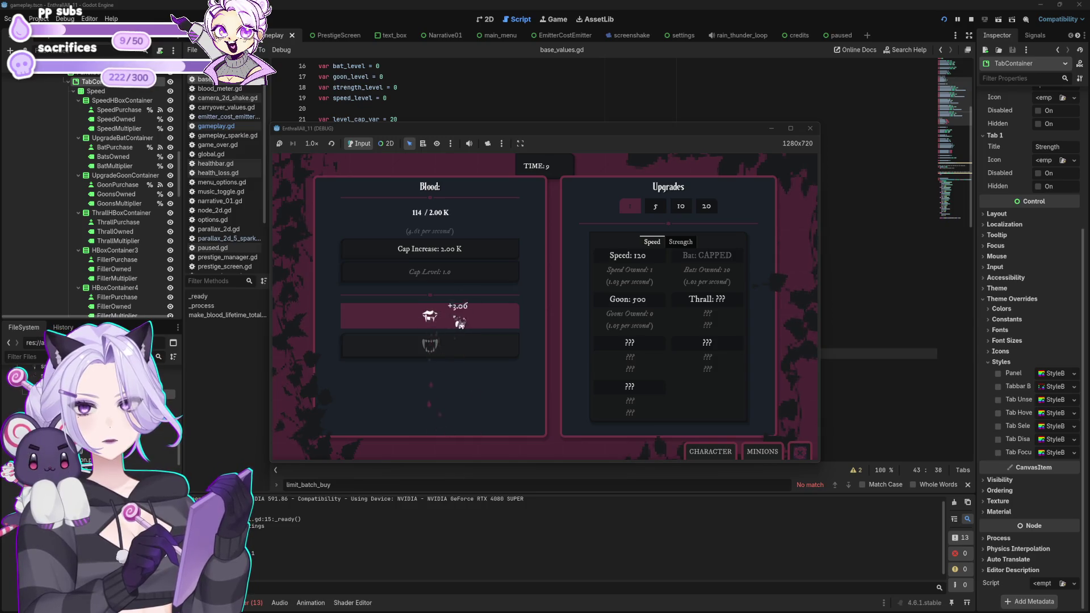
left_click(628, 256)
Keep clicking for blood until time runs out and the Loading... screen appears.
left_click(443, 316)
left_click(443, 315)
left_click(443, 315)
left_click(443, 315)
left_click(446, 314)
left_click(446, 314)
left_click(446, 314)
left_click(446, 314)
left_click(446, 314)
left_click(445, 314)
left_click(446, 314)
left_click(446, 314)
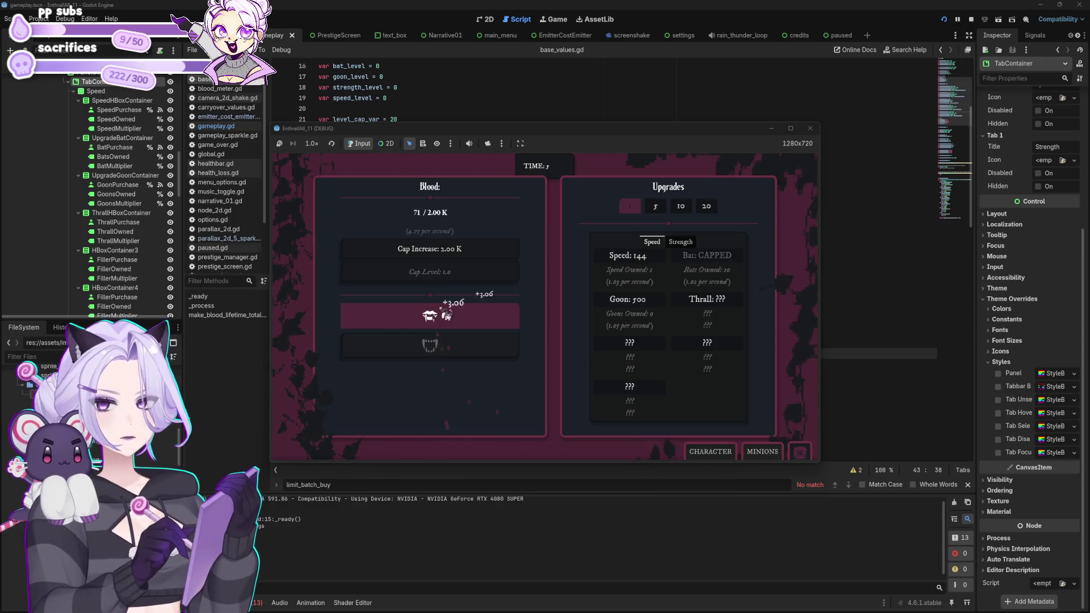
left_click(445, 314)
left_click(445, 314)
left_click(446, 314)
left_click(446, 314)
left_click(446, 314)
left_click(446, 314)
left_click(445, 314)
left_click(445, 314)
left_click(446, 314)
left_click(446, 314)
left_click(447, 315)
left_click(447, 315)
left_click(447, 315)
left_click(447, 315)
left_click(447, 315)
left_click(447, 315)
left_click(447, 315)
left_click(446, 315)
left_click(446, 315)
left_click(446, 315)
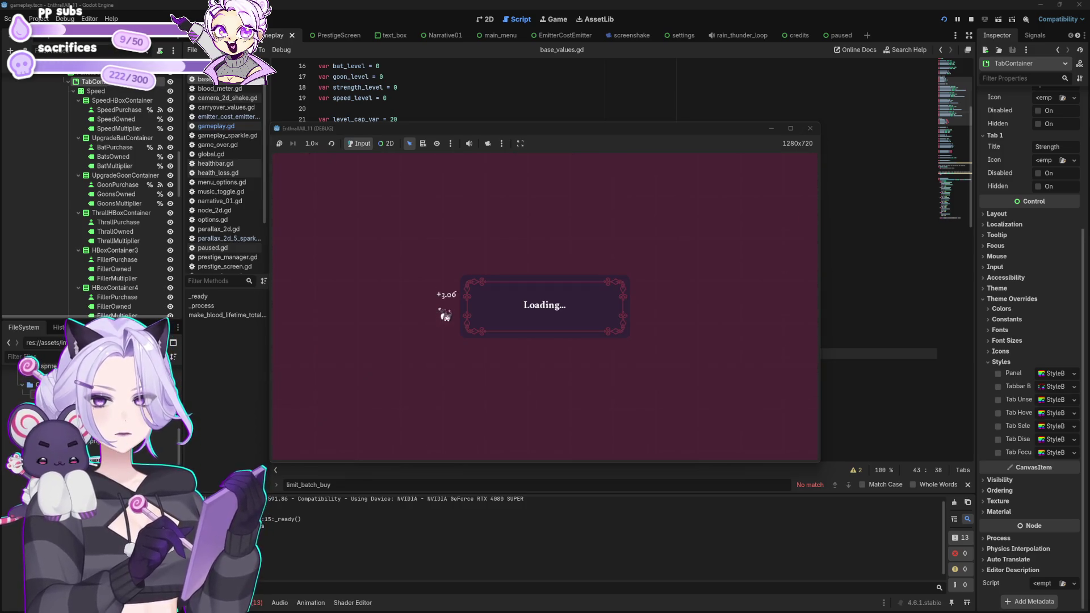
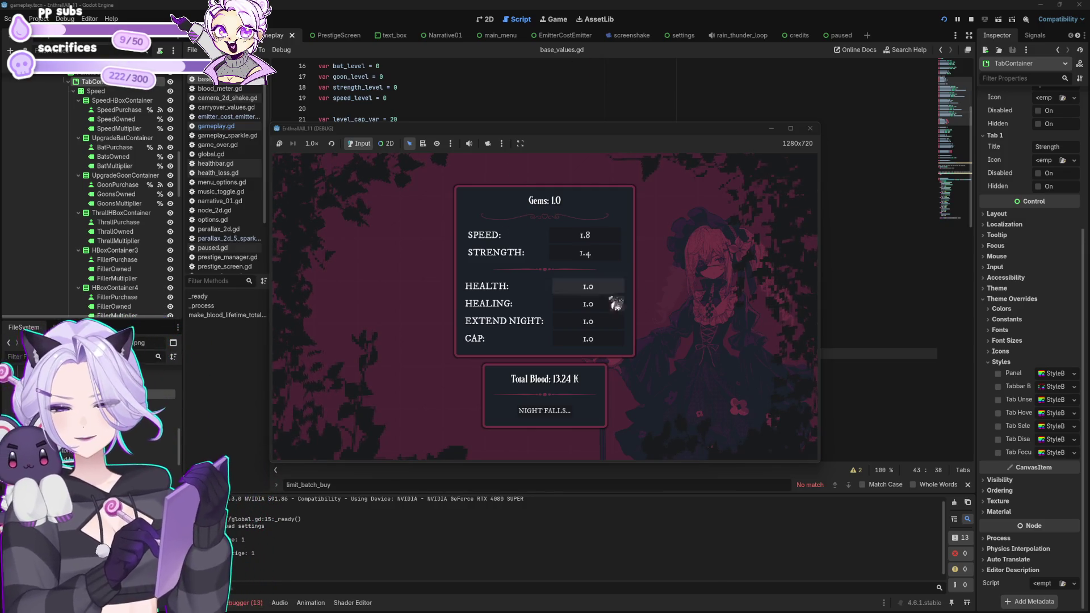
Spend the gem on Extend Night, start a new night, and gather blood.
left_click(589, 320)
left_click(556, 418)
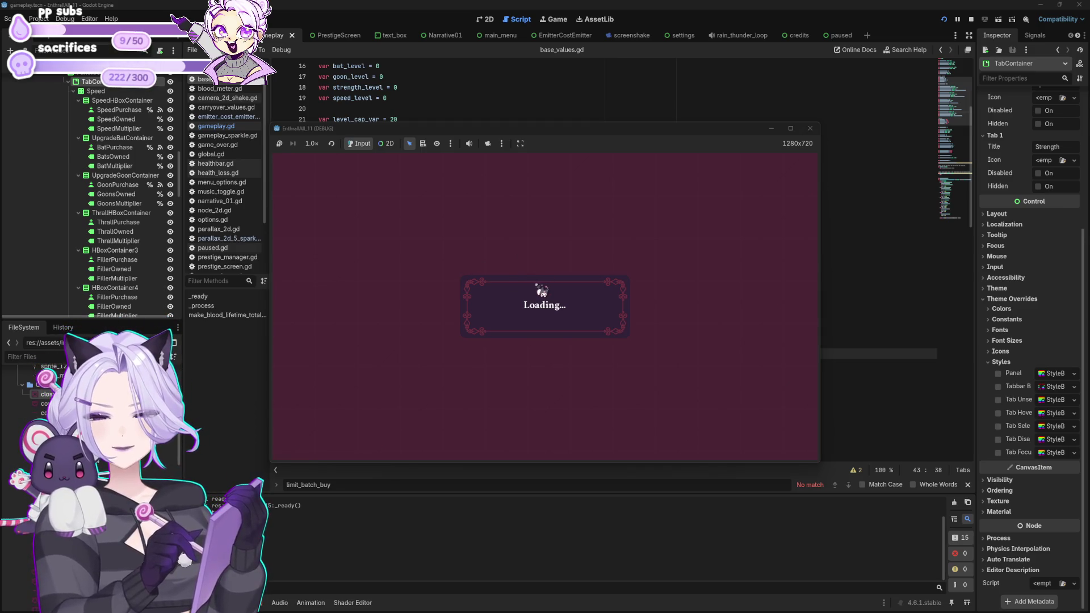
left_click(510, 323)
left_click(510, 323)
left_click(511, 322)
left_click(511, 322)
left_click(511, 323)
left_click(511, 323)
left_click(511, 322)
left_click(511, 323)
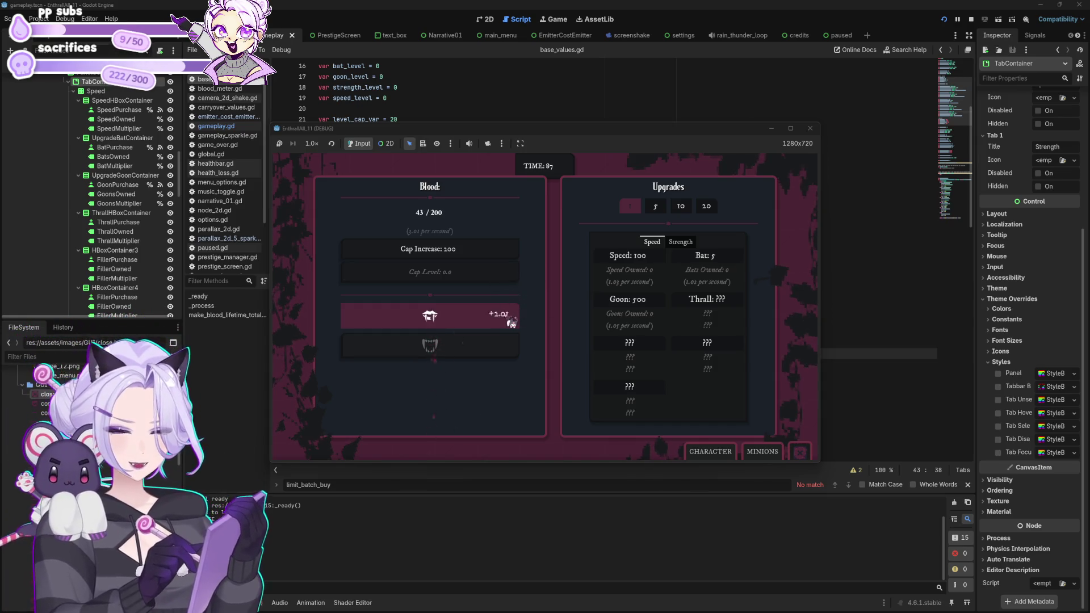
left_click(511, 323)
left_click(511, 323)
left_click(511, 323)
left_click(511, 322)
left_click(511, 322)
left_click(511, 323)
left_click(511, 323)
left_click(511, 323)
left_click(511, 323)
left_click(511, 322)
left_click(511, 322)
left_click(511, 323)
left_click(511, 323)
left_click(511, 322)
left_click(511, 323)
Buy Bats with the gathered blood until they reach the cap.
left_click(741, 259)
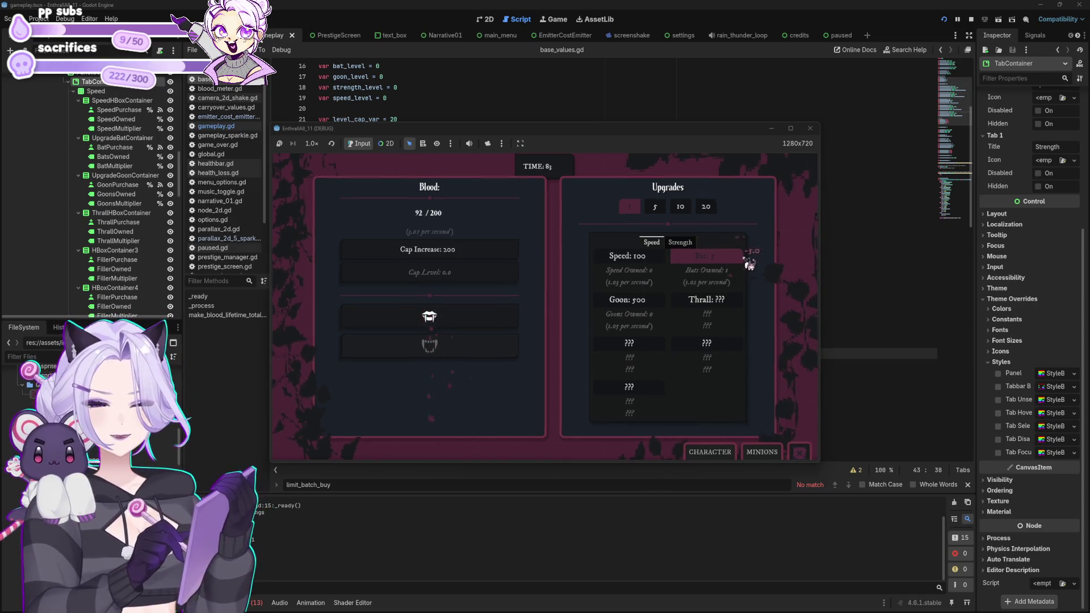
left_click(725, 261)
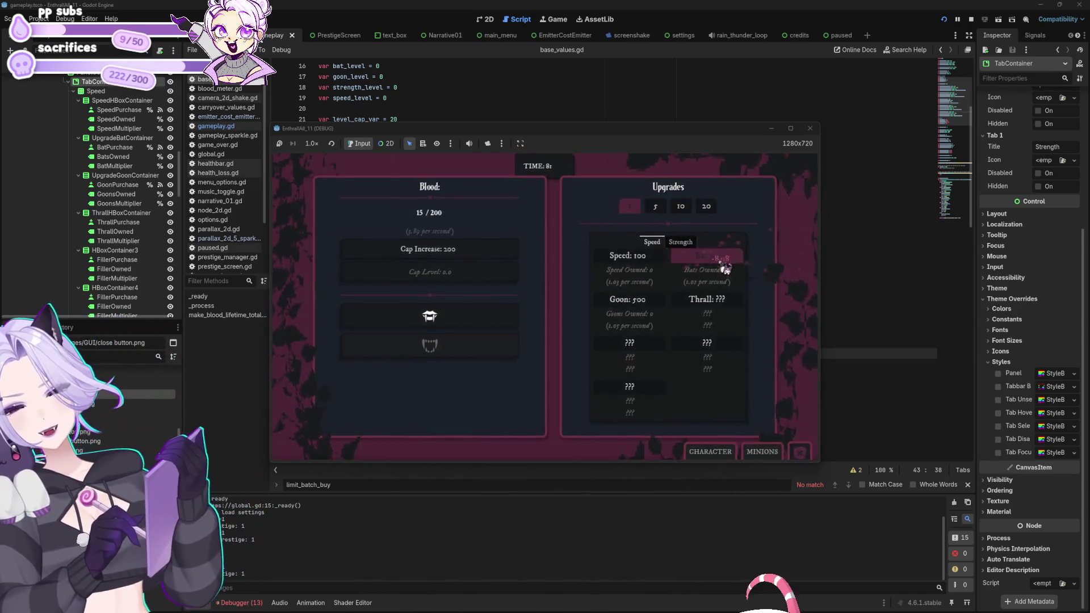
left_click(399, 318)
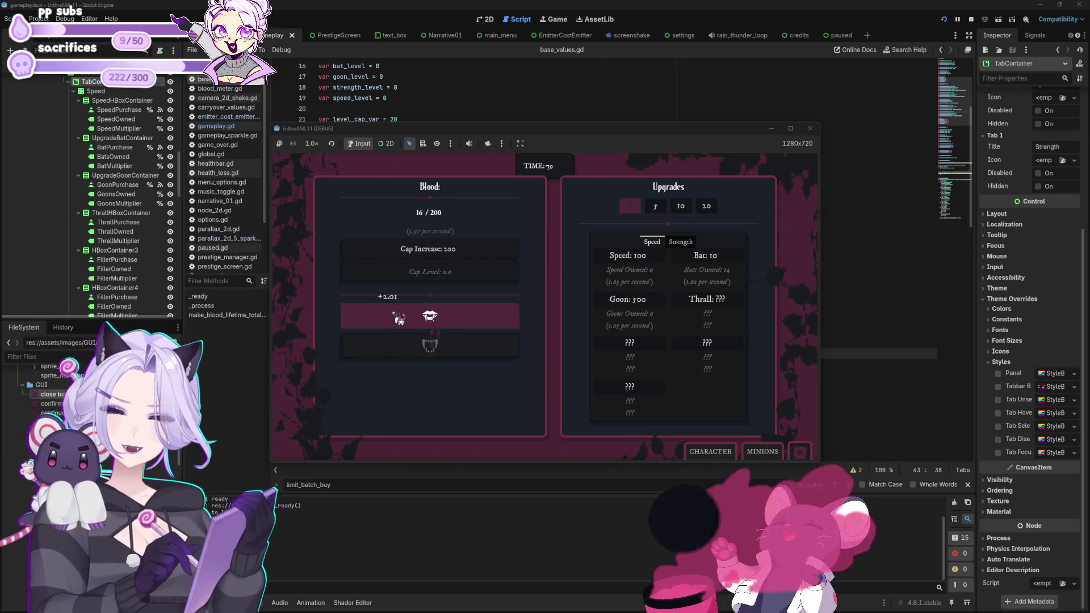
left_click(399, 319)
left_click(400, 320)
left_click(398, 321)
left_click(399, 321)
left_click(398, 323)
left_click(398, 322)
left_click(397, 324)
left_click(397, 324)
left_click(397, 324)
left_click(397, 324)
left_click(397, 323)
left_click(398, 324)
left_click(398, 324)
left_click(398, 323)
left_click(397, 323)
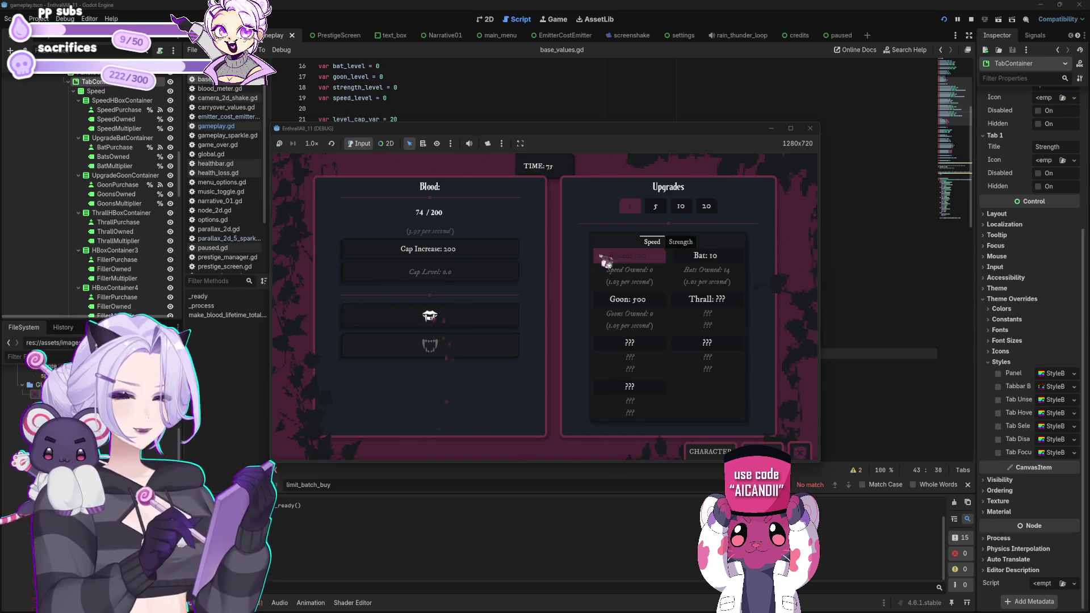
left_click(721, 256)
left_click(730, 255)
left_click(732, 255)
left_click(732, 254)
left_click(732, 256)
left_click(733, 255)
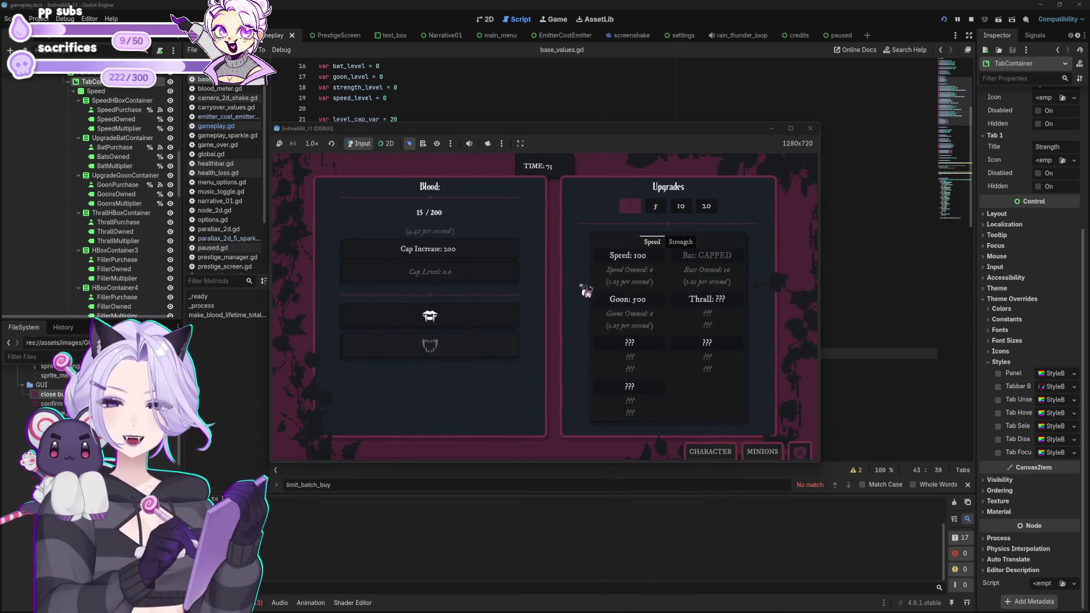
Gather more blood and buy the first Speed upgrade.
left_click(500, 313)
left_click(500, 312)
left_click(503, 314)
left_click(503, 314)
left_click(504, 314)
left_click(506, 317)
left_click(505, 317)
left_click(506, 318)
left_click(506, 319)
left_click(506, 318)
left_click(506, 318)
left_click(506, 319)
left_click(506, 318)
left_click(505, 318)
left_click(506, 317)
left_click(505, 317)
left_click(506, 318)
left_click(506, 318)
left_click(506, 318)
left_click(506, 318)
left_click(507, 319)
left_click(507, 319)
left_click(507, 320)
left_click(507, 320)
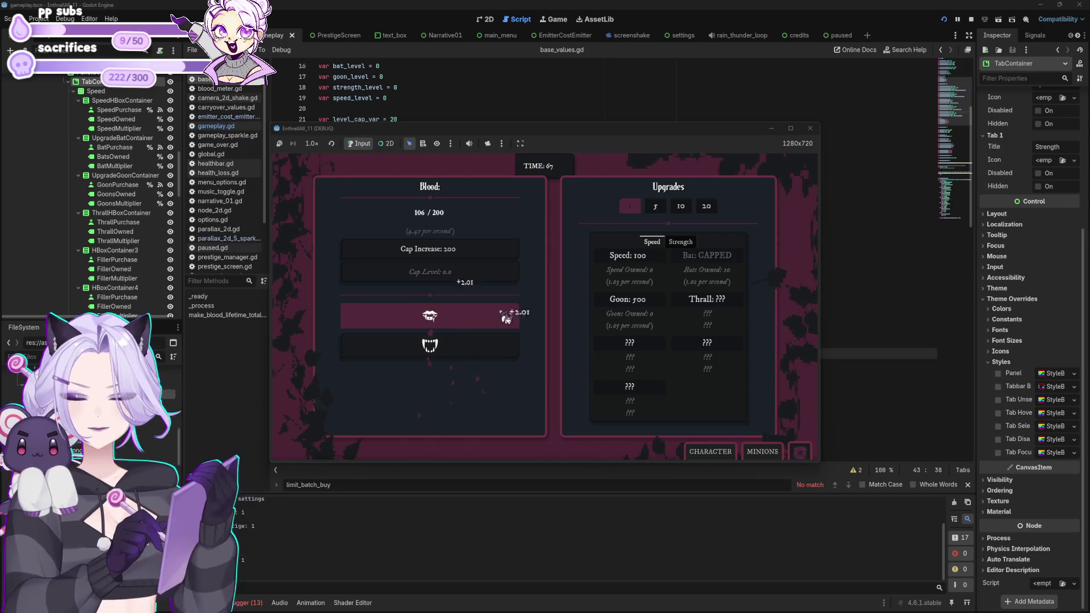
left_click(506, 318)
left_click(505, 318)
left_click(628, 256)
Buy two more Speed upgrades, bringing Speed owned to 3 and Speed to 173.
left_click(463, 317)
left_click(463, 317)
left_click(464, 318)
left_click(464, 318)
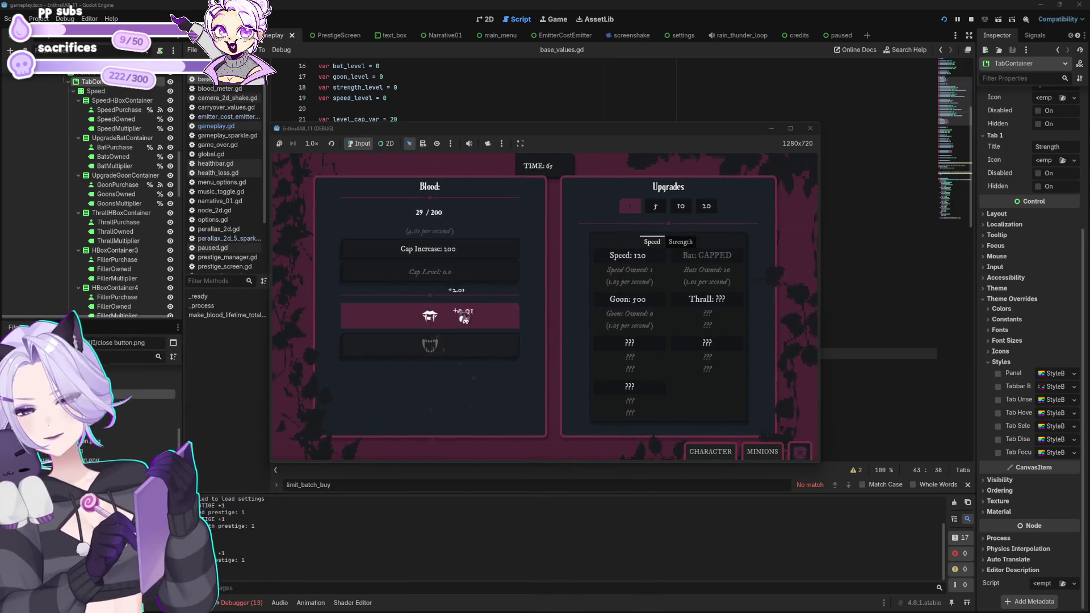
left_click(464, 318)
left_click(464, 318)
left_click(464, 318)
left_click(464, 317)
left_click(464, 317)
left_click(464, 316)
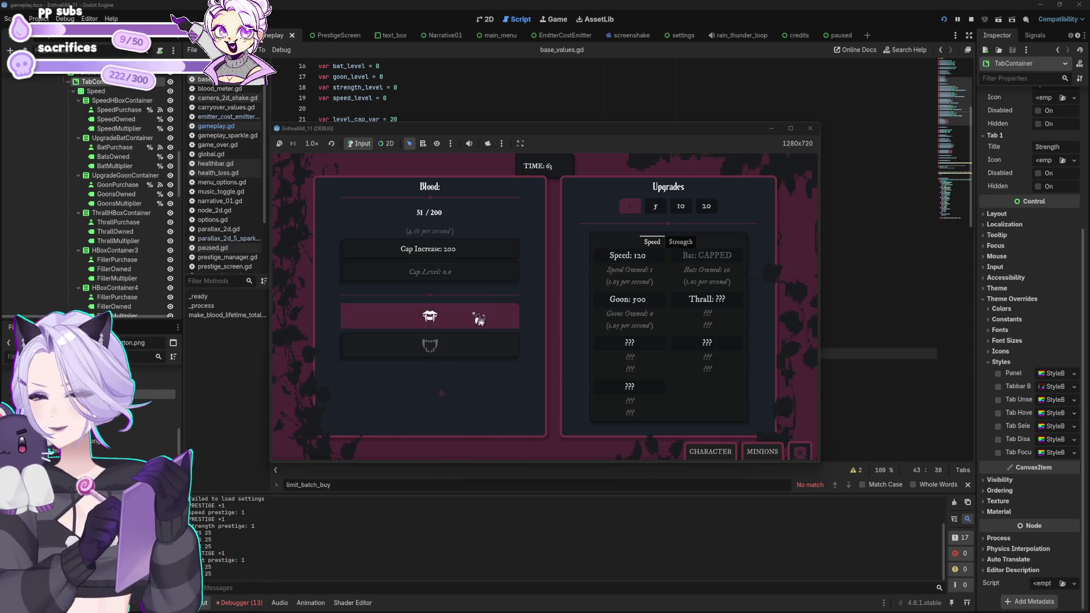
left_click(479, 319)
left_click(479, 319)
left_click(479, 320)
left_click(478, 319)
left_click(479, 319)
left_click(479, 319)
left_click(479, 319)
left_click(478, 319)
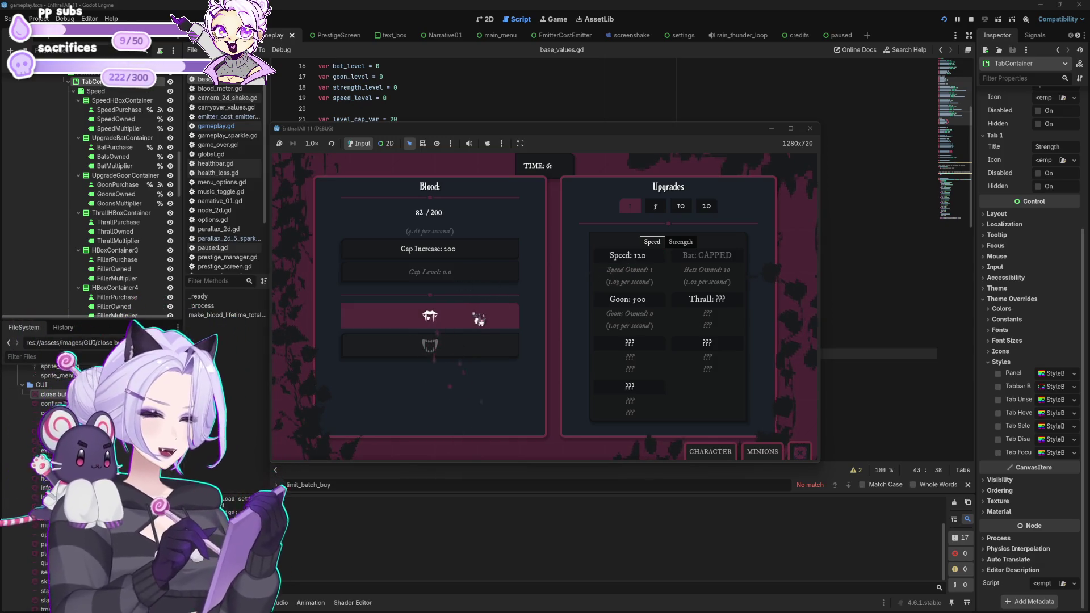
left_click(479, 319)
left_click(479, 318)
left_click(479, 317)
left_click(479, 316)
left_click(479, 317)
left_click(480, 315)
left_click(480, 315)
left_click(481, 315)
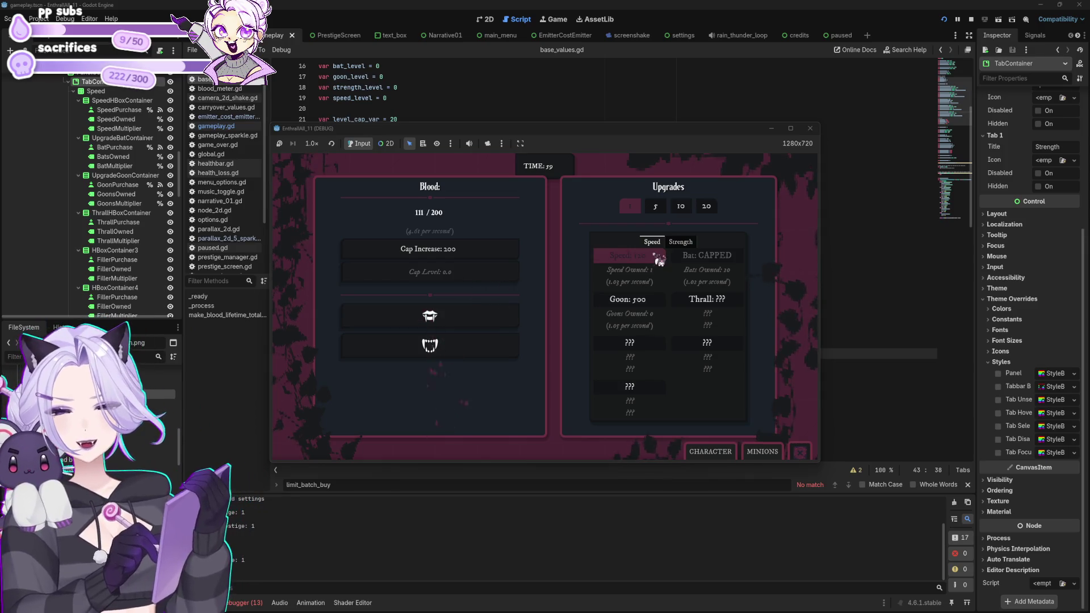
left_click(477, 313)
left_click(477, 312)
left_click(648, 270)
left_click(491, 322)
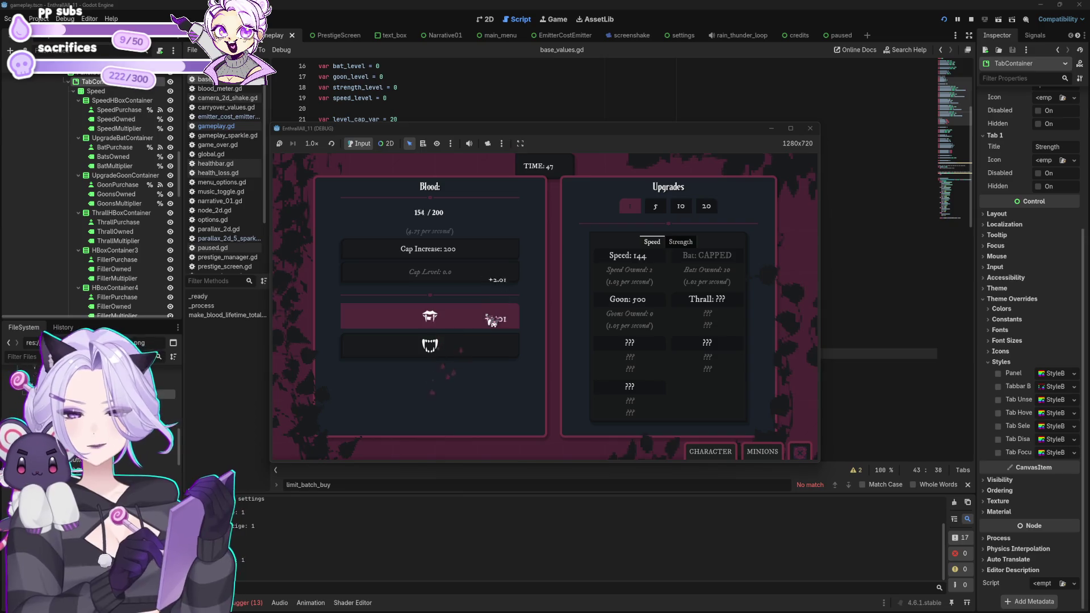
left_click(619, 264)
left_click(488, 323)
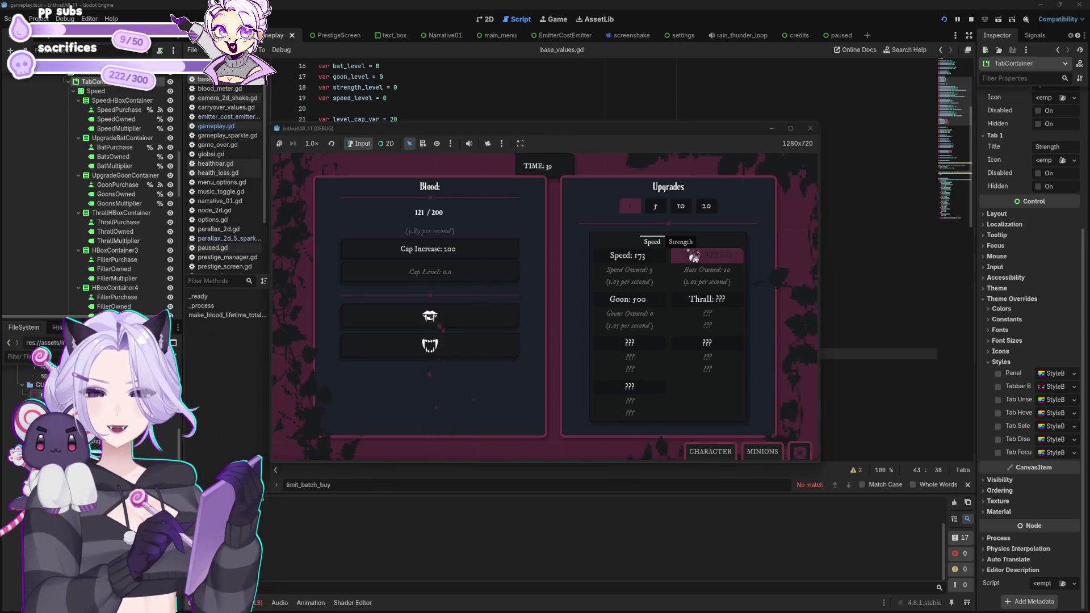
left_click(681, 242)
Gather blood and buy a Strength upgrade.
left_click(466, 350)
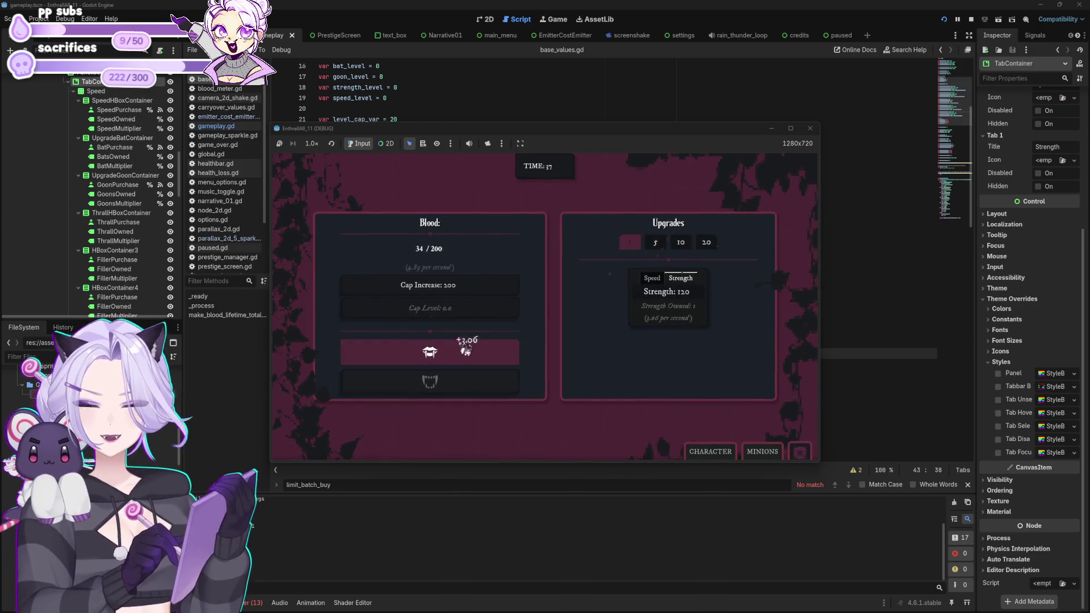
left_click(466, 350)
left_click(465, 351)
left_click(466, 350)
left_click(466, 350)
left_click(466, 350)
left_click(466, 351)
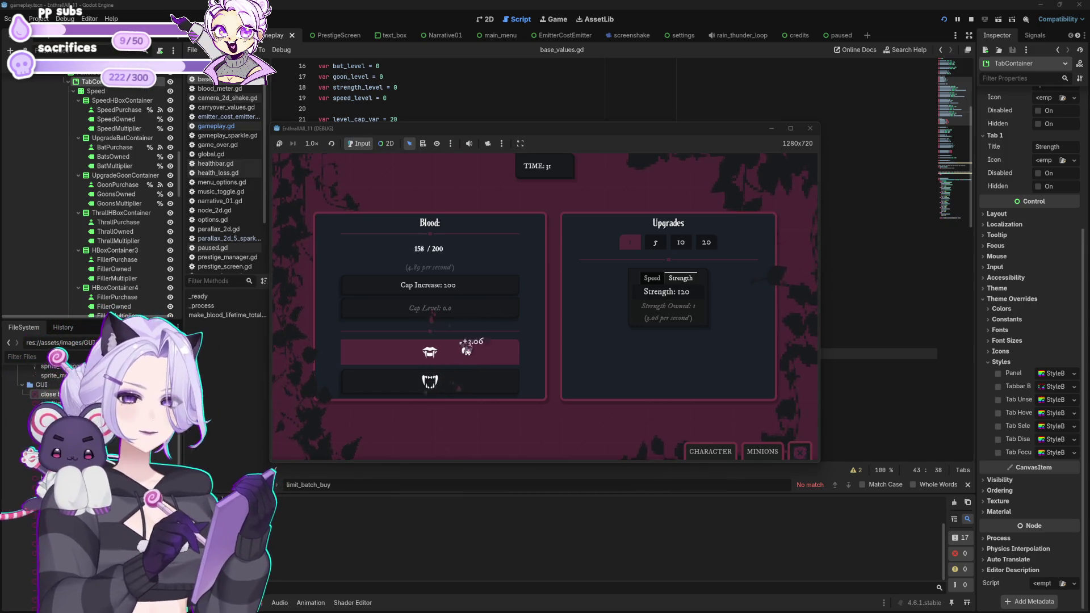
left_click(466, 350)
left_click(466, 351)
left_click(466, 350)
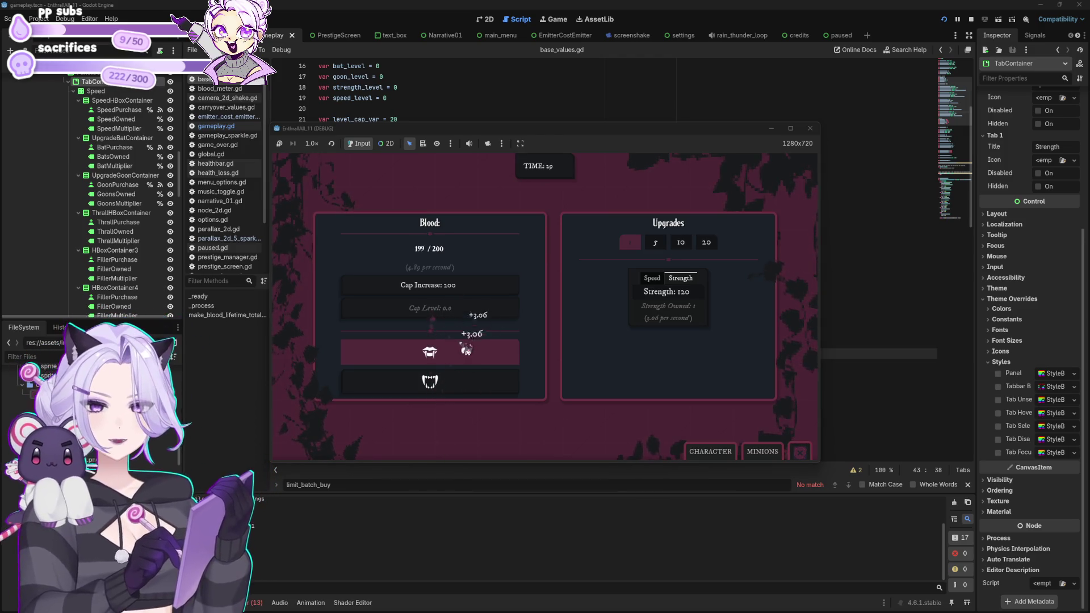
left_click(664, 292)
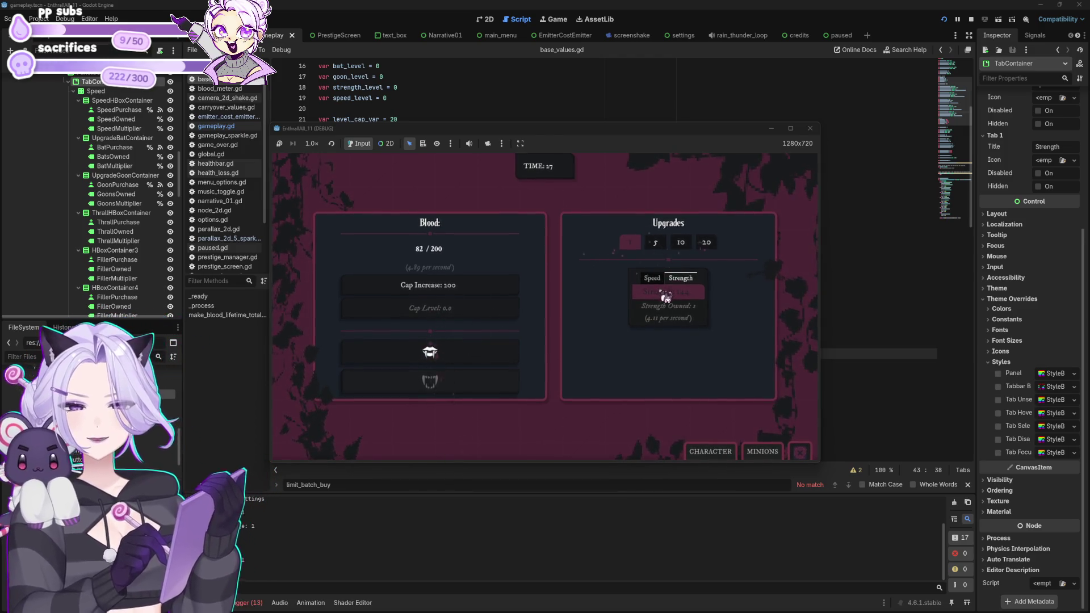
Raise the blood cap to 2.00K with a Cap Increase.
left_click(513, 348)
left_click(513, 348)
left_click(513, 348)
left_click(512, 348)
left_click(512, 348)
left_click(512, 349)
left_click(512, 349)
left_click(511, 349)
left_click(511, 349)
left_click(512, 349)
left_click(512, 348)
left_click(512, 348)
left_click(512, 349)
left_click(512, 349)
left_click(513, 349)
left_click(512, 350)
left_click(512, 350)
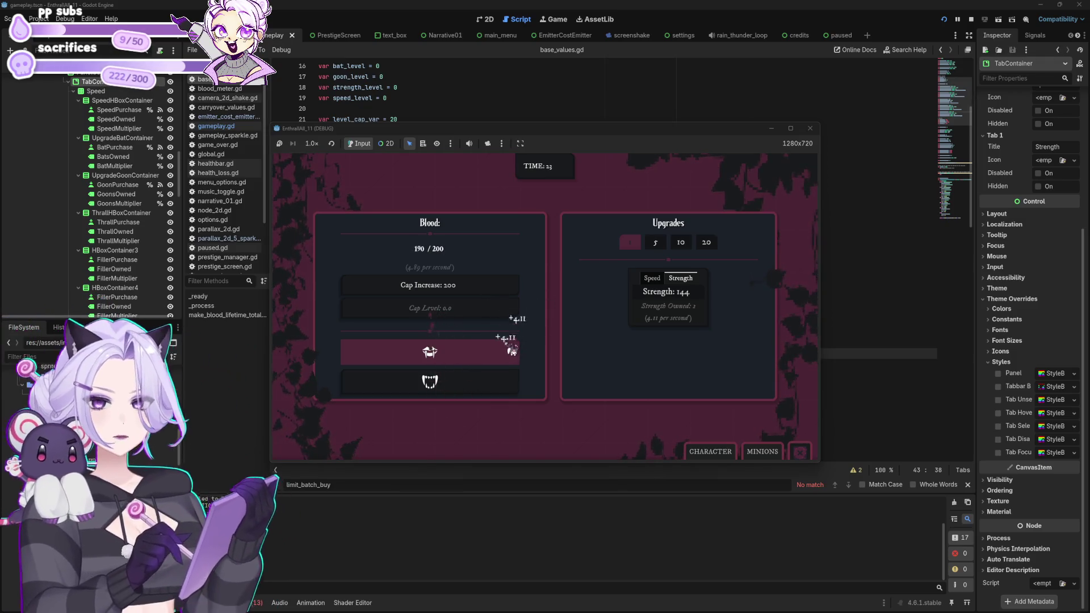
left_click(499, 287)
left_click(495, 356)
left_click(494, 362)
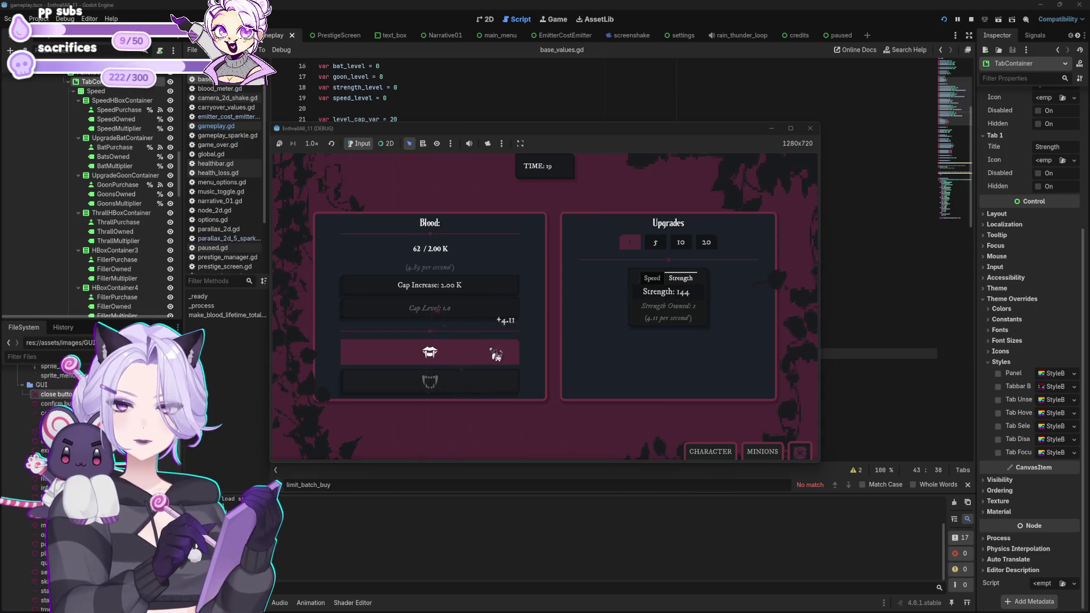
left_click(497, 356)
left_click(497, 356)
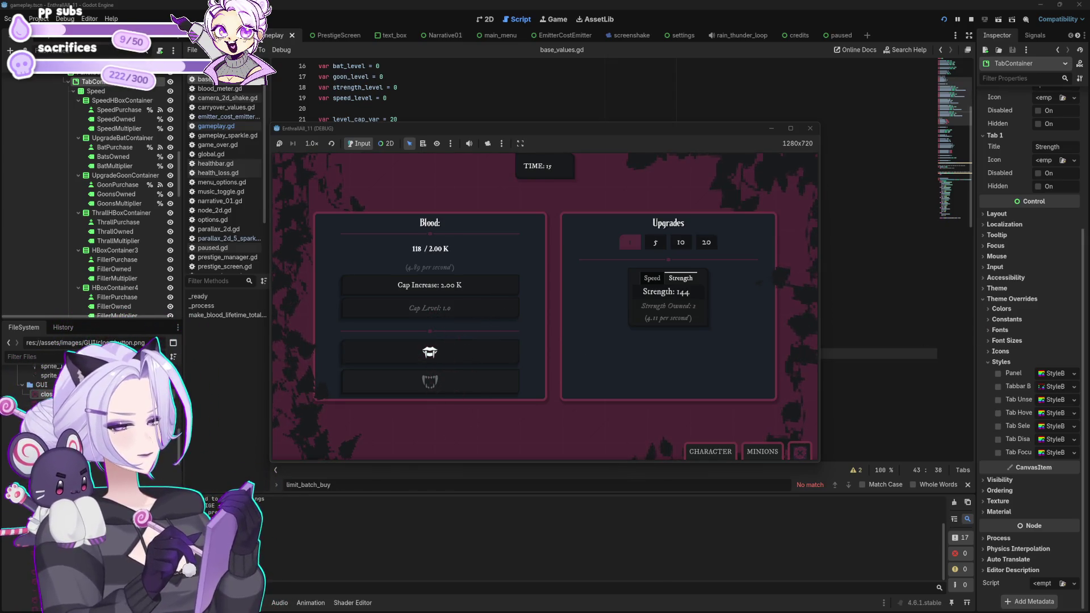
left_click(500, 348)
left_click(500, 348)
left_click(500, 348)
left_click(500, 348)
left_click(501, 348)
left_click(501, 348)
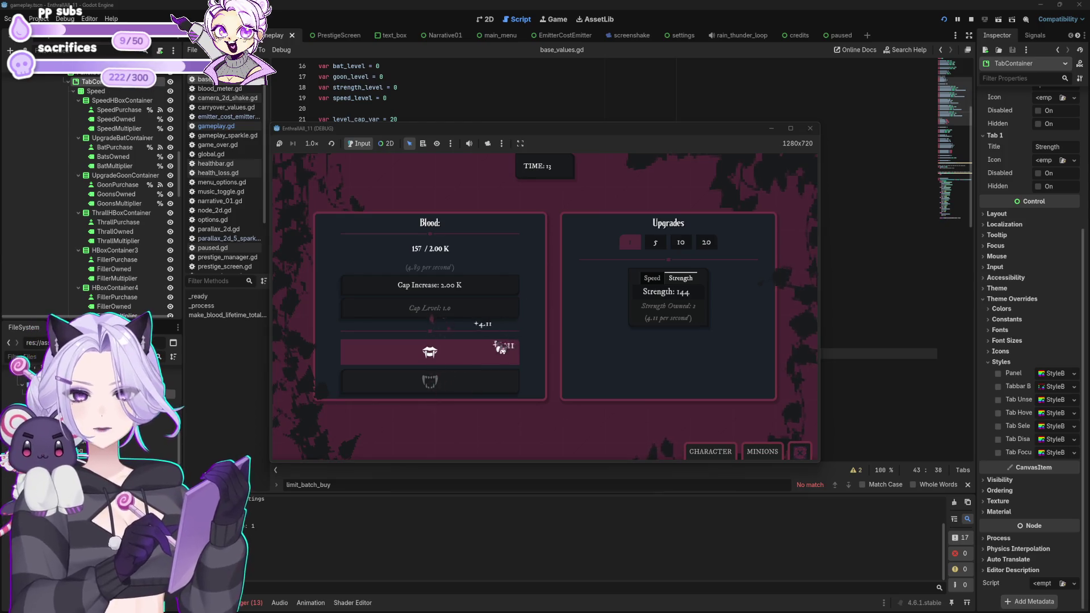
Buy another Strength upgrade and keep gathering blood.
left_click(709, 299)
left_click(479, 349)
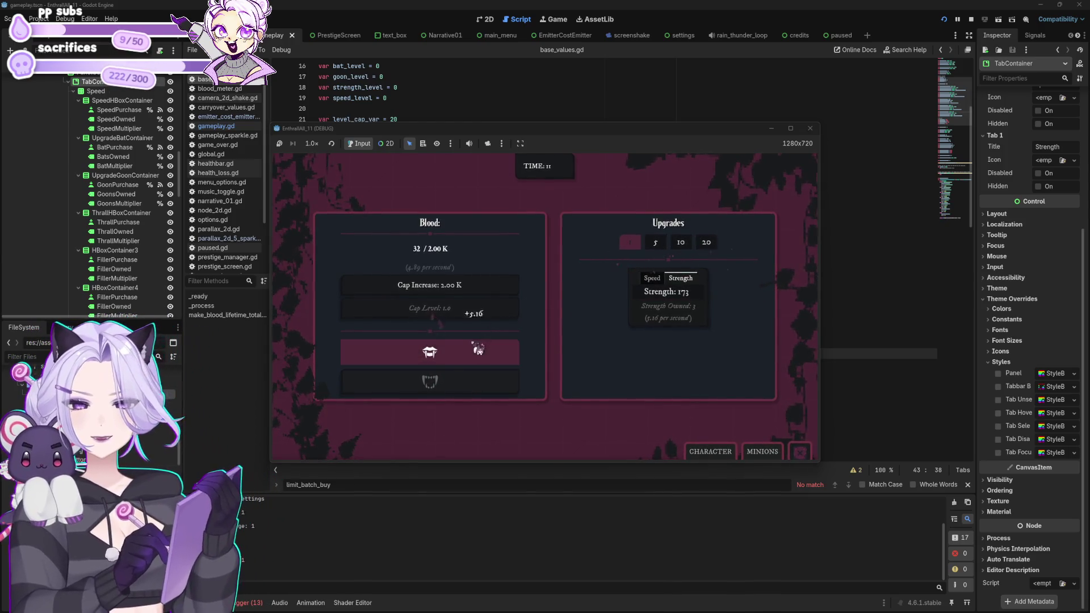
left_click(478, 349)
left_click(479, 349)
left_click(478, 349)
left_click(477, 349)
left_click(476, 348)
left_click(476, 349)
left_click(474, 347)
left_click(474, 347)
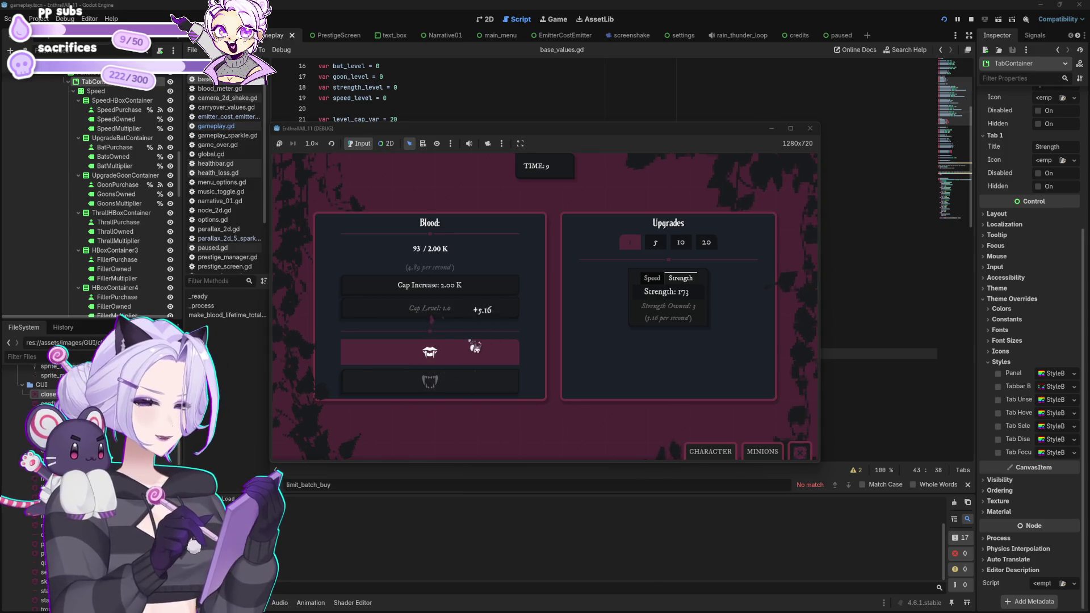
left_click(474, 347)
left_click(475, 348)
left_click(475, 347)
left_click(475, 347)
left_click(475, 348)
left_click(476, 347)
left_click(476, 347)
left_click(476, 347)
left_click(475, 348)
left_click(475, 347)
left_click(476, 347)
left_click(475, 346)
left_click(475, 346)
left_click(474, 345)
left_click(475, 345)
left_click(476, 346)
Buy a fourth Strength upgrade, reaching 207, and gather blood until the night ends.
left_click(649, 316)
left_click(476, 354)
left_click(477, 356)
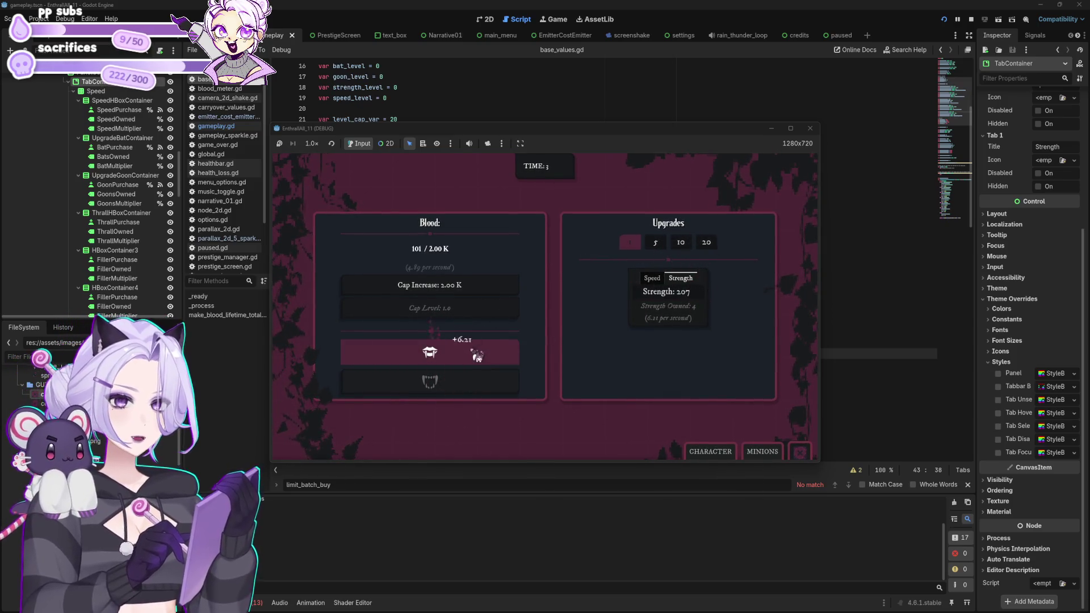
left_click(477, 355)
left_click(477, 356)
left_click(477, 356)
left_click(478, 355)
left_click(478, 355)
left_click(479, 355)
left_click(479, 355)
left_click(478, 355)
left_click(479, 354)
left_click(477, 353)
left_click(476, 353)
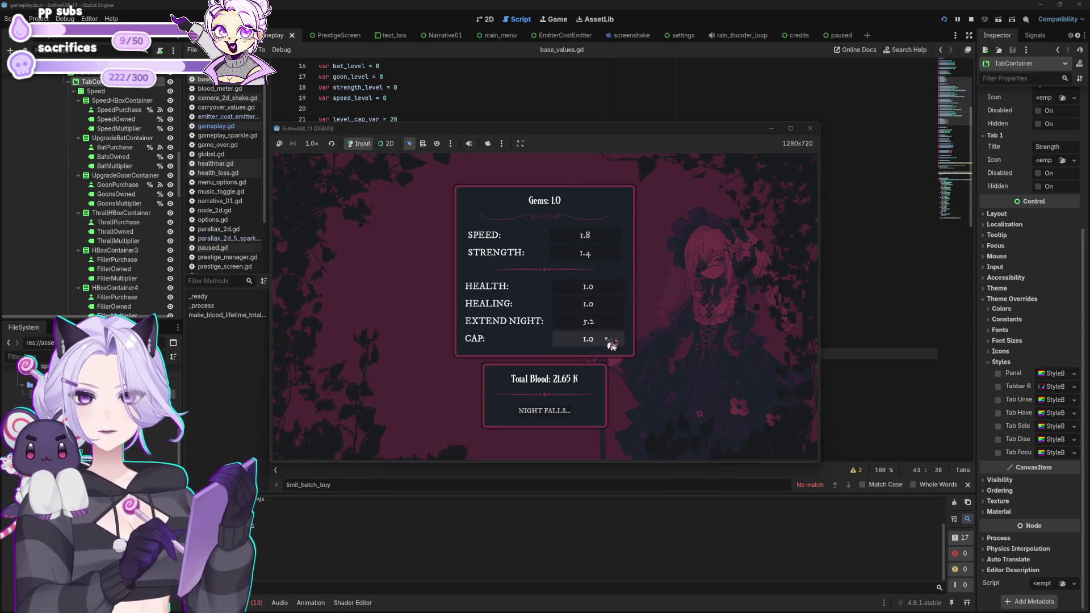
Start a fresh night from the prestige screen and gather blood toward 40 / 200.
left_click(555, 409)
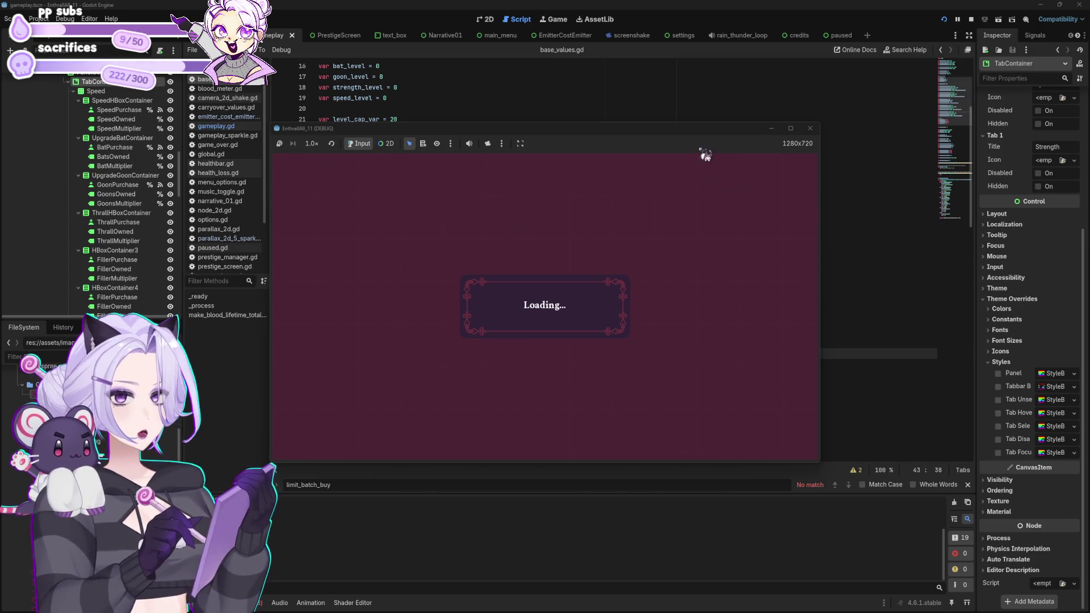
left_click(430, 314)
left_click(429, 314)
left_click(430, 314)
left_click(430, 315)
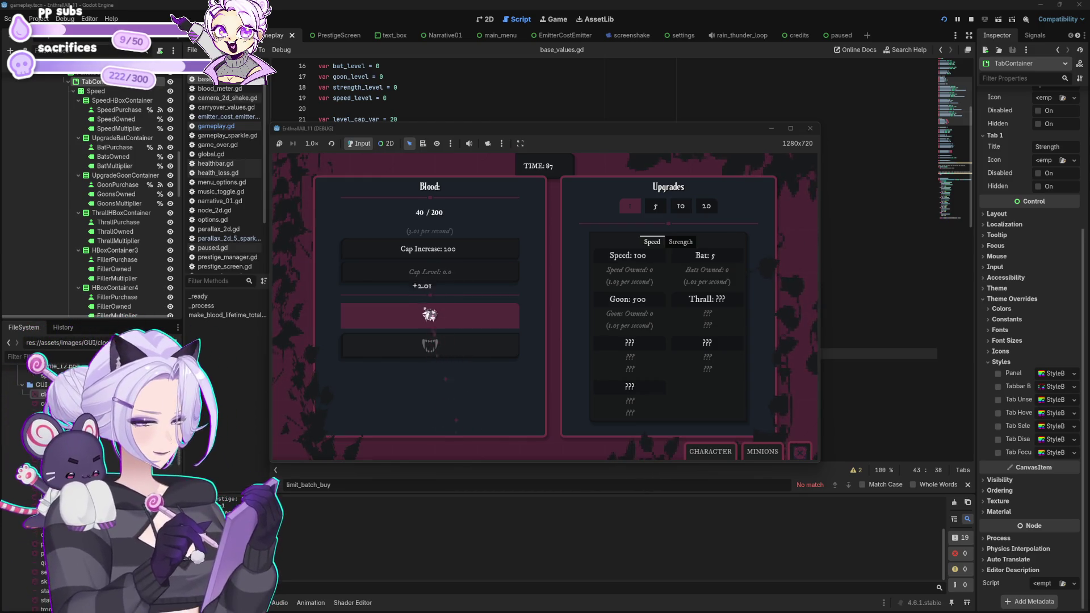
left_click(430, 315)
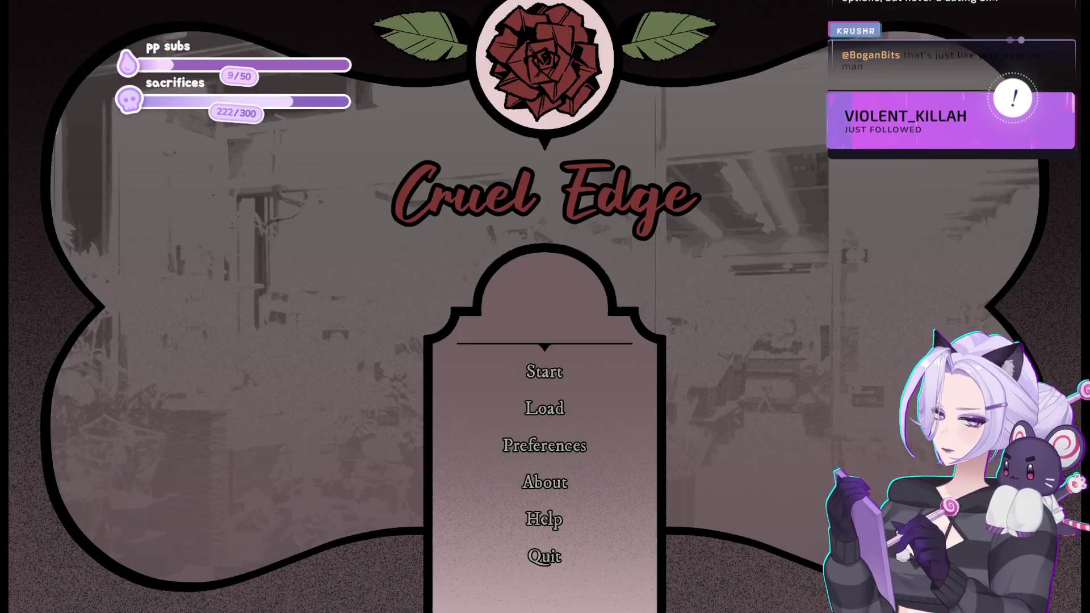
Start a new game and advance the opening dialogue past the written name.
key("Return")
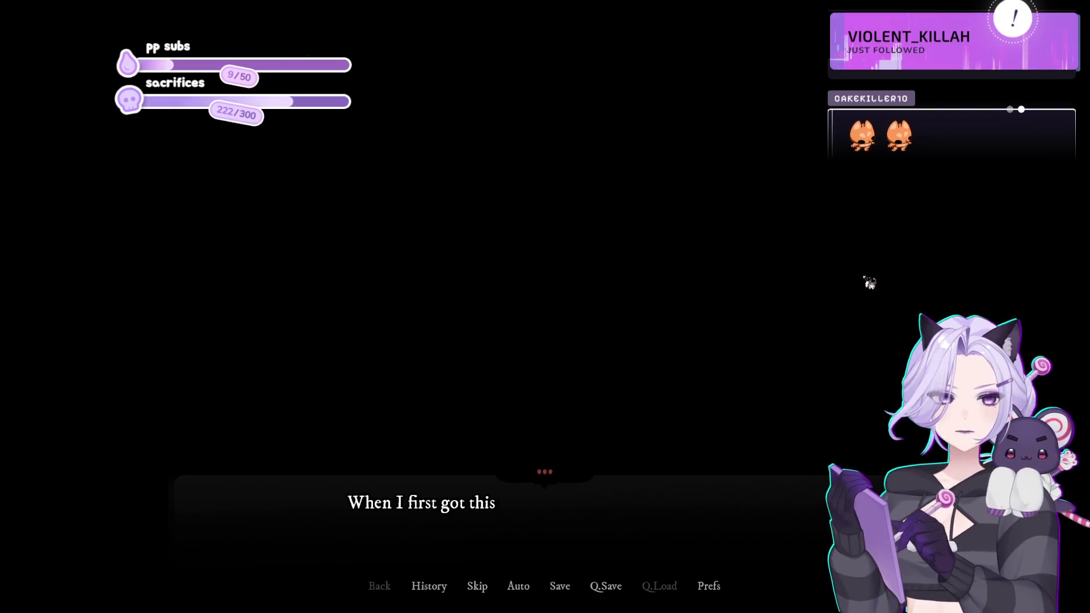
left_click(863, 323)
left_click(861, 316)
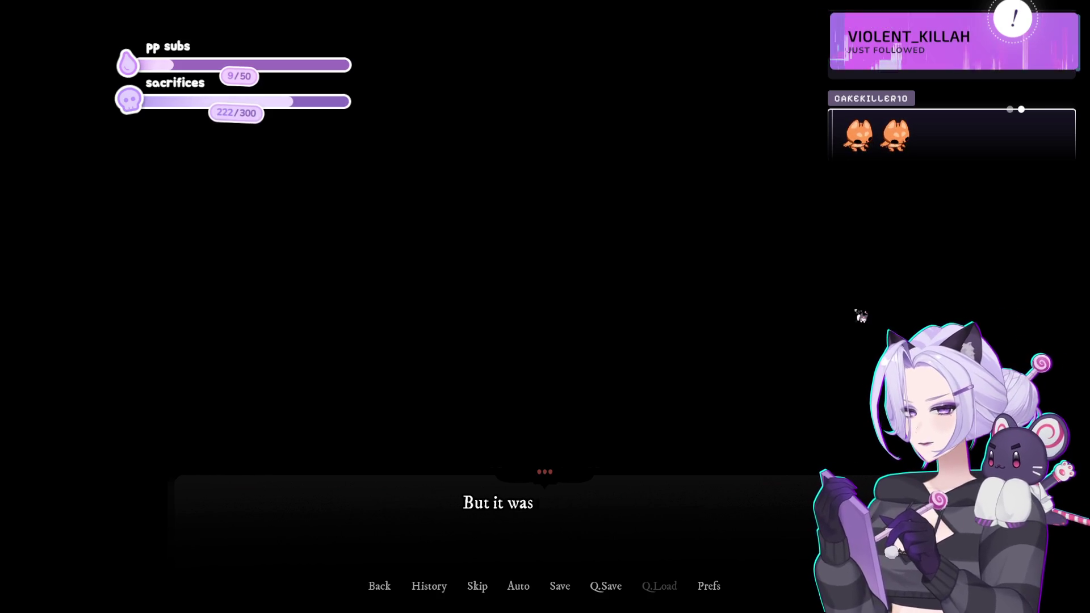
left_click(857, 311)
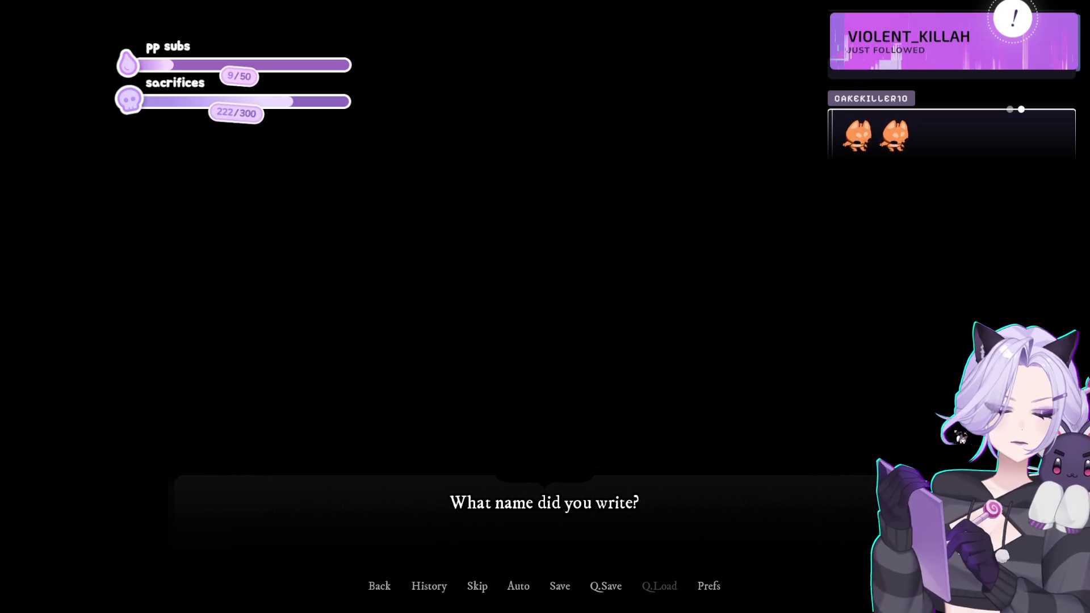
type("CANDII")
left_click(960, 437)
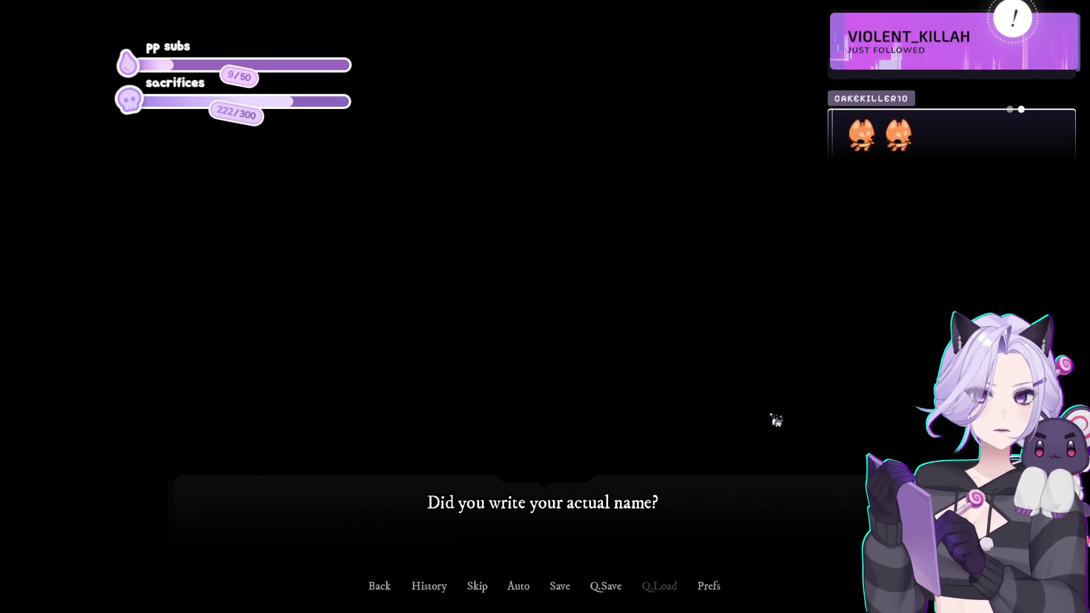
Answer 'I wrote my real name.', reach the flower shop scene, then quit the game.
left_click(807, 333)
left_click(649, 318)
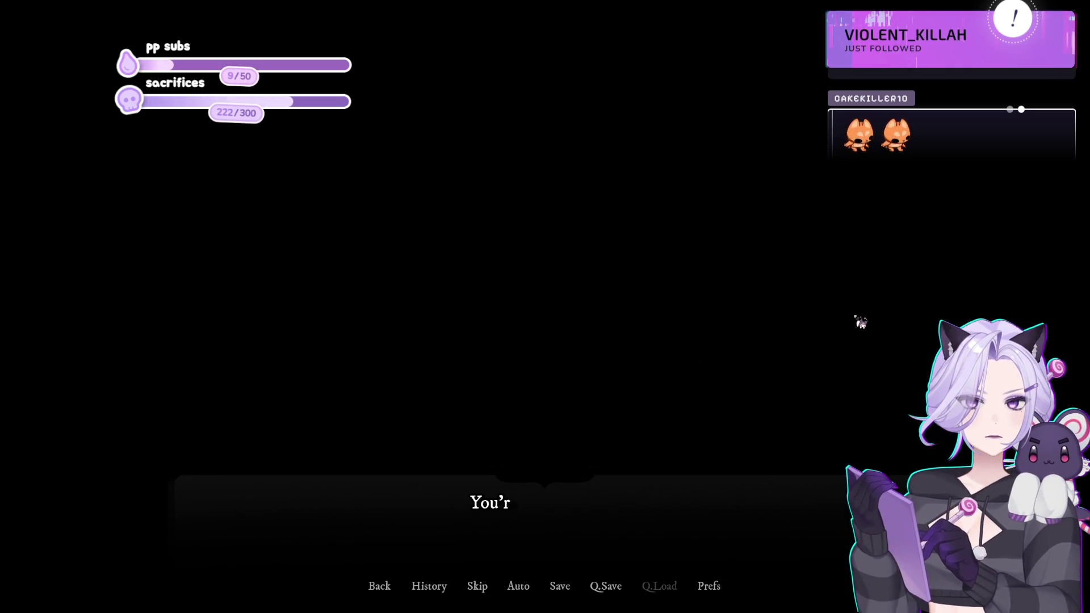
left_click(900, 310)
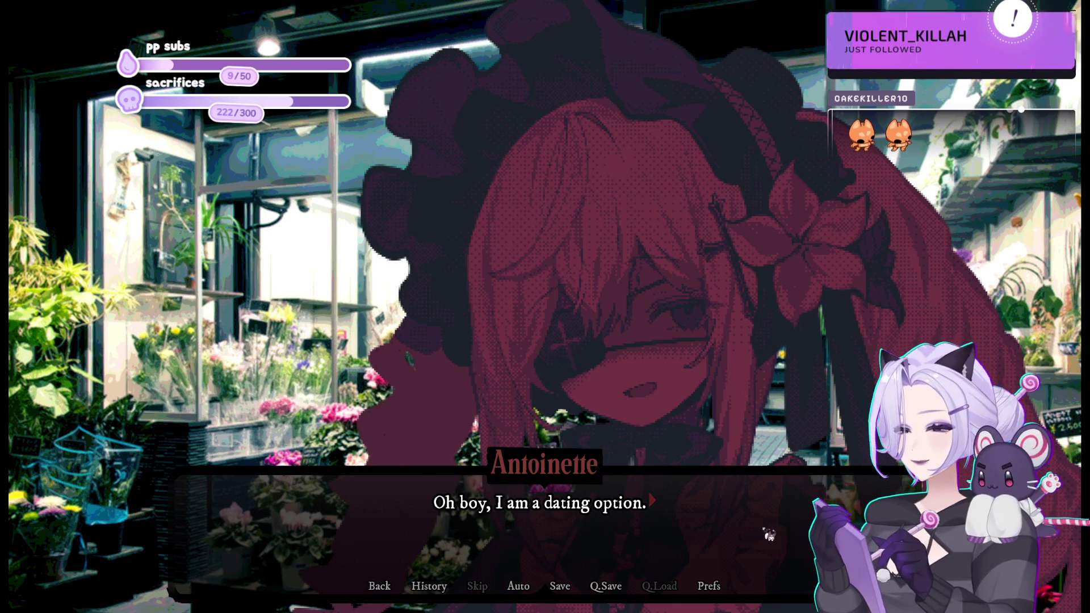
left_click(727, 337)
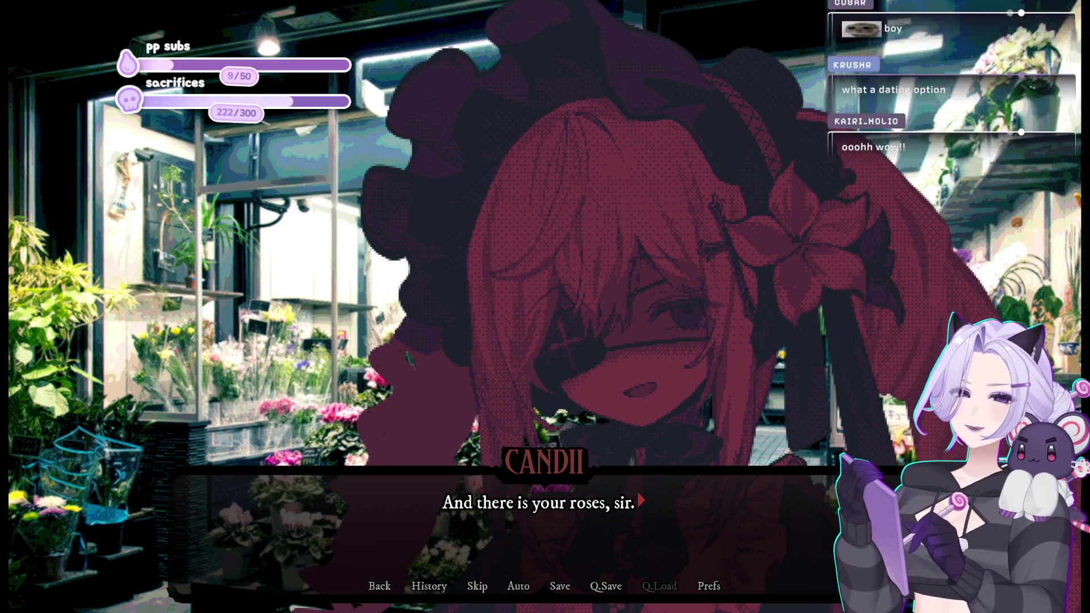
key("alt+F4")
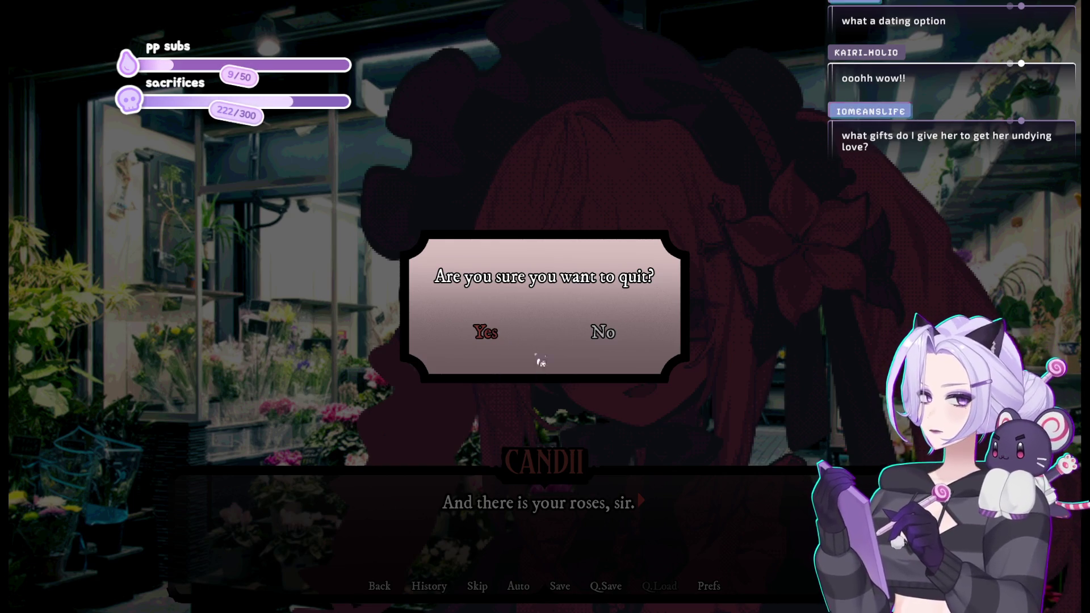
key("Return")
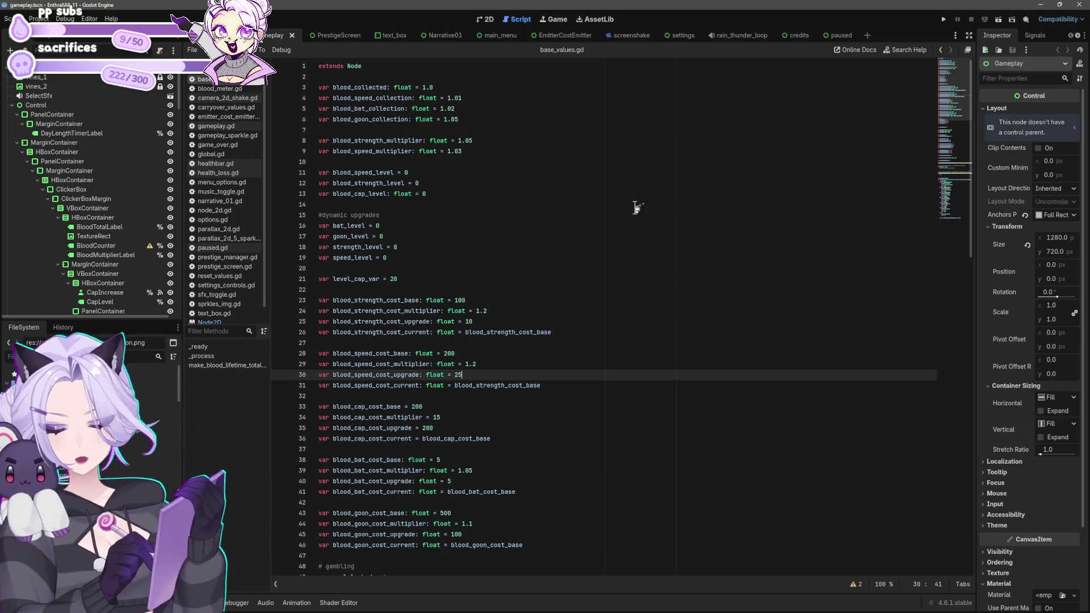
Leave base_values.gd at line 8 and show the gameplay scene in the 2D view.
left_click(539, 140)
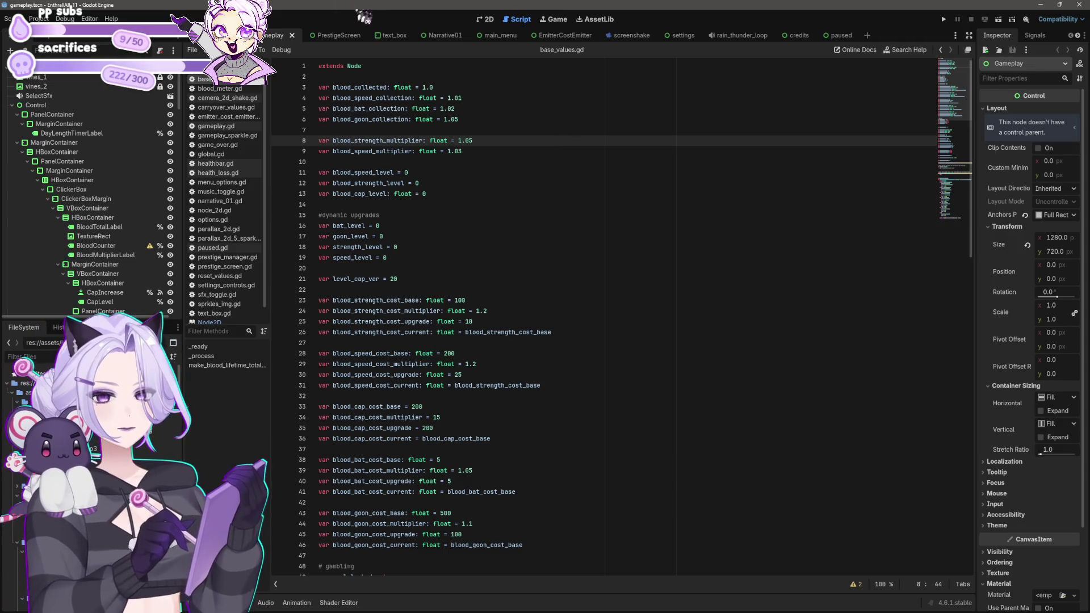
left_click(487, 19)
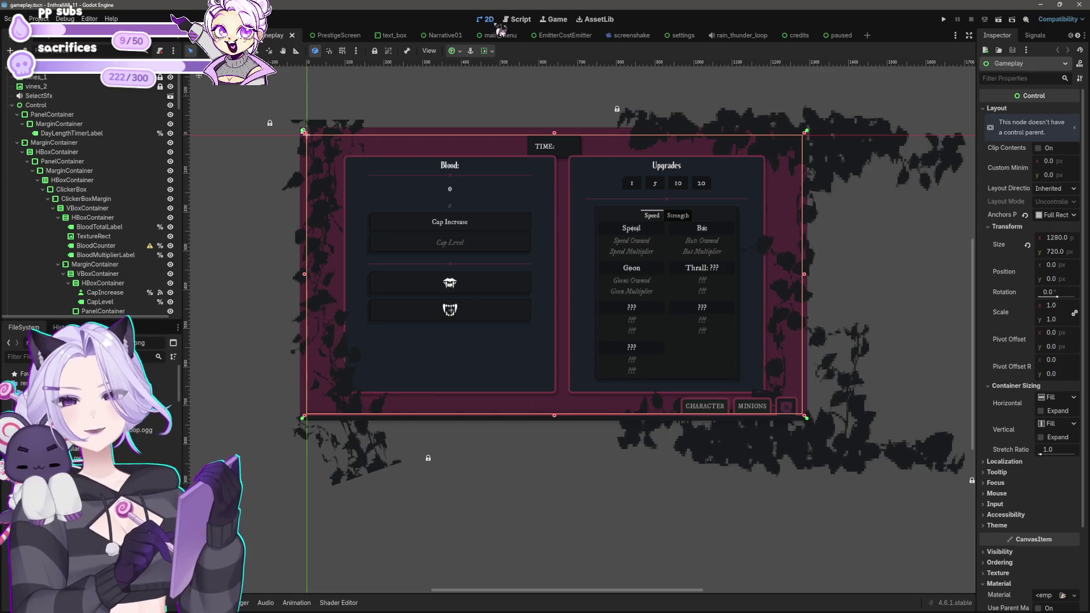
Select the Goon button in the upgrades TabContainer and expand its Theme Overrides Colors and Styles.
scroll(518, 309, "up", 3)
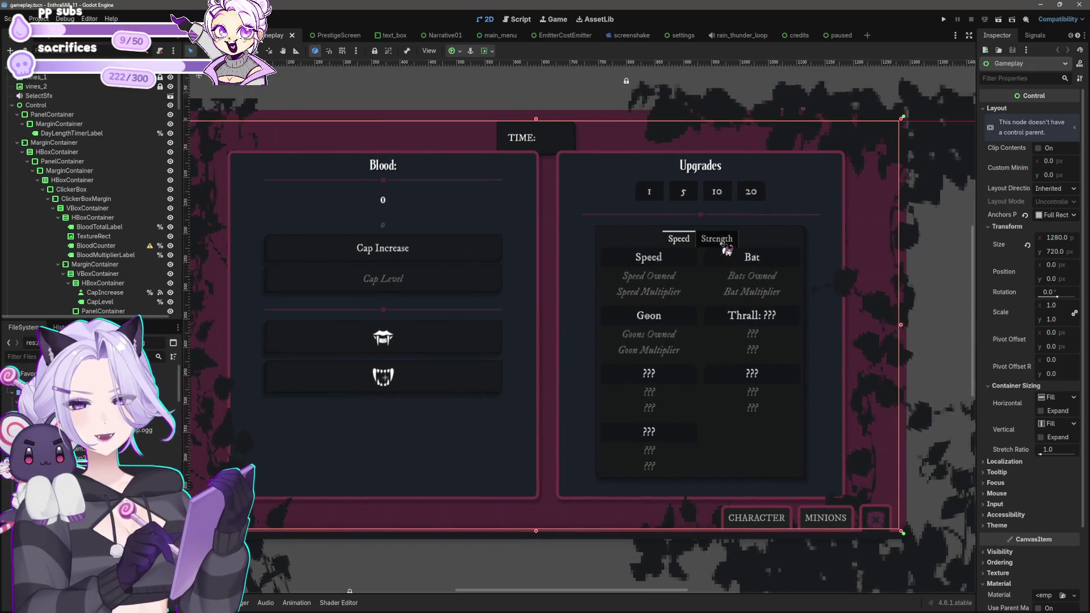
left_click(724, 248)
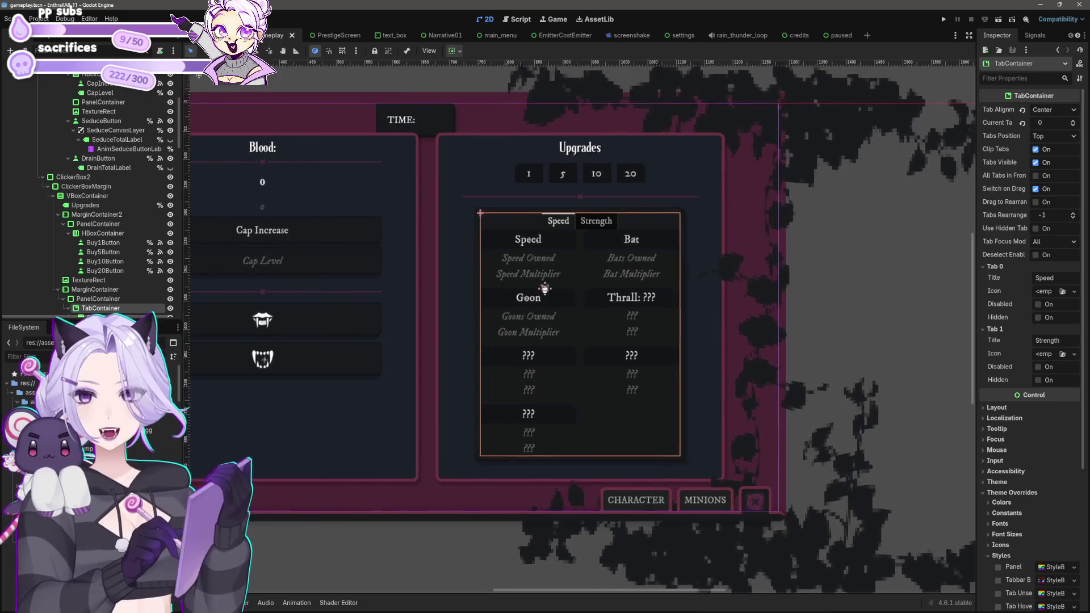
scroll(552, 292, "up", 2)
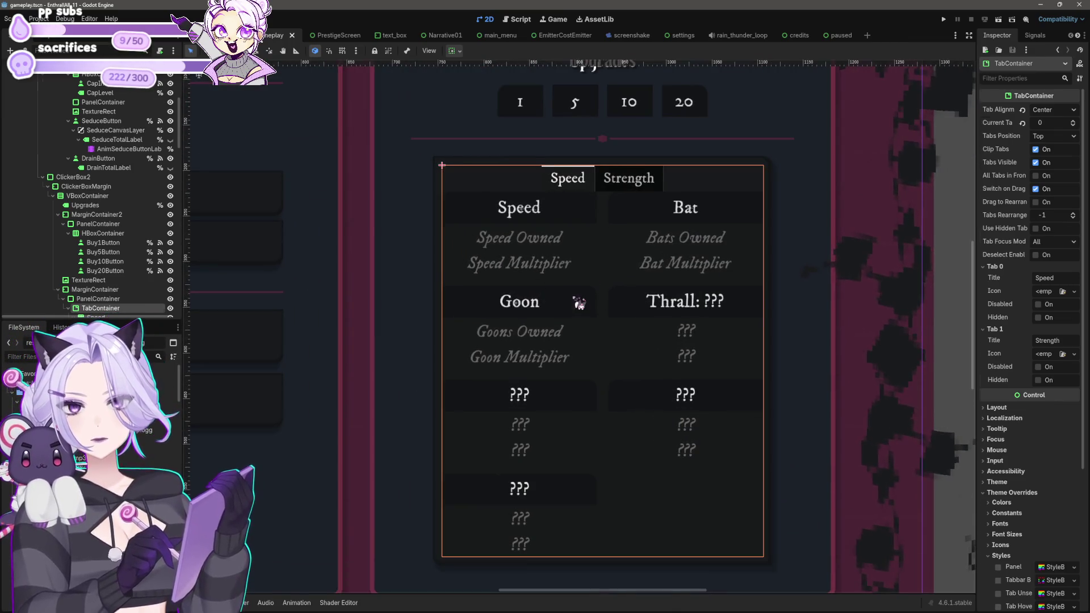
left_click(577, 303)
scroll(556, 304, "up", 2)
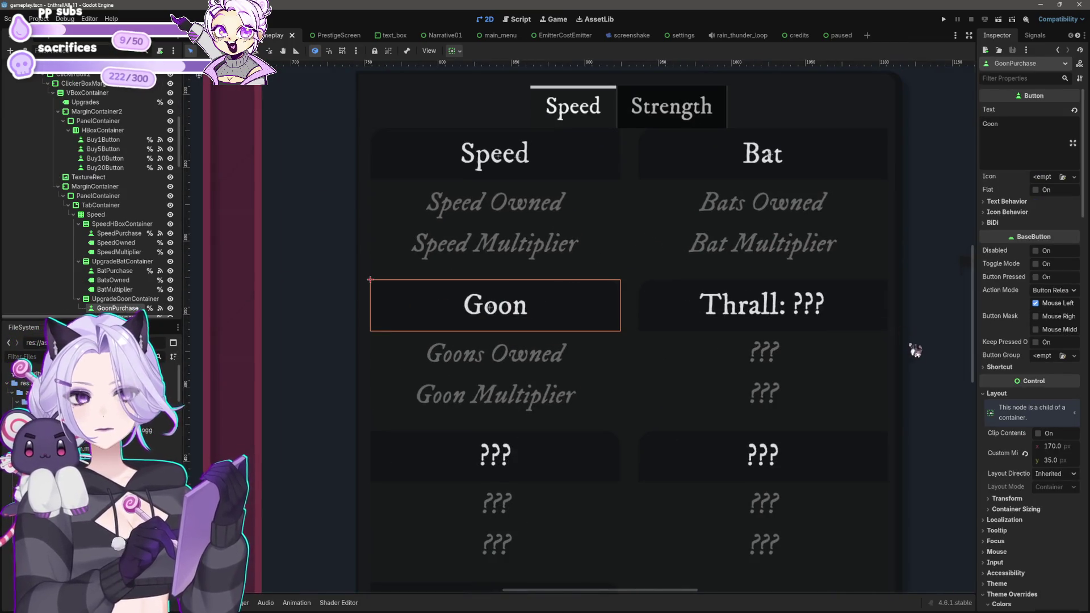
left_click(1013, 472)
scroll(1016, 392, "down", 5)
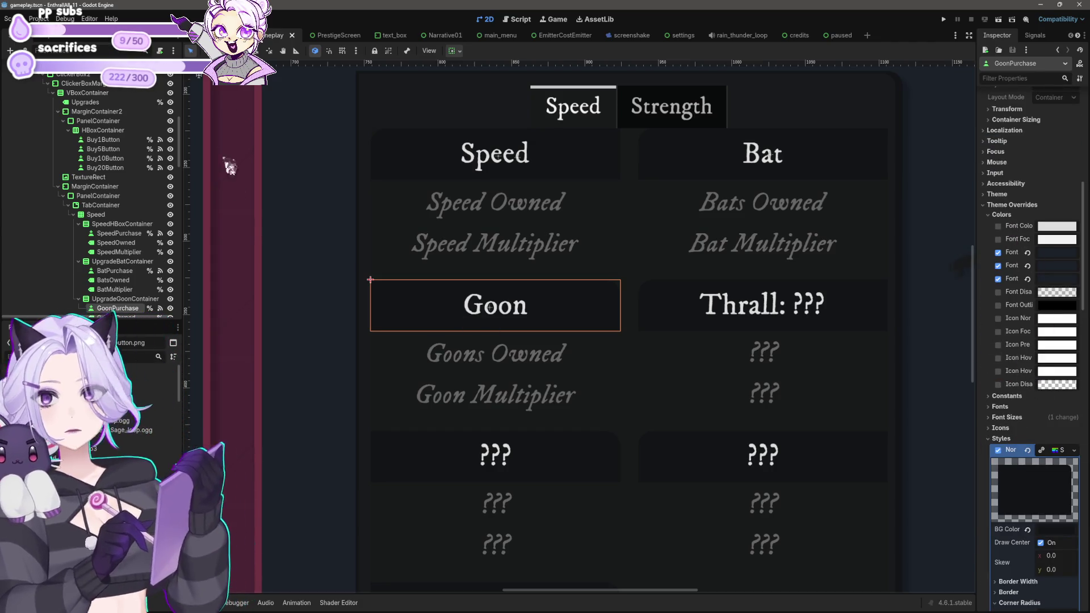
left_click(101, 206)
left_click(97, 214)
left_click(101, 205)
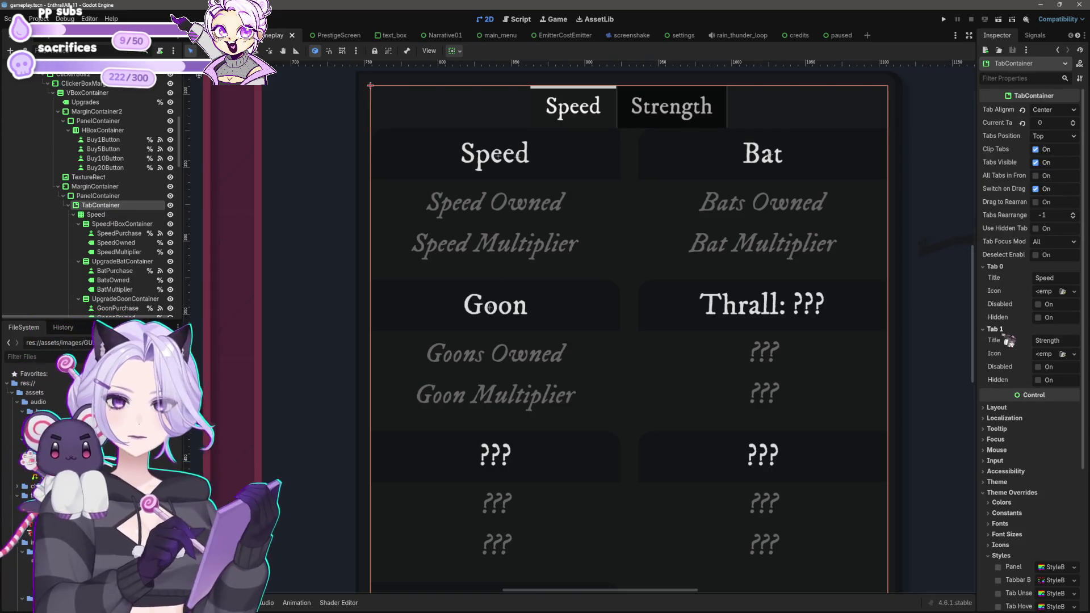
scroll(999, 335, "down", 5)
right_click(1021, 380)
left_click(1022, 380)
right_click(1022, 379)
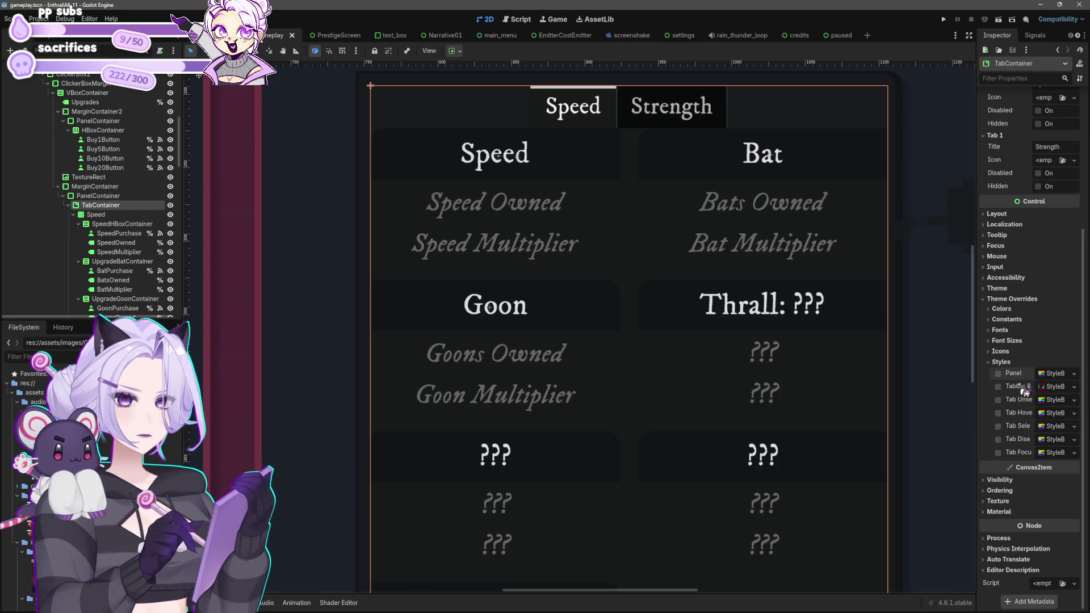
left_click(999, 400)
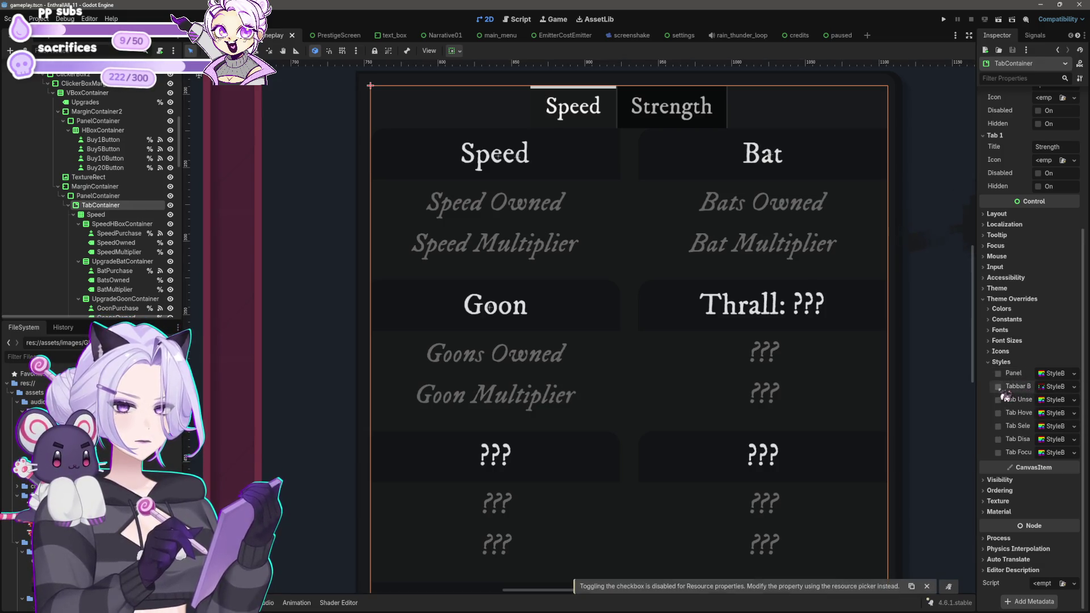
right_click(1025, 376)
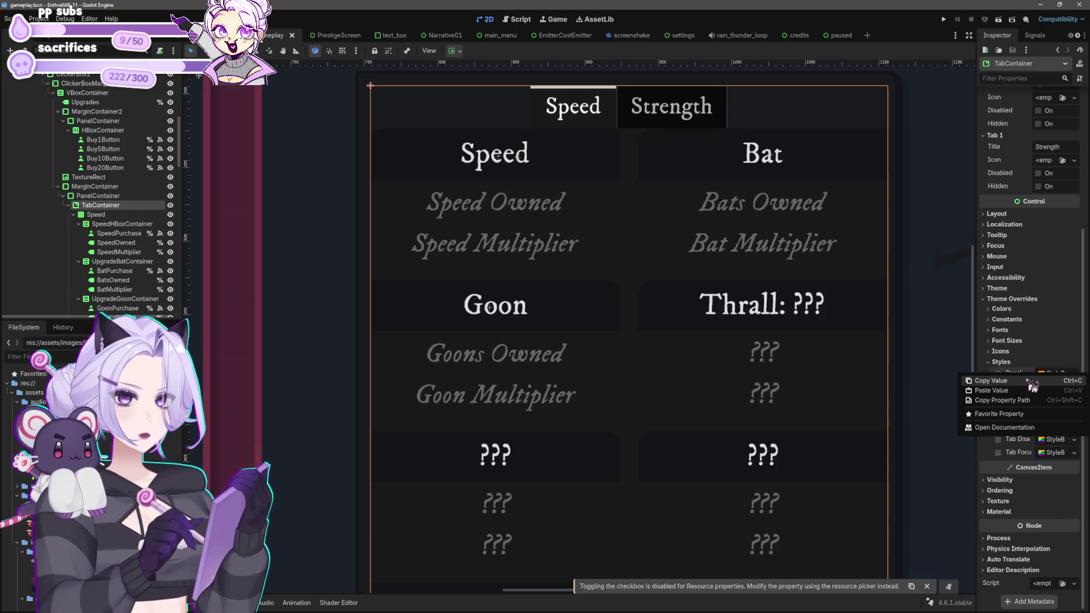
left_click(1022, 392)
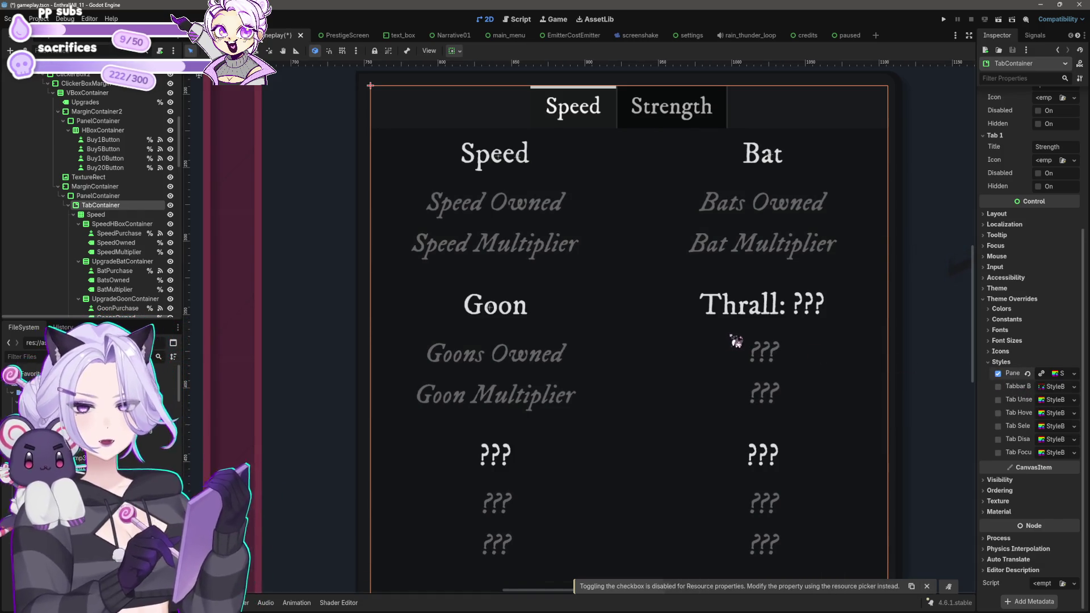
scroll(736, 316, "down", 2)
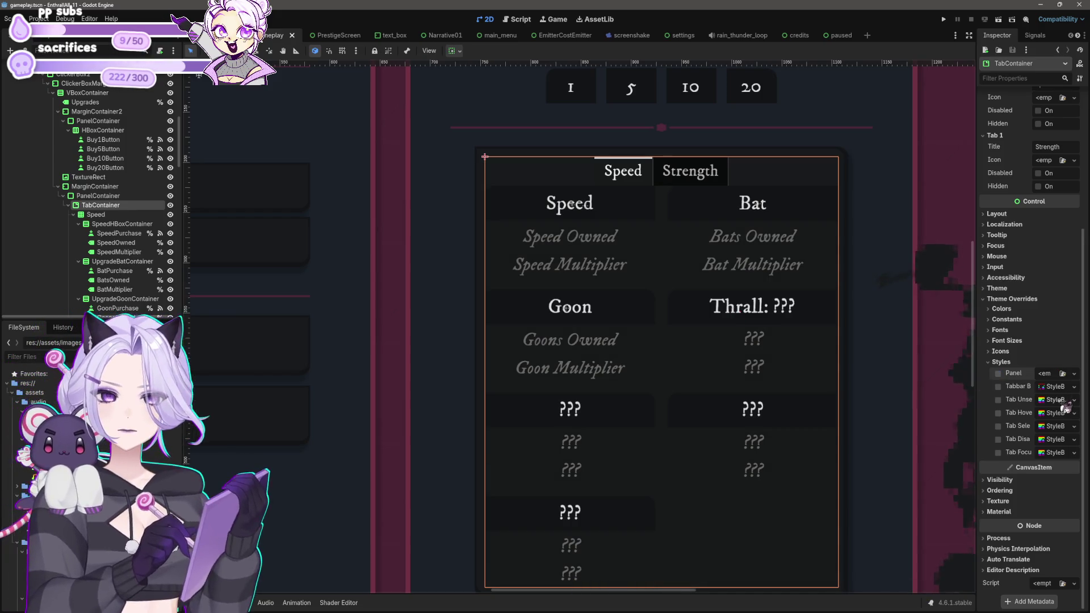
key("ctrl+z")
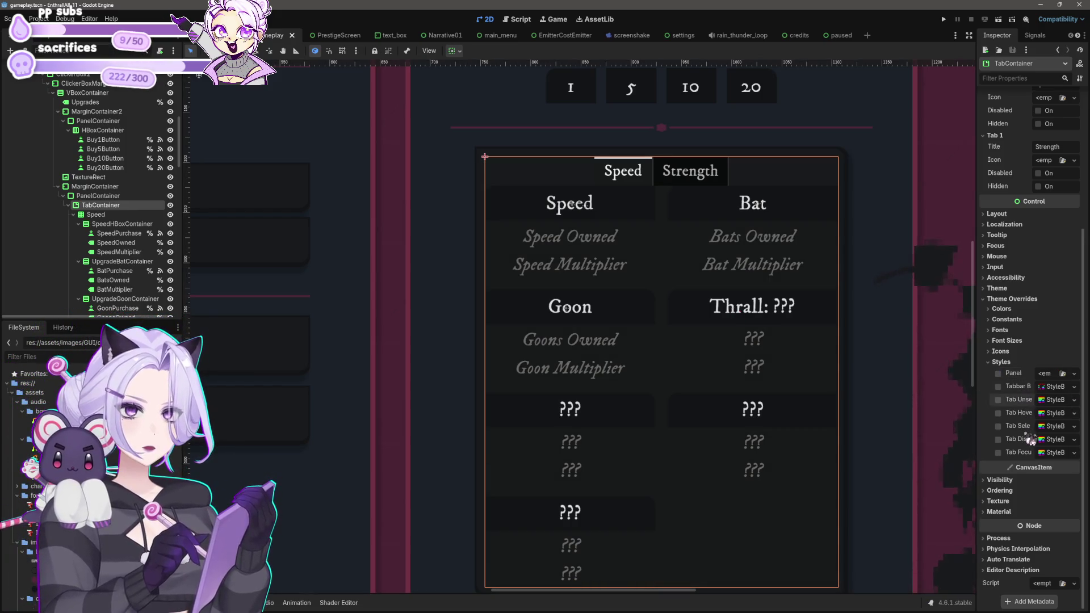
right_click(1026, 392)
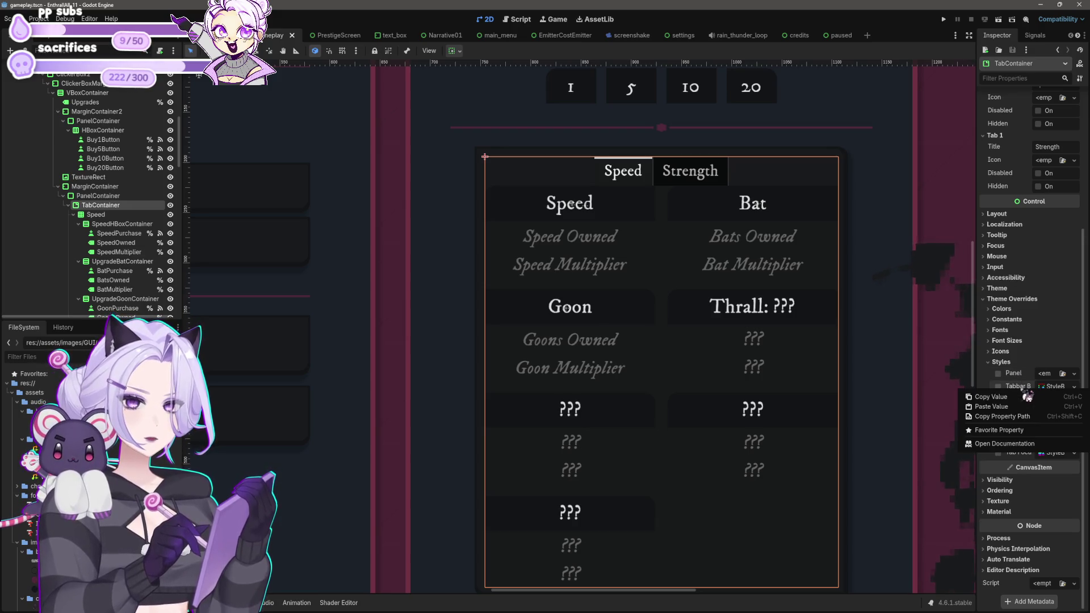
left_click(1010, 417)
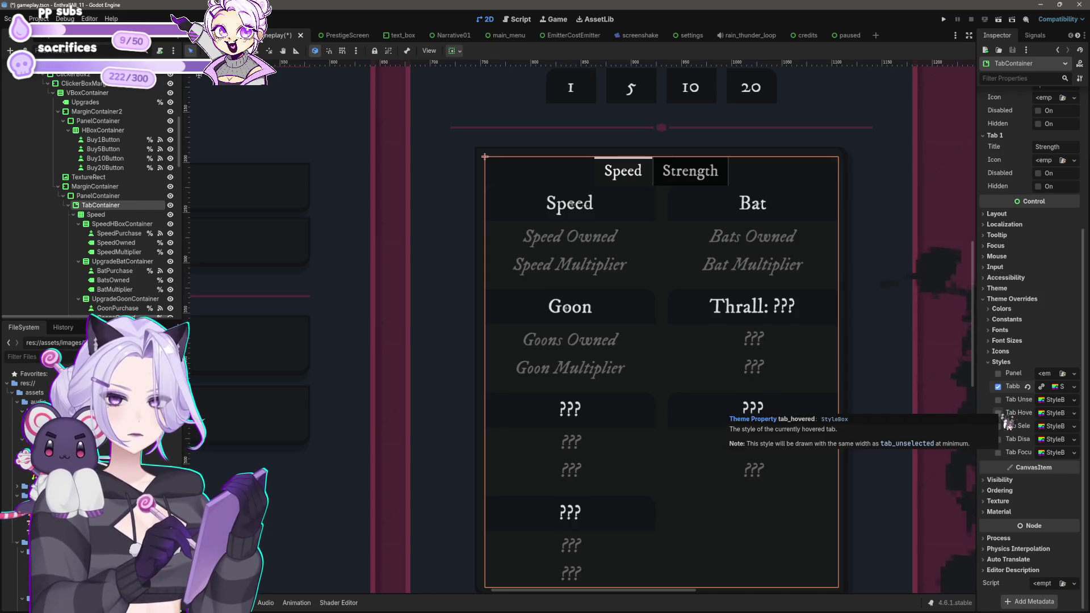
key("ctrl+z")
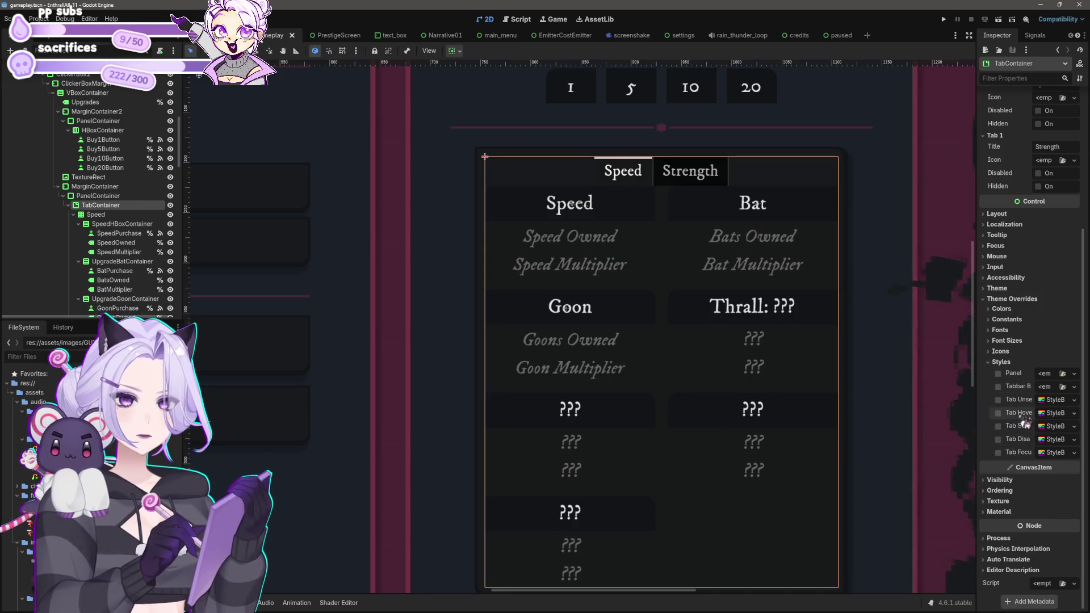
right_click(1020, 427)
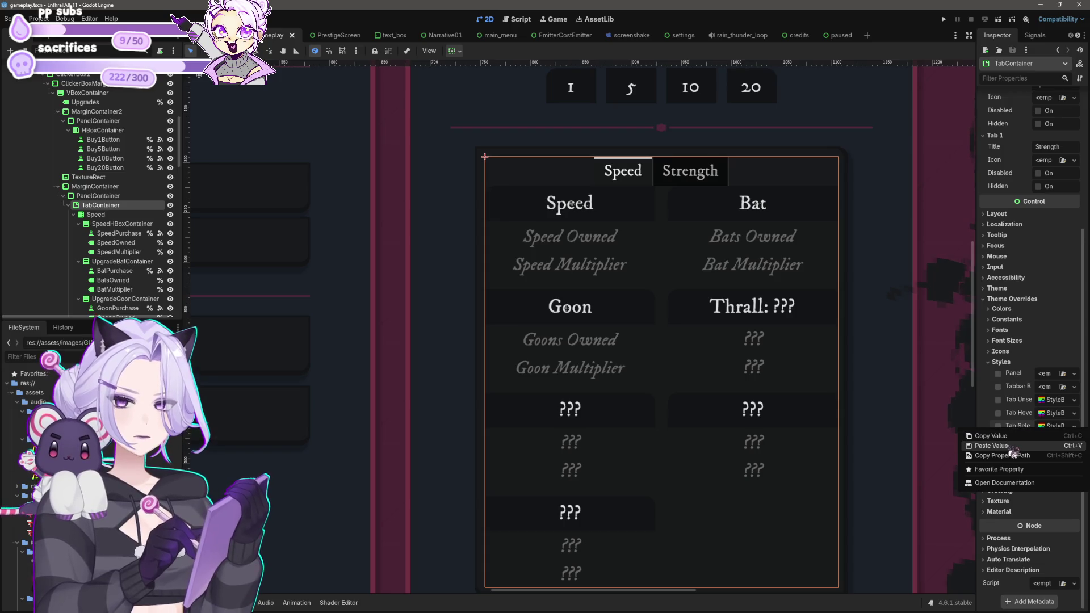
left_click(1013, 453)
scroll(596, 358, "up", 2)
scroll(642, 312, "up", 6)
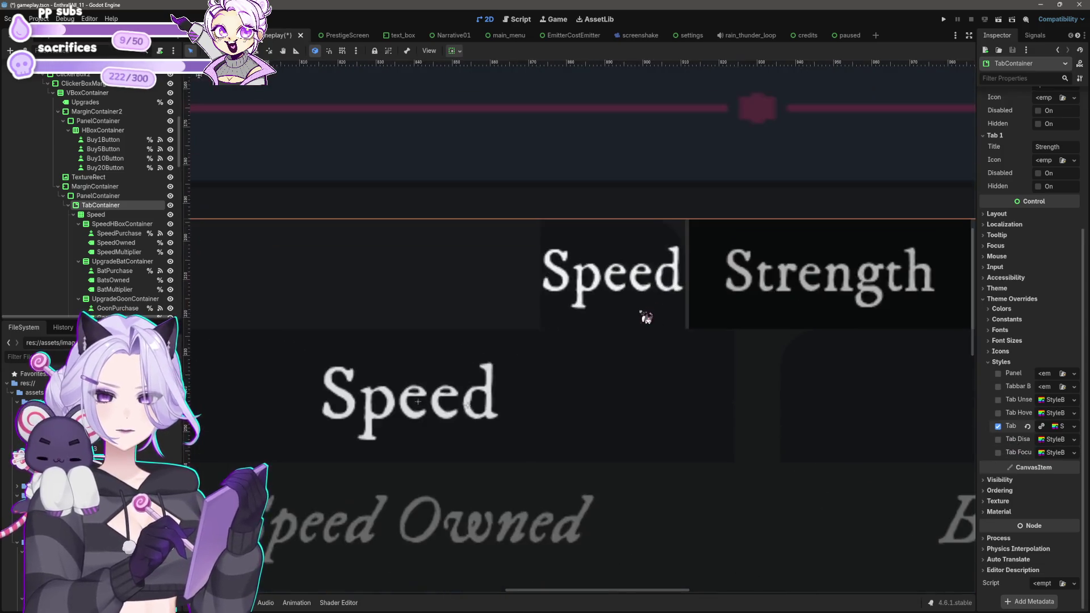
scroll(637, 303, "down", 2)
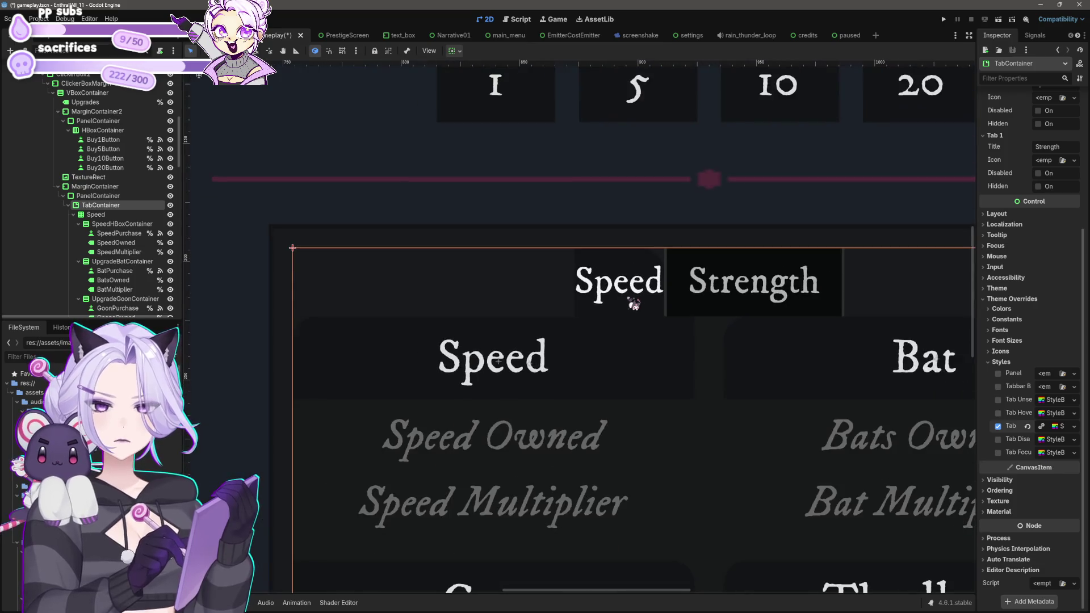
scroll(613, 401, "down", 2)
key("ctrl+z")
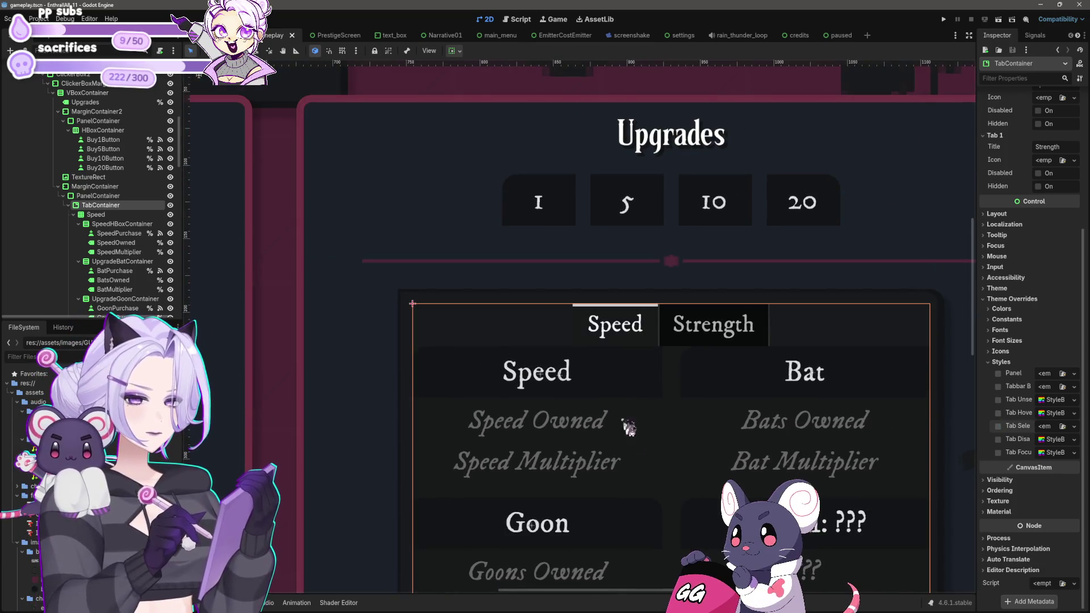
scroll(611, 352, "down", 3)
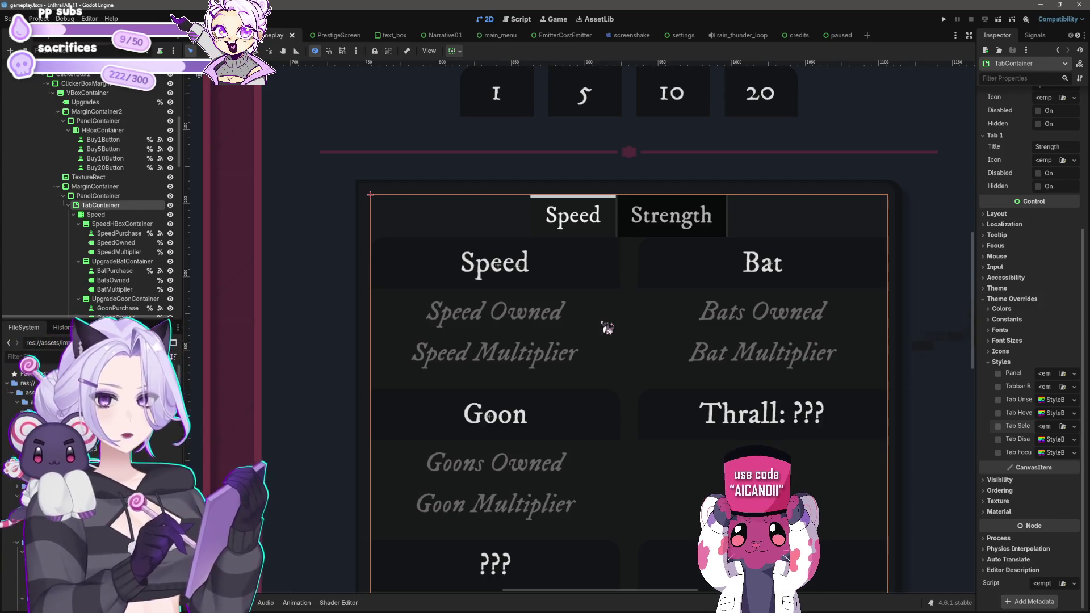
Select the GoonPurchase button on the 2D canvas and zoom out over the gameplay UI.
left_click(556, 400)
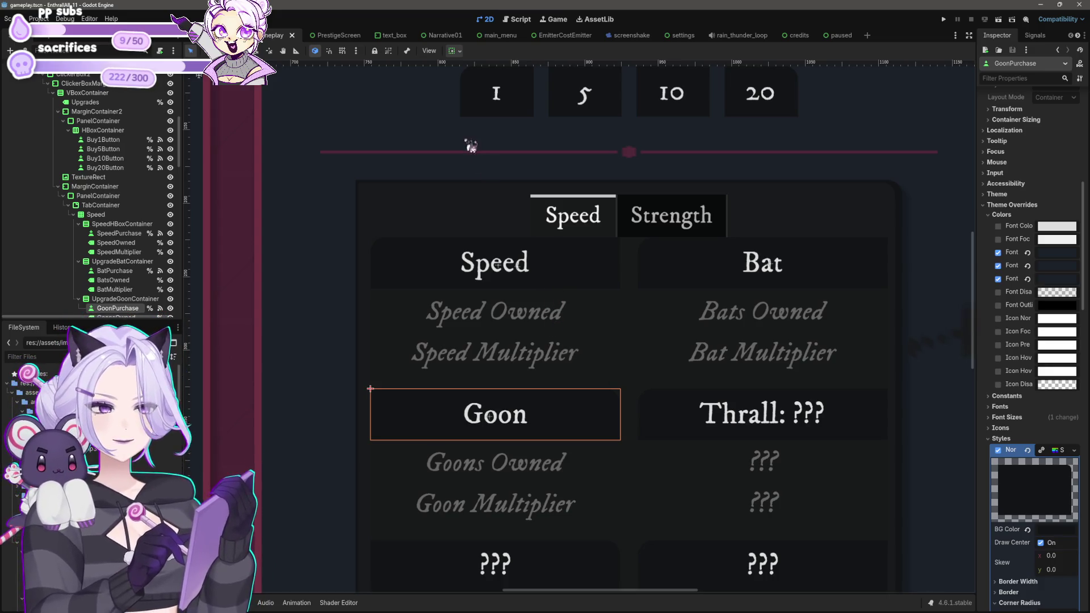
scroll(471, 146, "down", 4)
scroll(514, 281, "down", 1)
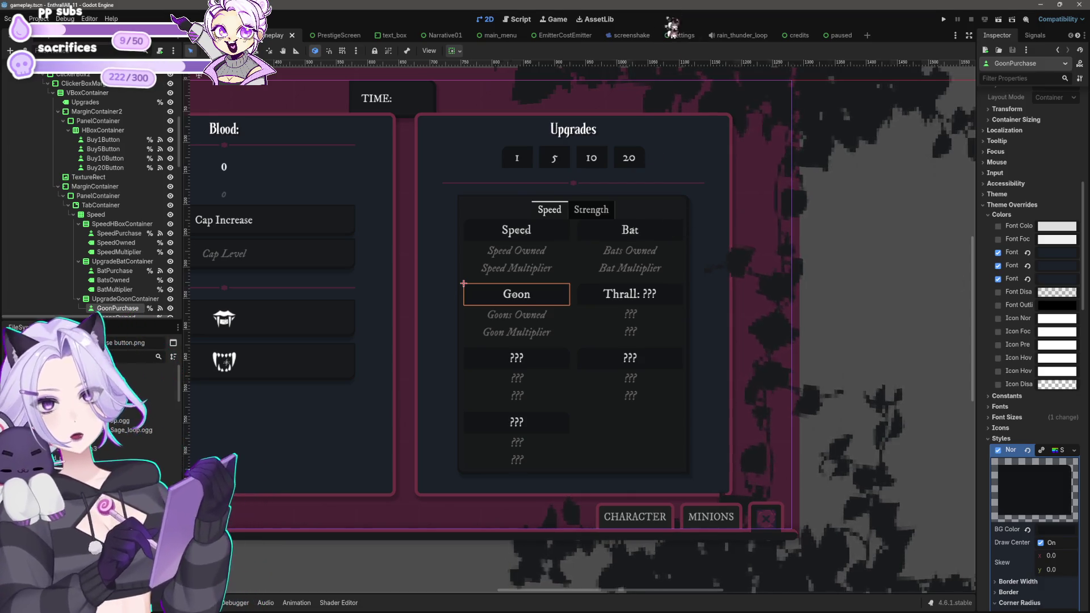
Save the gameplay scene and bring the GoonPurchase button's Text field into view in the Inspector.
scroll(809, 352, "down", 1)
scroll(809, 352, "down", 2)
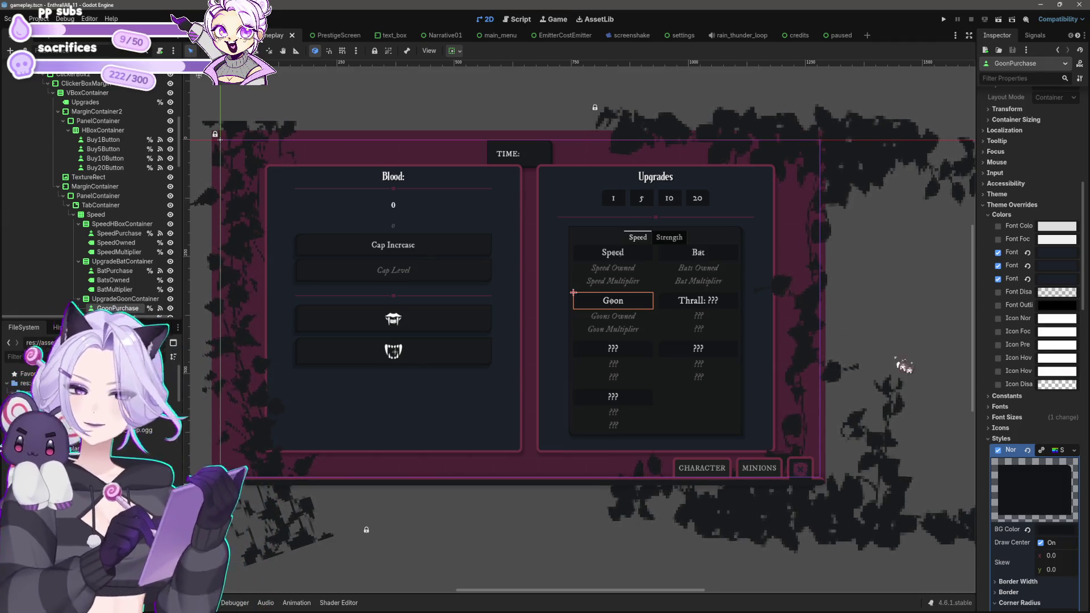
scroll(650, 318, "down", 3)
key("ctrl+s")
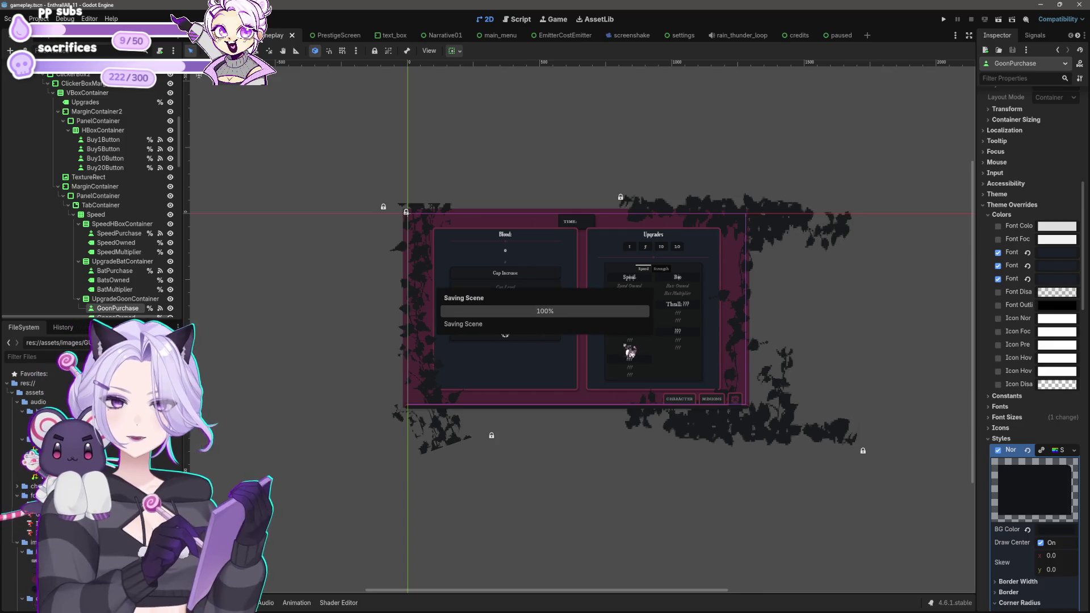
scroll(664, 329, "up", 4)
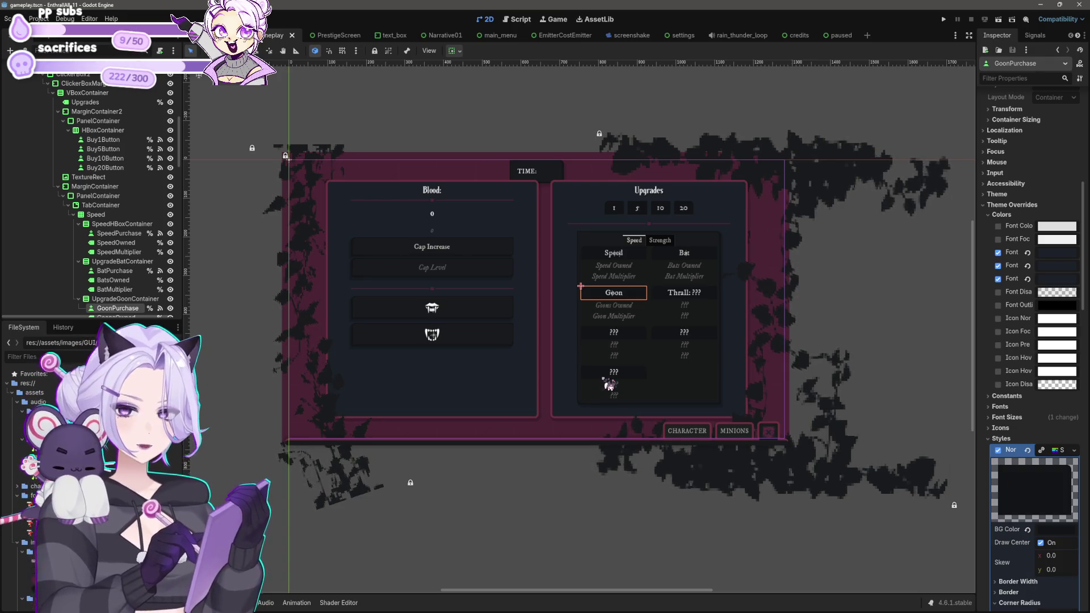
mouse_move(610, 386)
left_mouse_down()
mouse_move(769, 430)
mouse_move(746, 507)
mouse_move(1017, 182)
mouse_move(1016, 138)
mouse_move(1003, 124)
left_mouse_up()
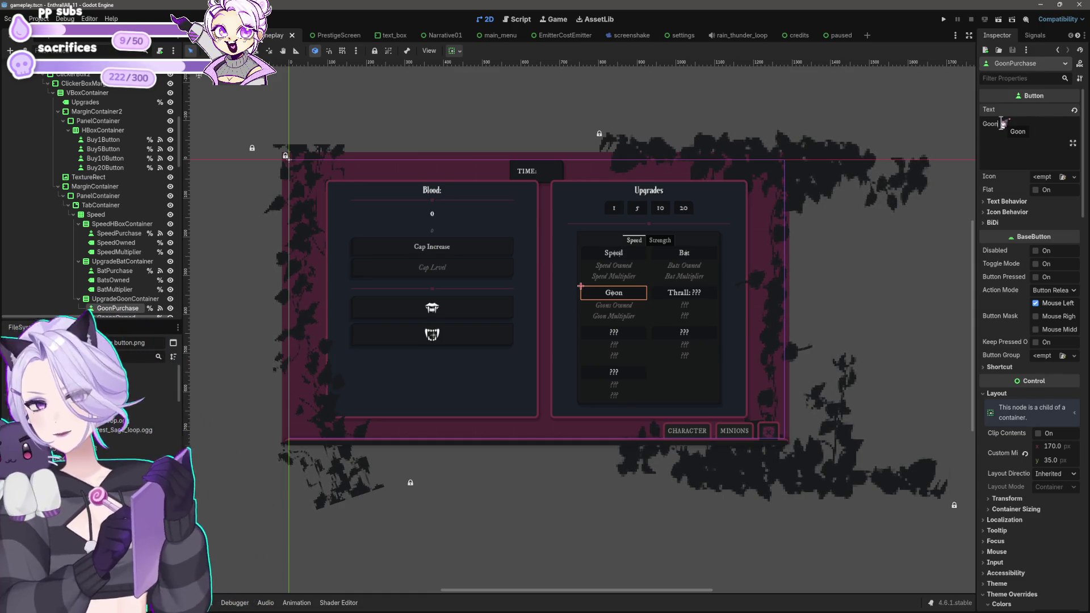
Test-run the game, start a match, buy one Bat upgrade, then stop it.
left_click(944, 19)
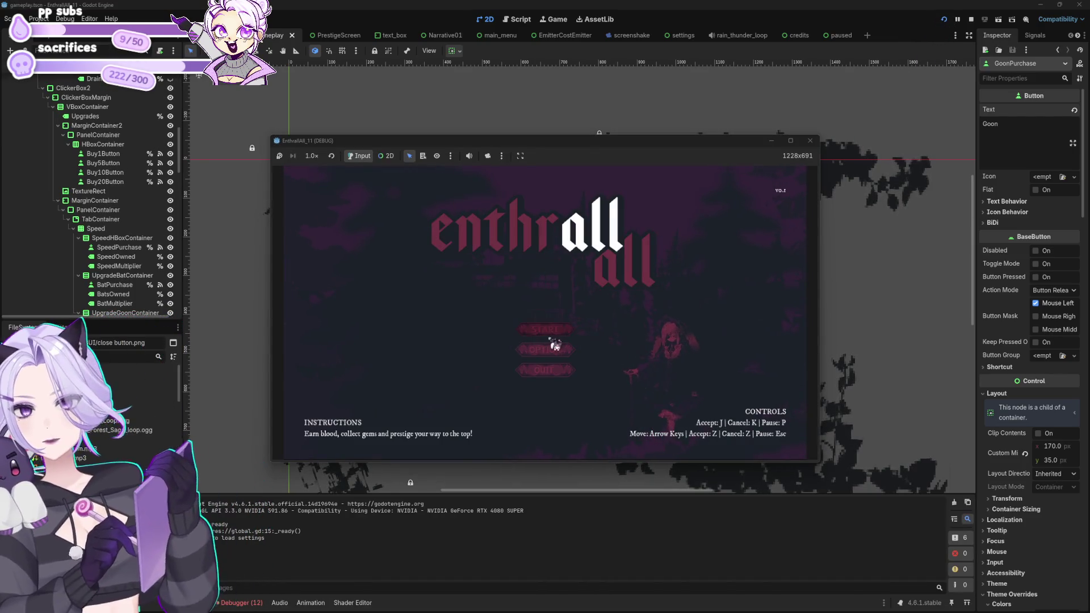
left_click(554, 343)
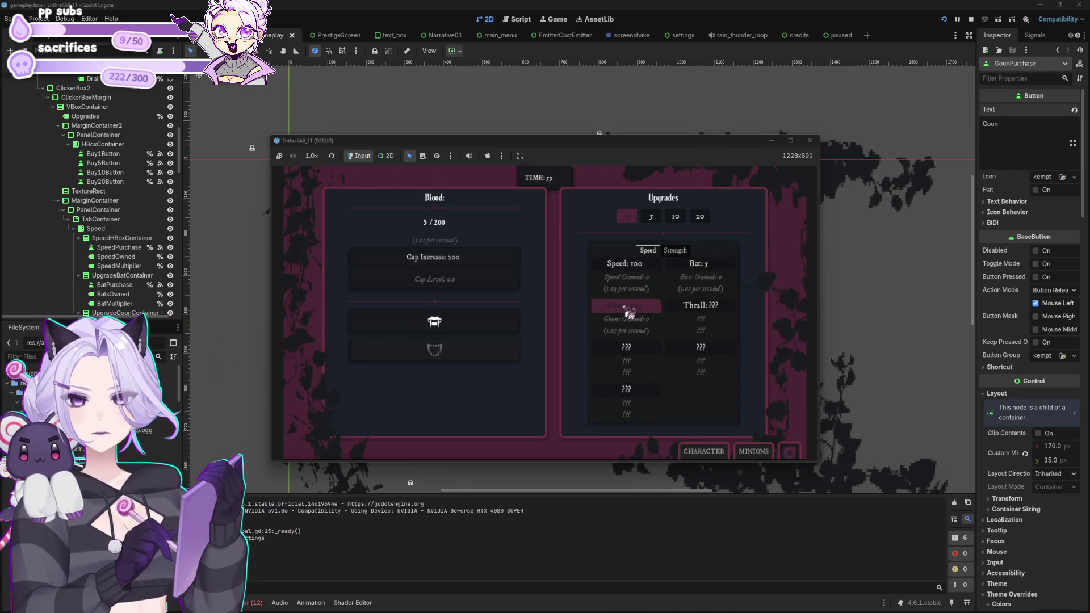
left_click(726, 259)
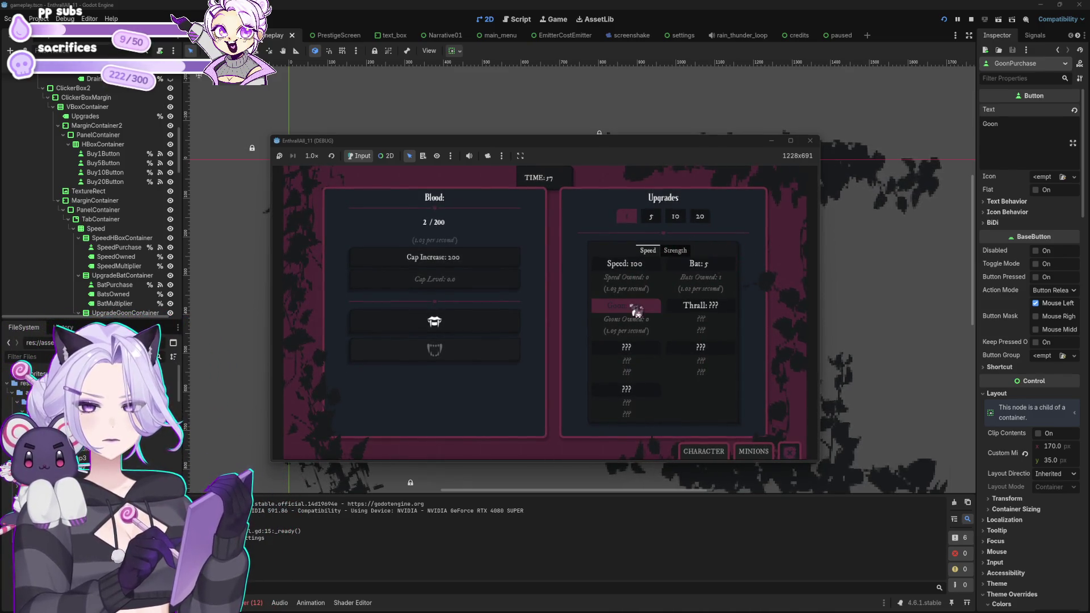
left_click(810, 140)
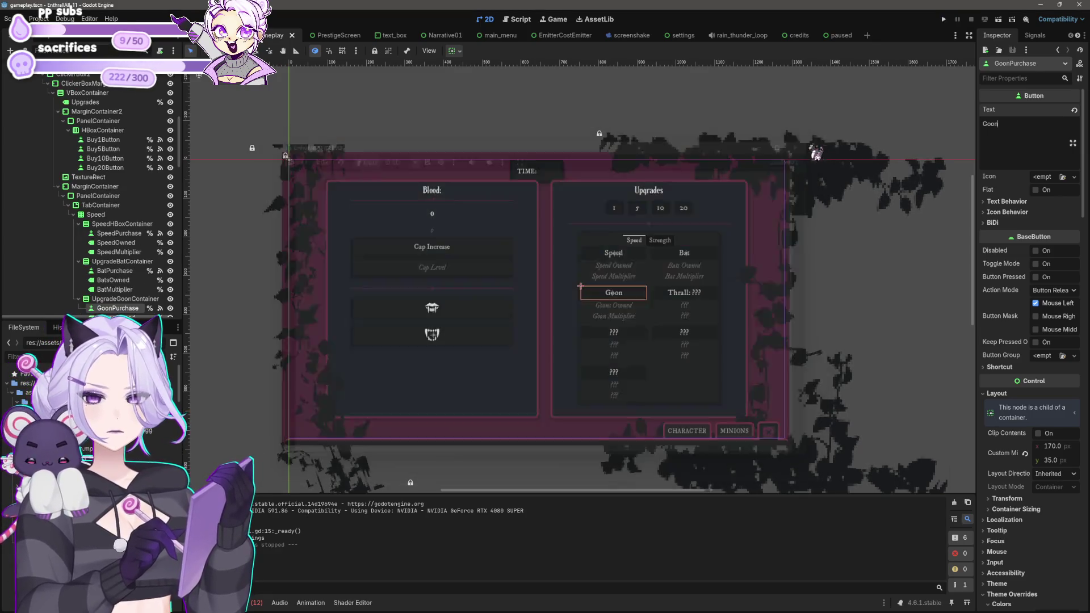
Change the GoonPurchase button's Text to 'Champion' and open base_values.gd in the script editor.
scroll(623, 299, "up", 3)
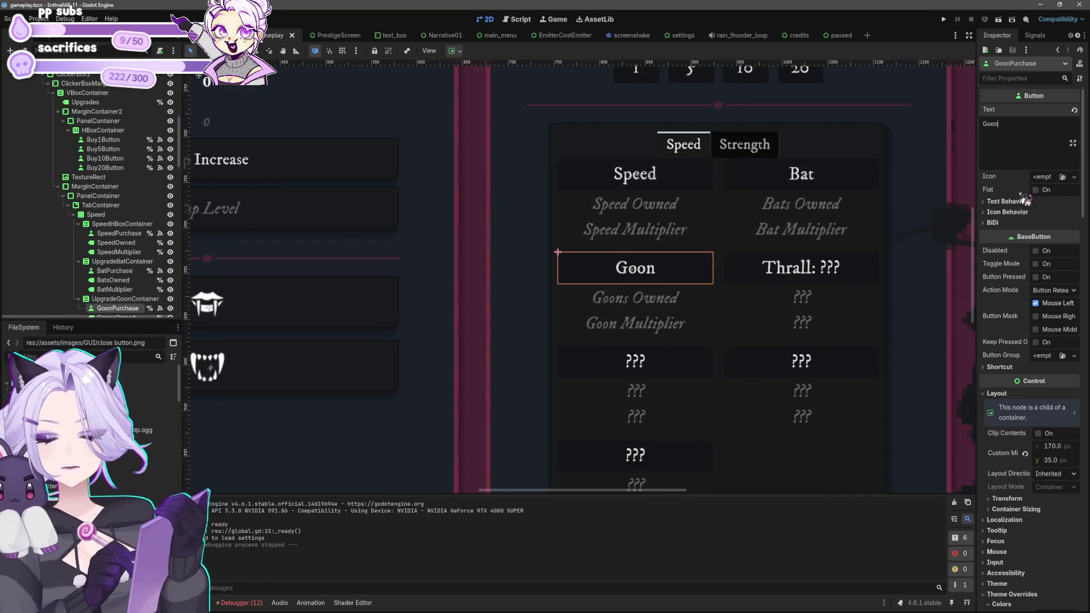
key("BackSpace")
key("BackSpace")
key("BackSpace")
type("C")
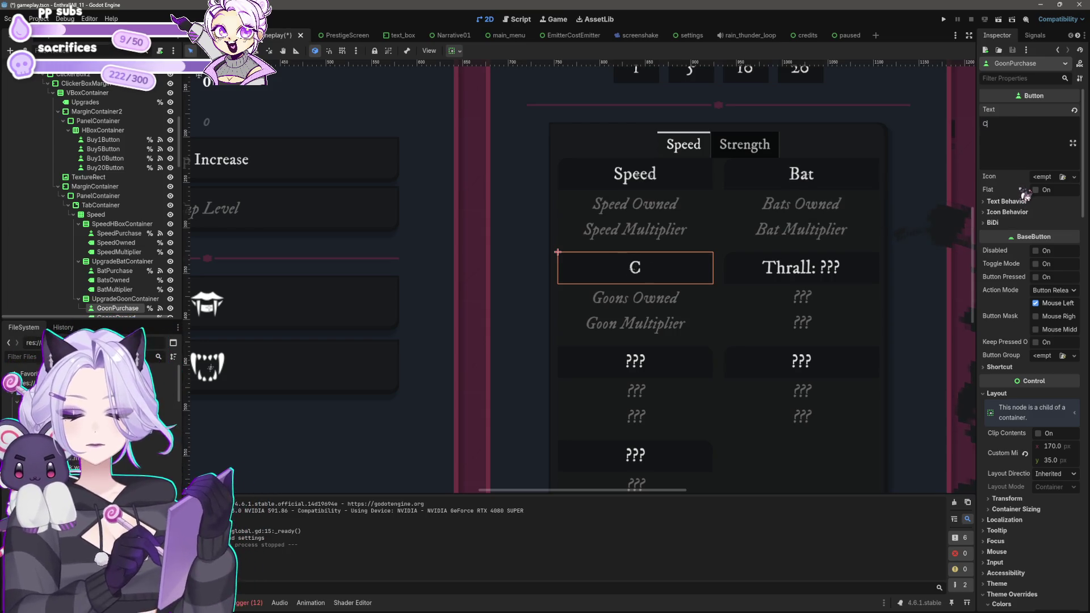
type("hampion")
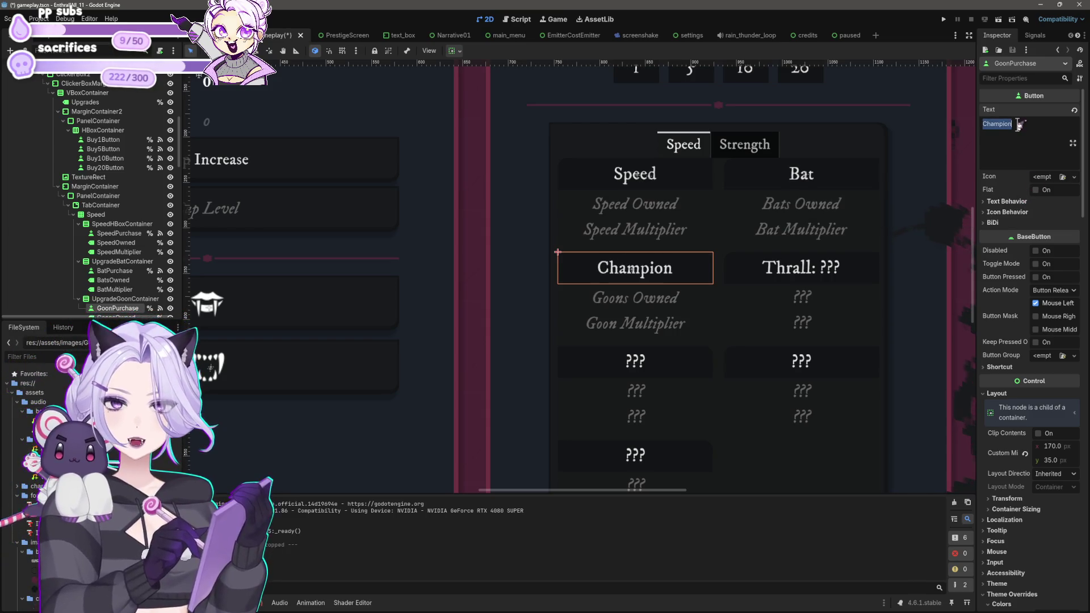
left_click(516, 19)
left_click(552, 344)
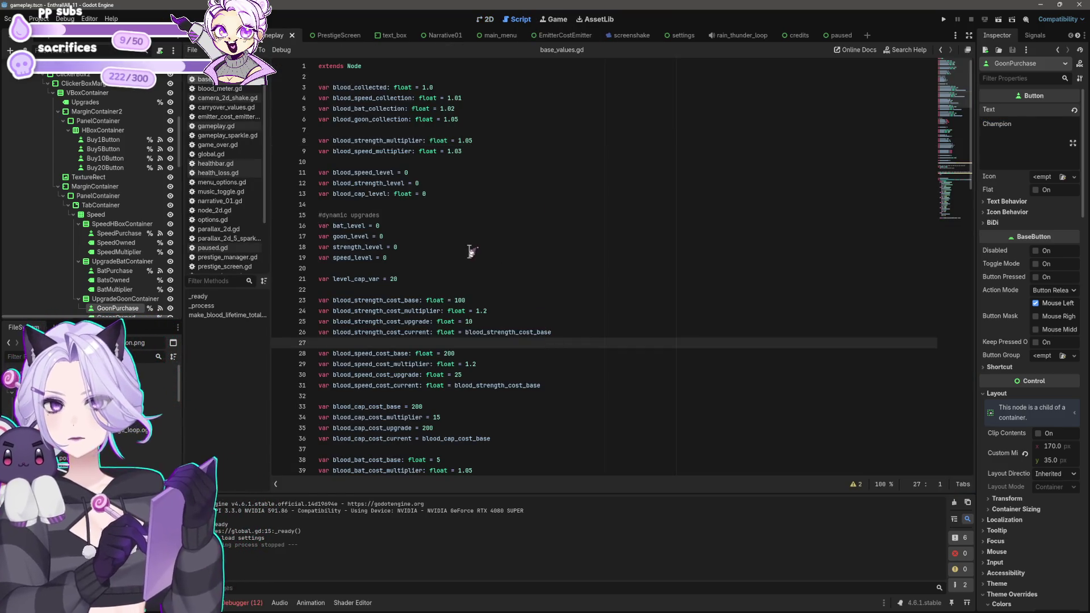
Search base_values.gd for goon and rename it to champion in the line 43 and 44 variables.
key("ctrl+f")
type("goon")
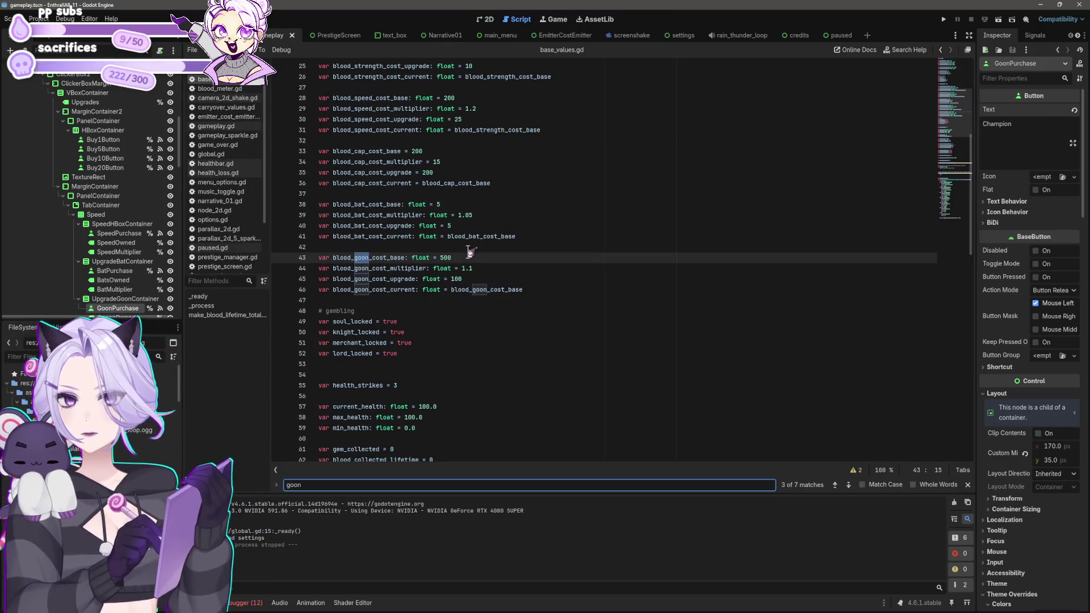
left_click_drag(355, 257, 369, 257)
type("Champion")
left_click(358, 257)
key("BackSpace")
type("c")
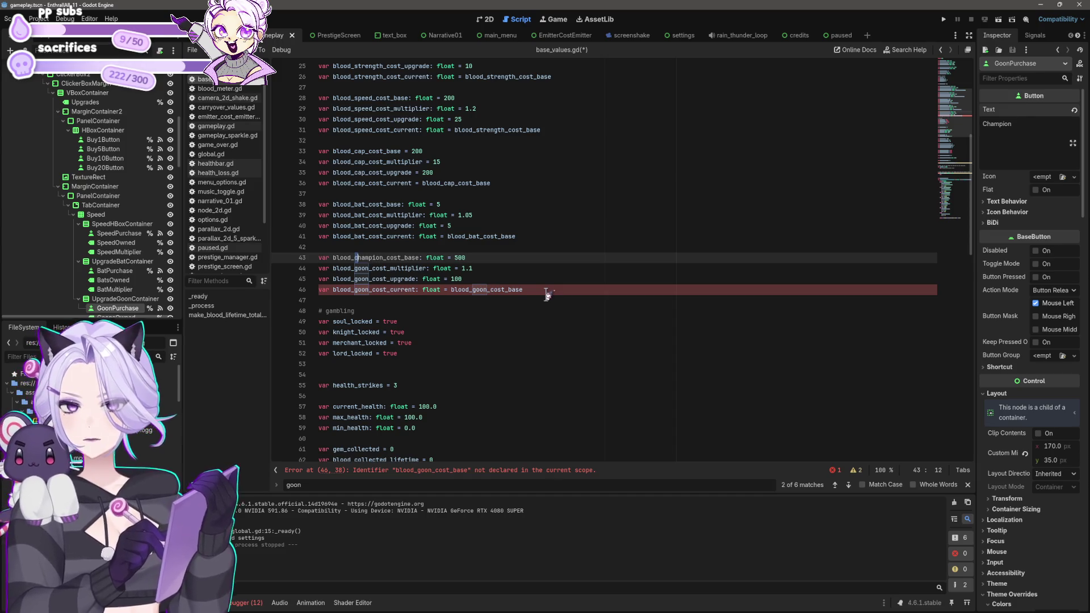
key("Down")
key("Delete")
key("BackSpace")
key("BackSpace")
key("BackSpace")
type("champion")
Rename goon to champion on lines 45 and 46, including blood_goon_cost_current and its cost_base reference.
key("Down")
key("BackSpace")
key("BackSpace")
key("BackSpace")
type("champion_")
key("Down")
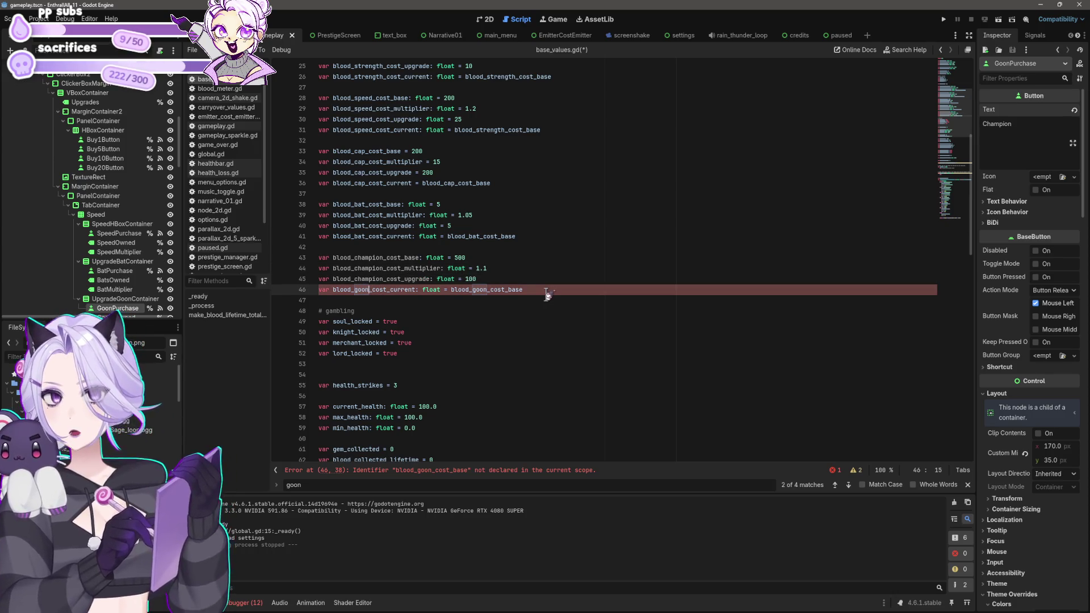
key("BackSpace")
key("BackSpace")
key("BackSpace")
type("champion")
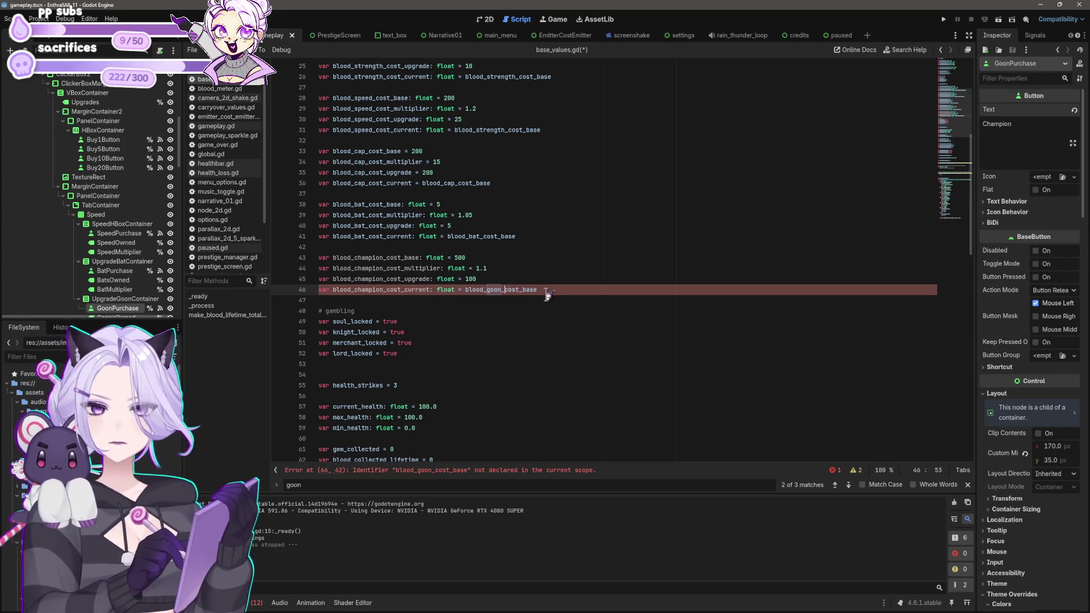
key("BackSpace")
key("BackSpace")
key("BackSpace")
type("champion")
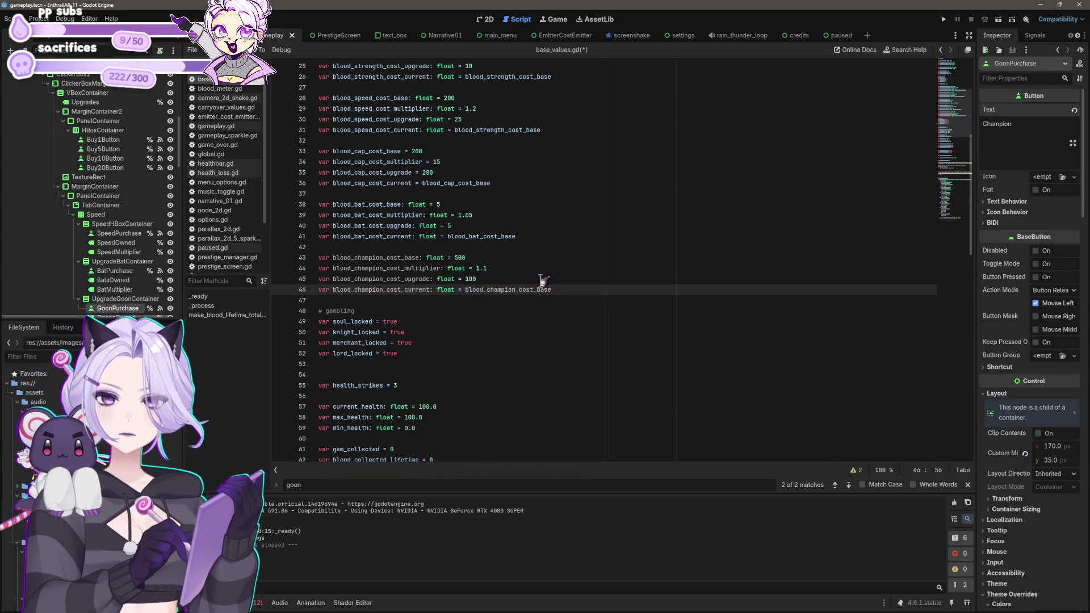
Rename blood_goon_collection on line 6 and goon_level on line 17 to champion, then save.
left_click(848, 485)
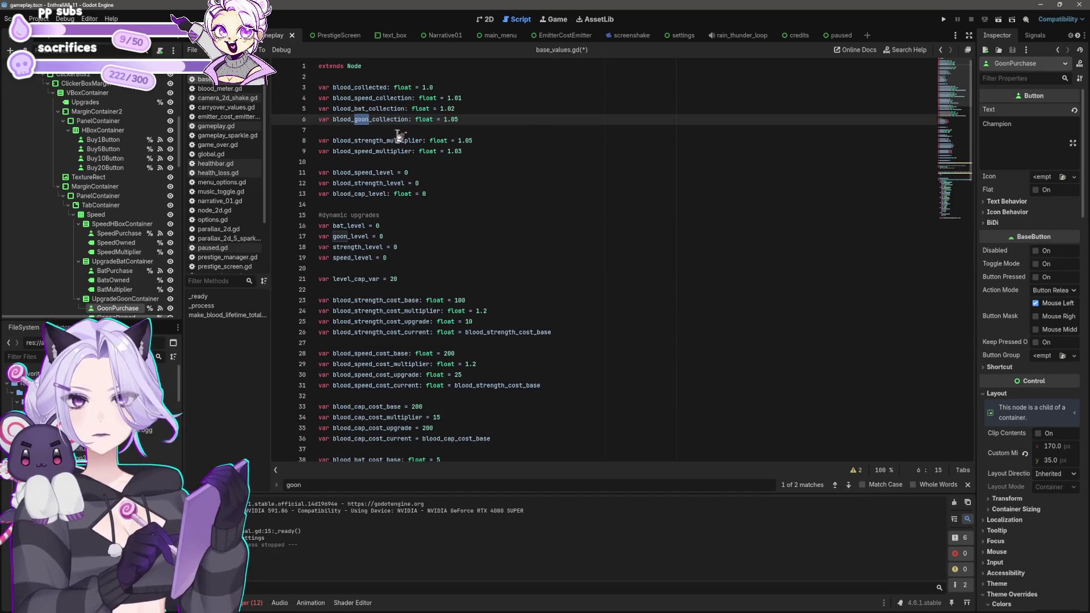
key("BackSpace")
key("BackSpace")
key("BackSpace")
type("champion")
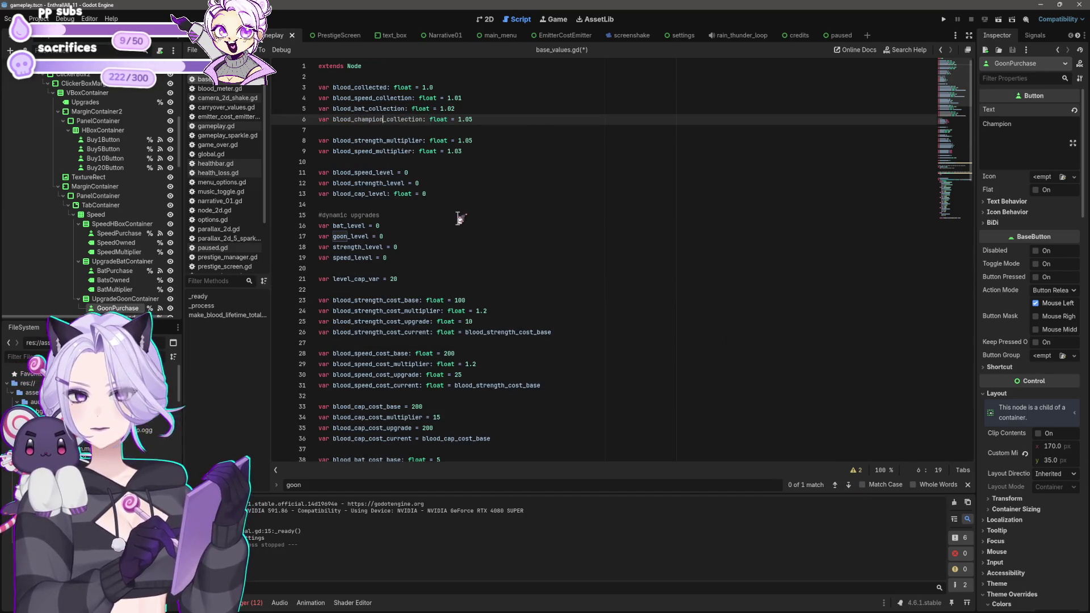
left_click(350, 237)
key("BackSpace")
key("BackSpace")
key("BackSpace")
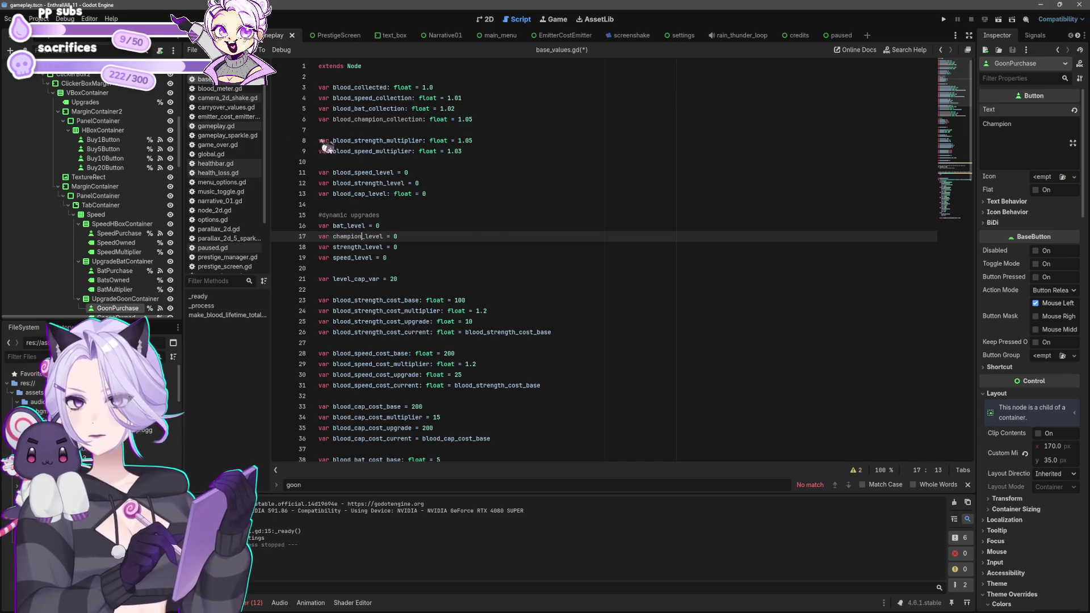
key("Down")
key("End")
scroll(539, 277, "down", 7)
scroll(540, 310, "down", 7)
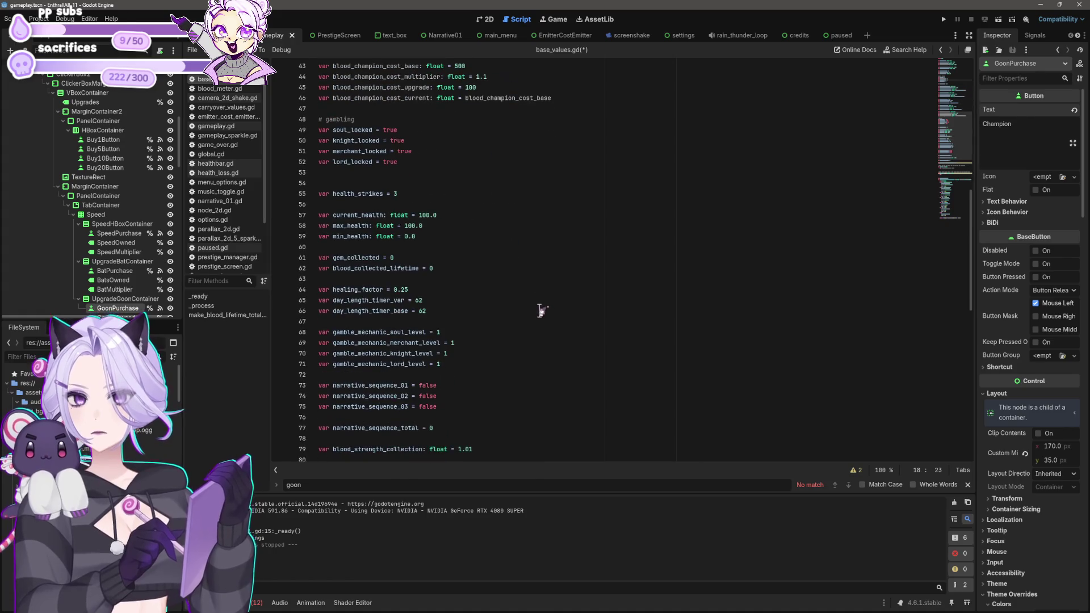
key("ctrl+s")
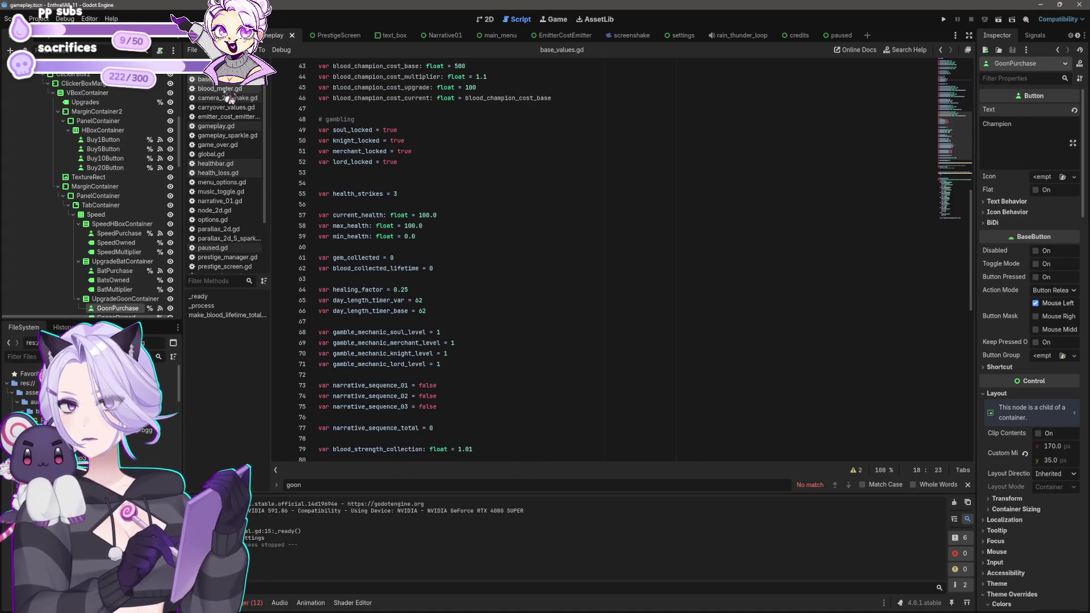
left_click(227, 106)
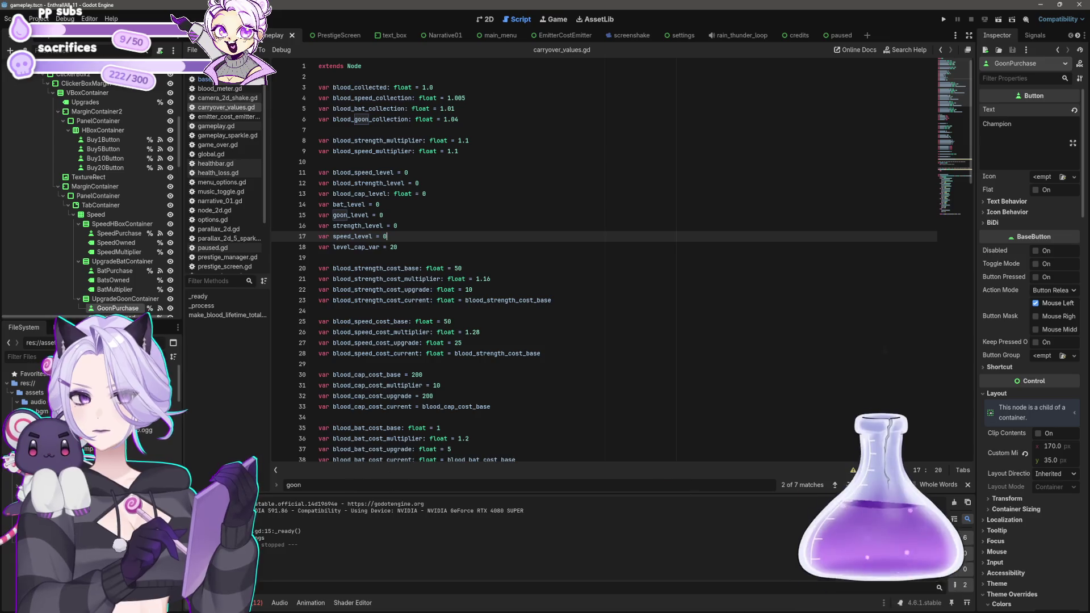
Replace every goon with champion in carryover_values.gd using Find and Replace.
left_click(835, 484)
left_click(835, 484)
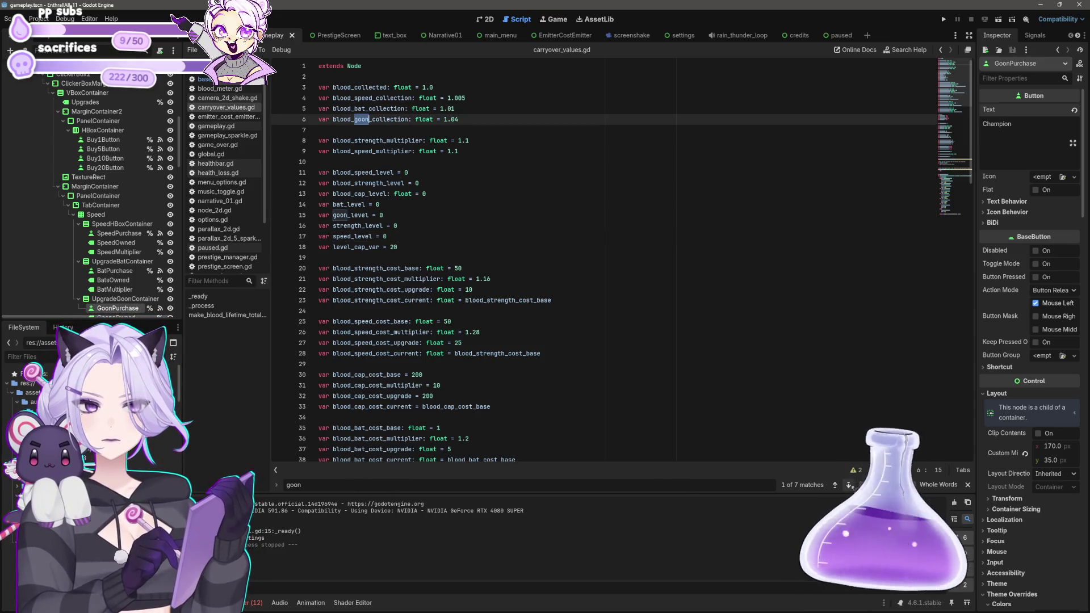
key("ctrl+r")
type("champion")
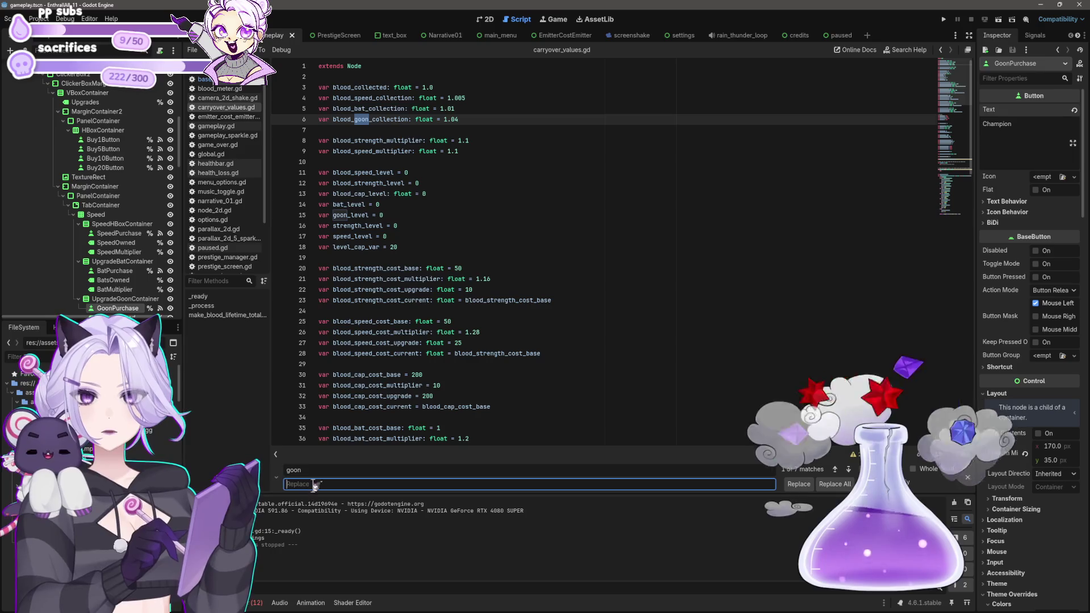
left_click(835, 485)
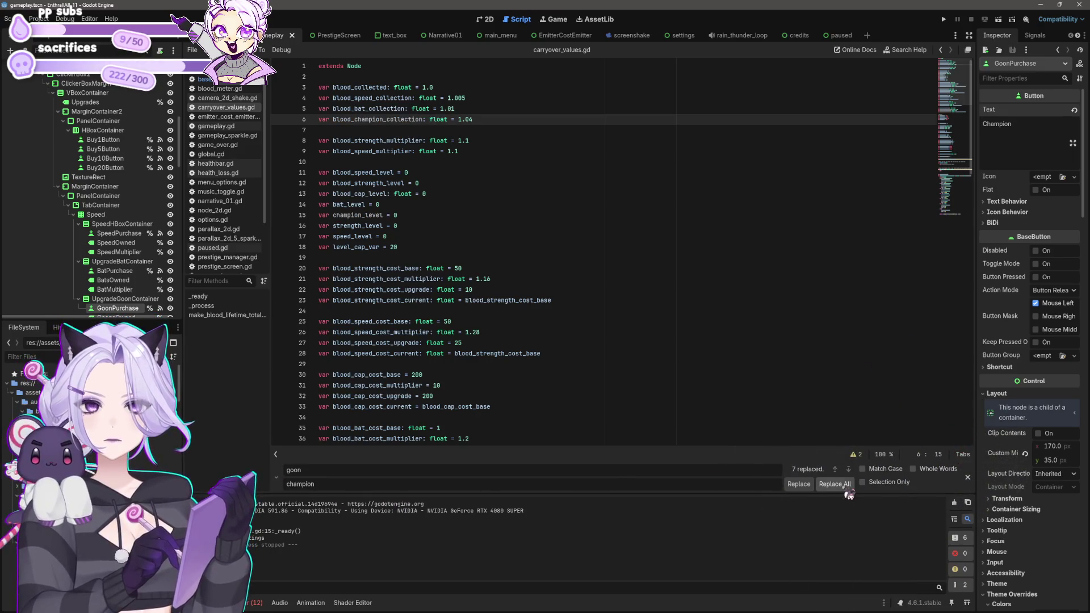
left_click(625, 385)
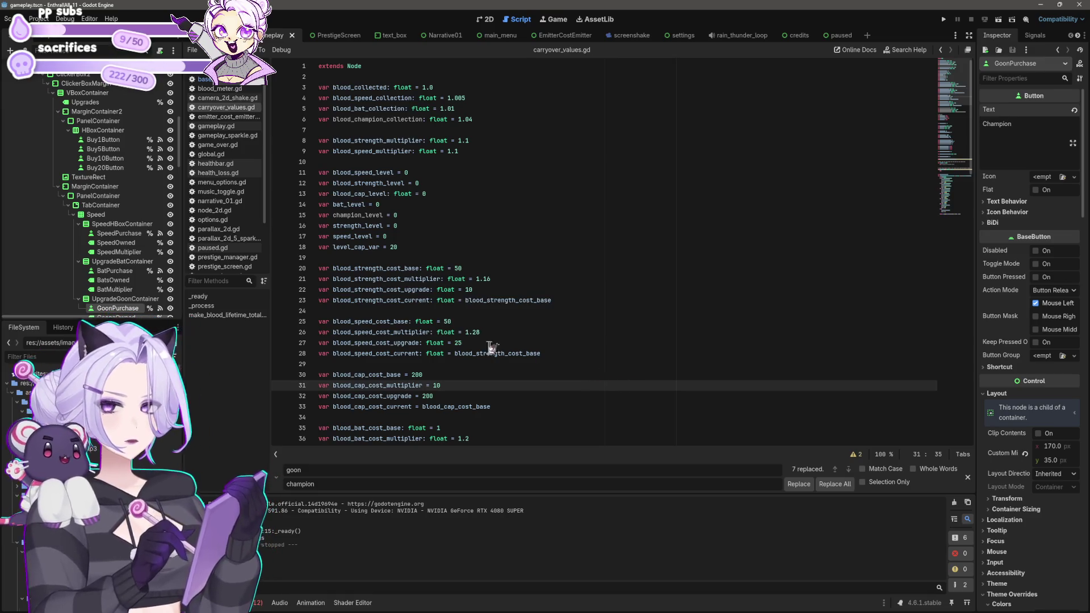
left_click(470, 343)
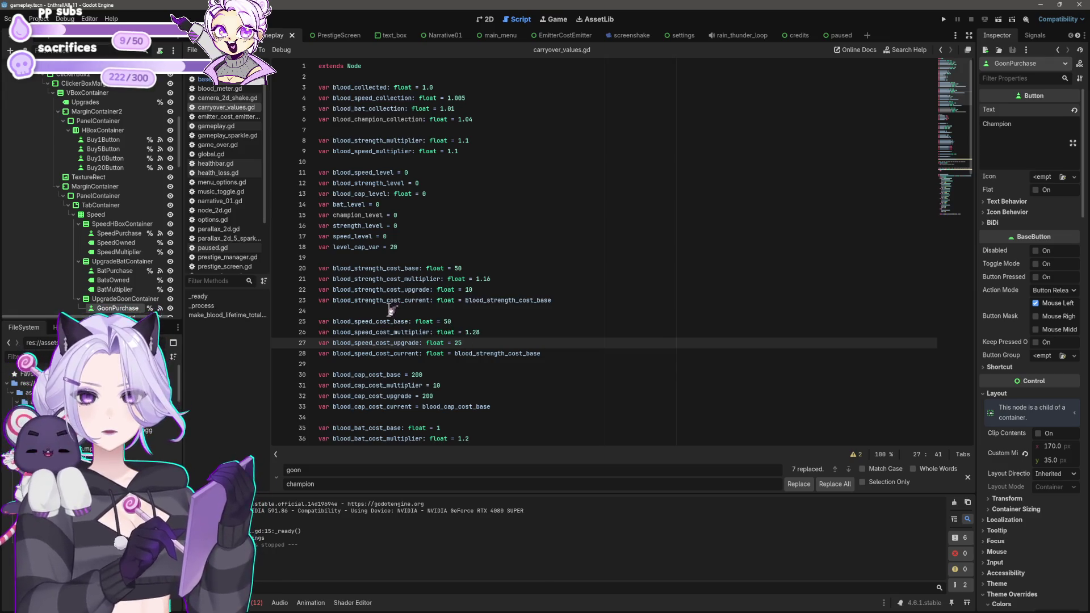
scroll(250, 219, "down", 2)
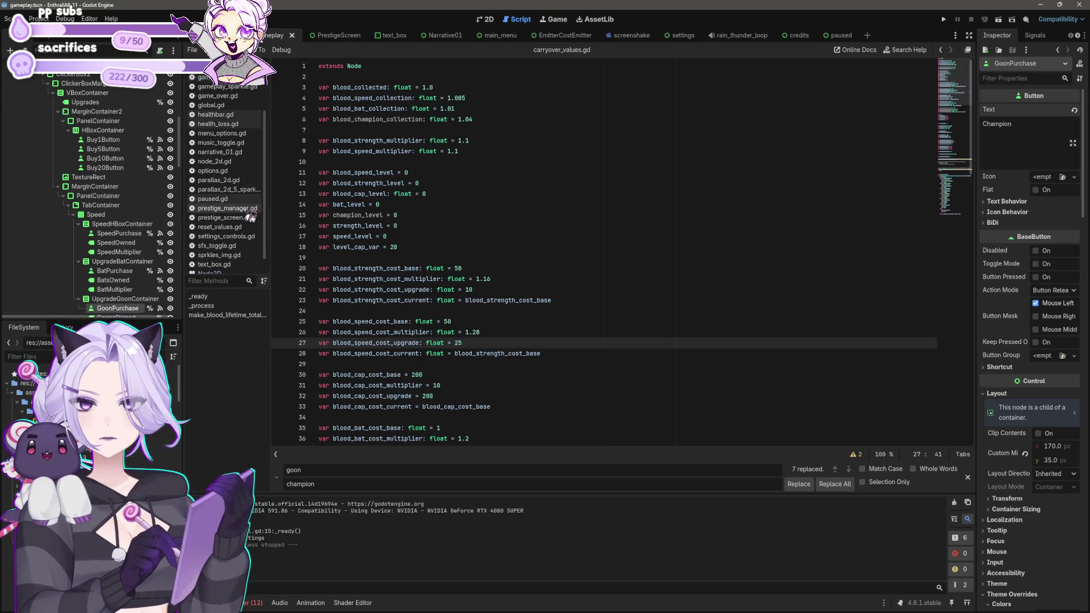
Replace every goon with champion in prestige_manager.gd.
left_click(247, 209)
key("ctrl+f")
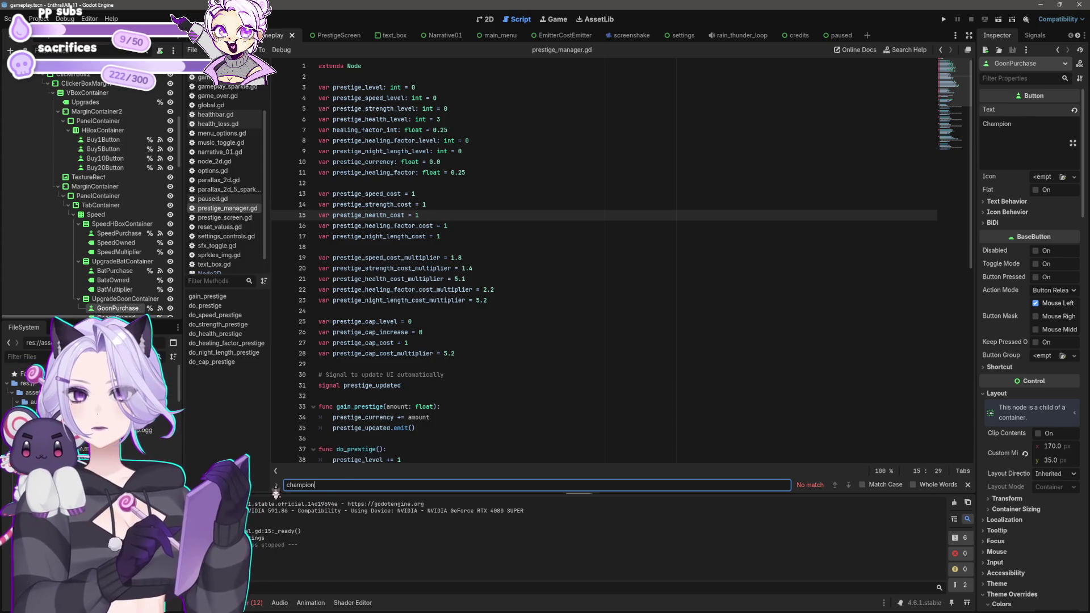
left_click(276, 487)
left_click(834, 484)
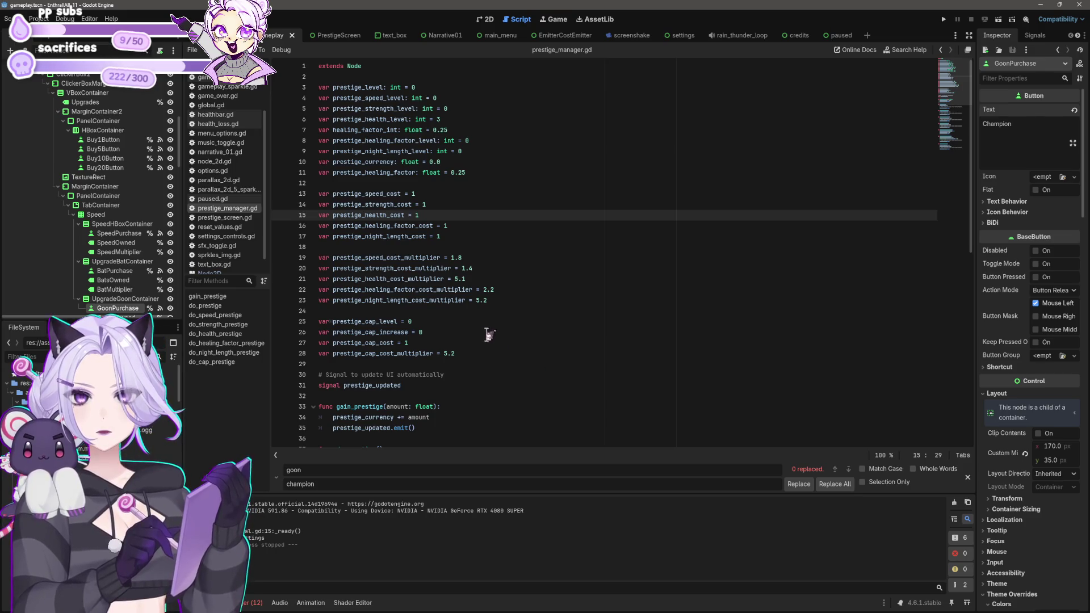
scroll(484, 331, "down", 4)
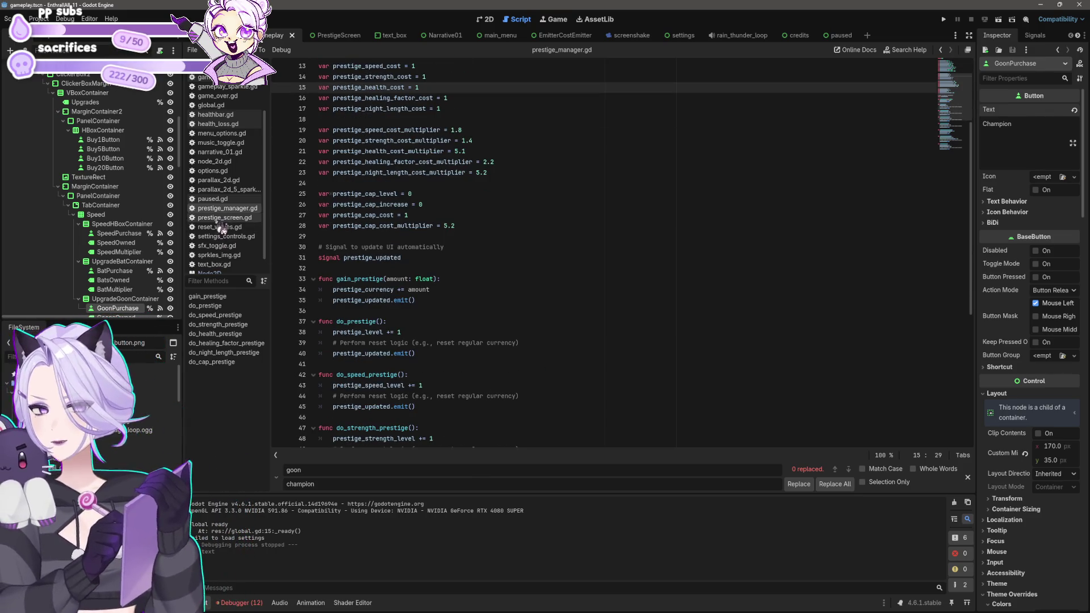
scroll(230, 210, "up", 3)
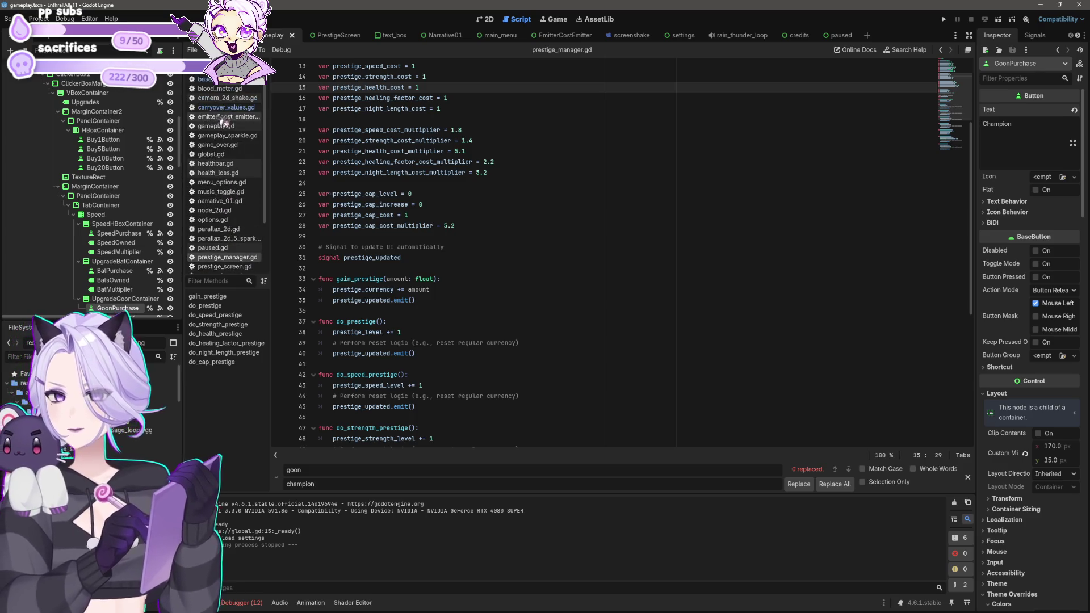
Check carryover_values.gd, blood_meter.gd, base_values.gd and camera_2d_shake.gd for leftover goon names.
left_click(225, 109)
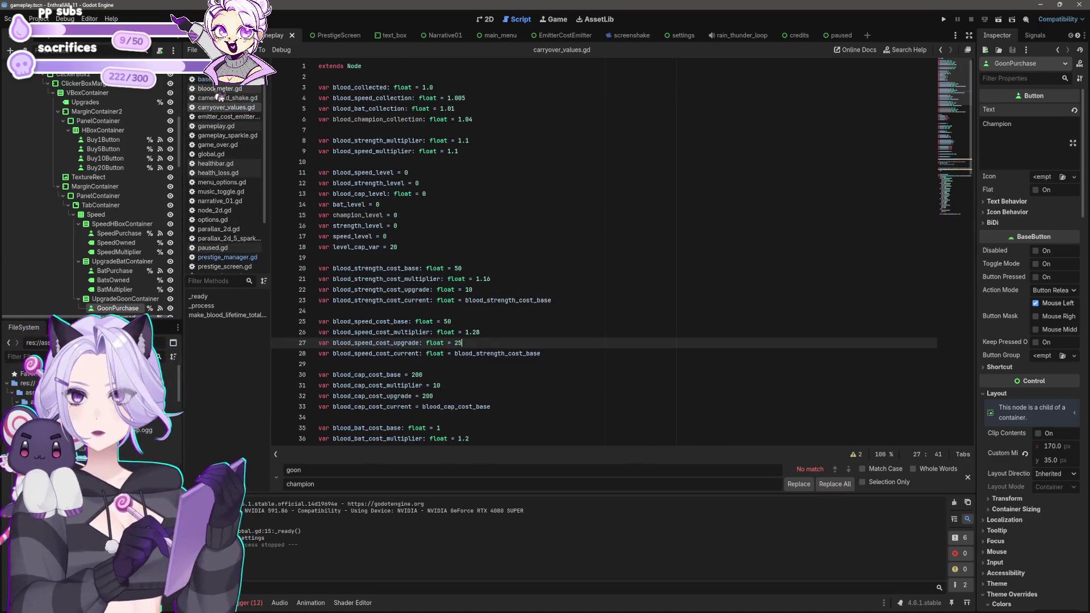
left_click(226, 89)
left_click(224, 79)
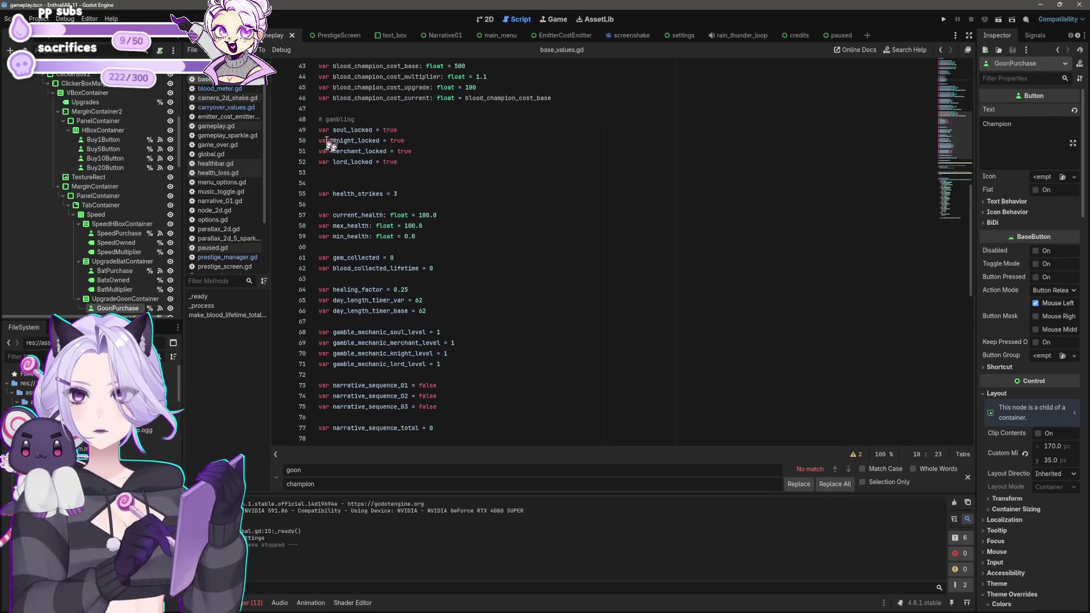
left_click(241, 100)
left_click(242, 106)
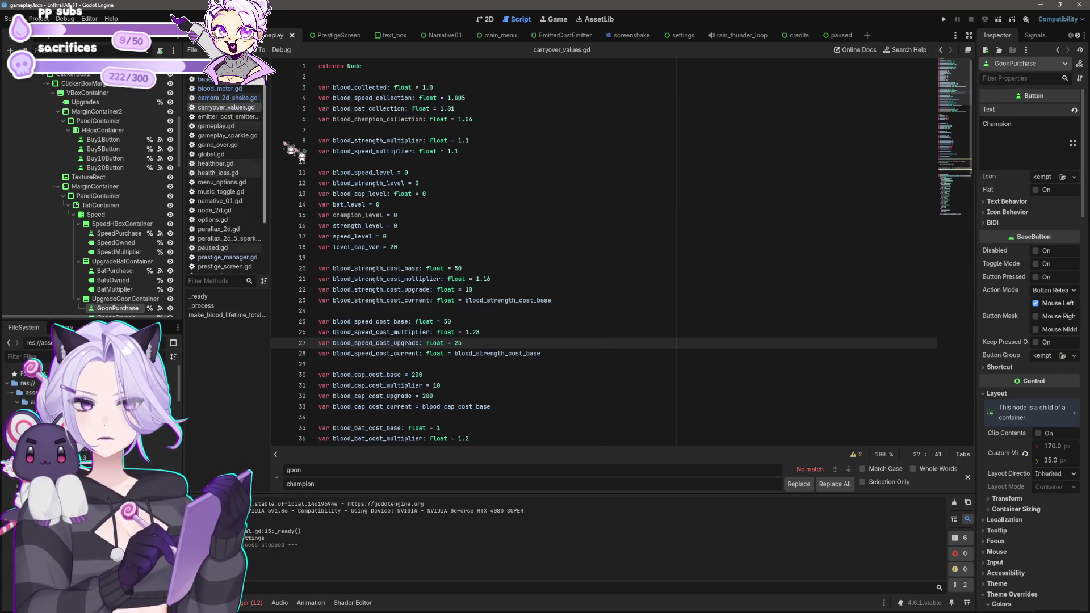
scroll(518, 301, "down", 5)
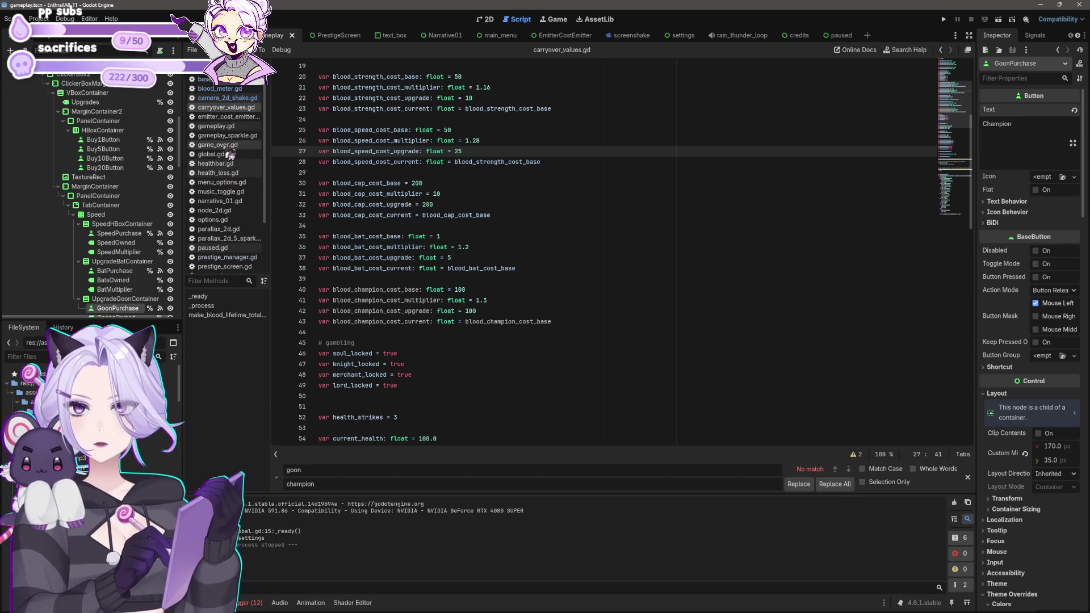
Replace all 44 goon occurrences in gameplay.gd with champion.
left_click(219, 126)
left_click(839, 484)
left_click(498, 332)
Undo the bulk replace in gameplay.gd, search whole-word Goon, and relabel the first display text 'Champion'.
scroll(498, 332, "down", 5)
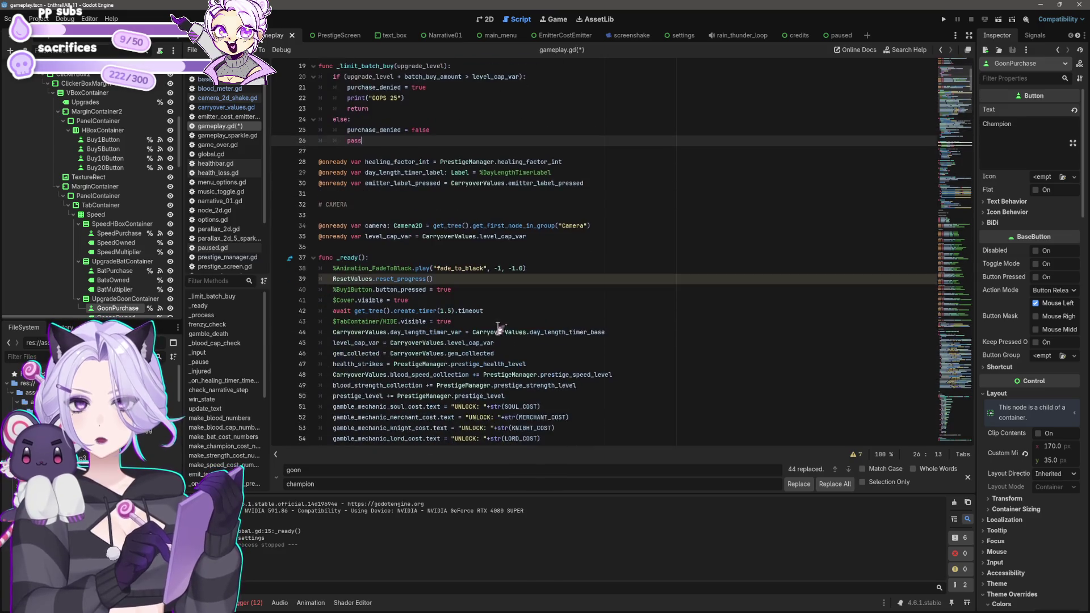
key("ctrl+z")
left_click(903, 476)
left_click(928, 477)
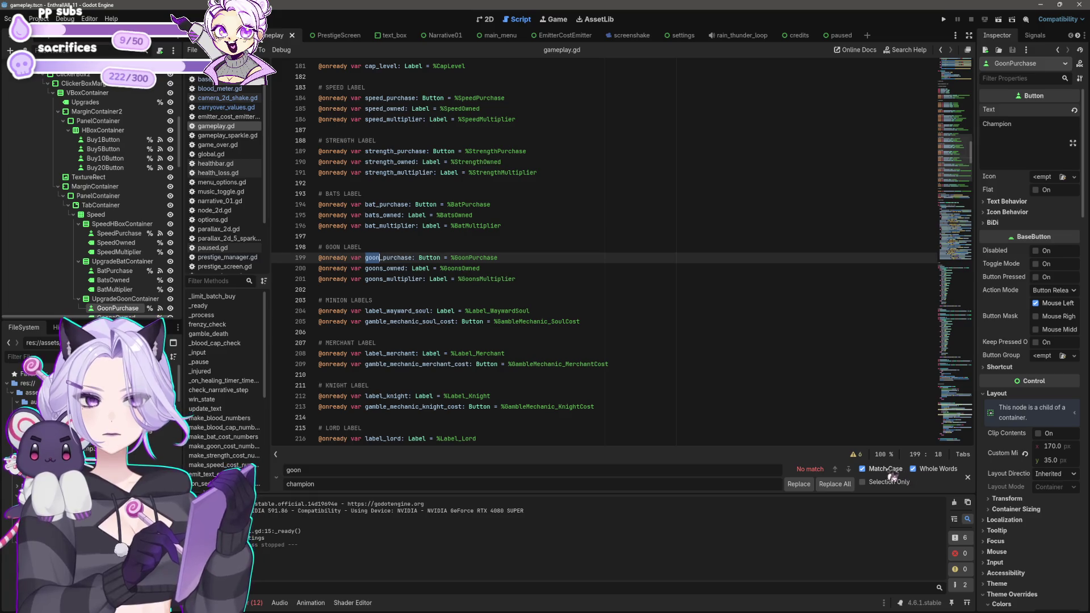
left_click(887, 471)
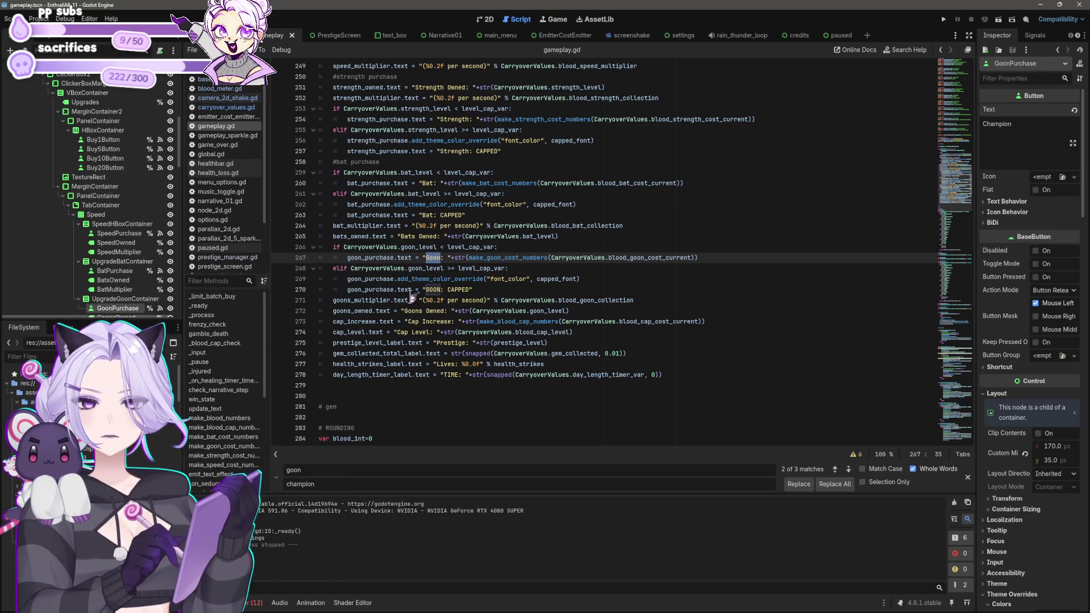
type("Champion")
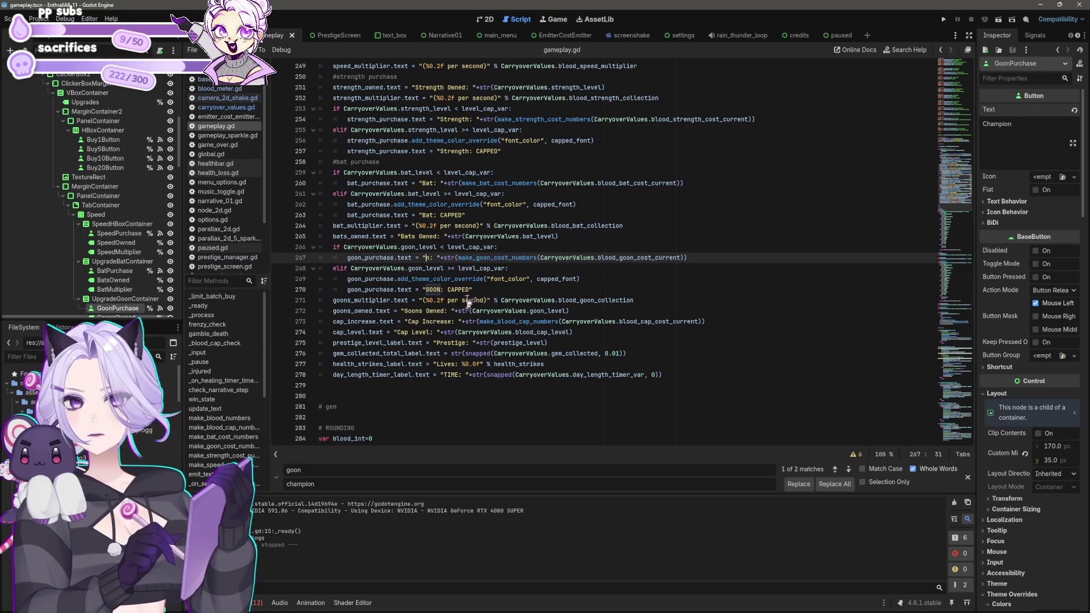
Change the capped and owned labels to 'Champion: CAPPED' and 'Champion Owned: '.
key("Down")
key("Down")
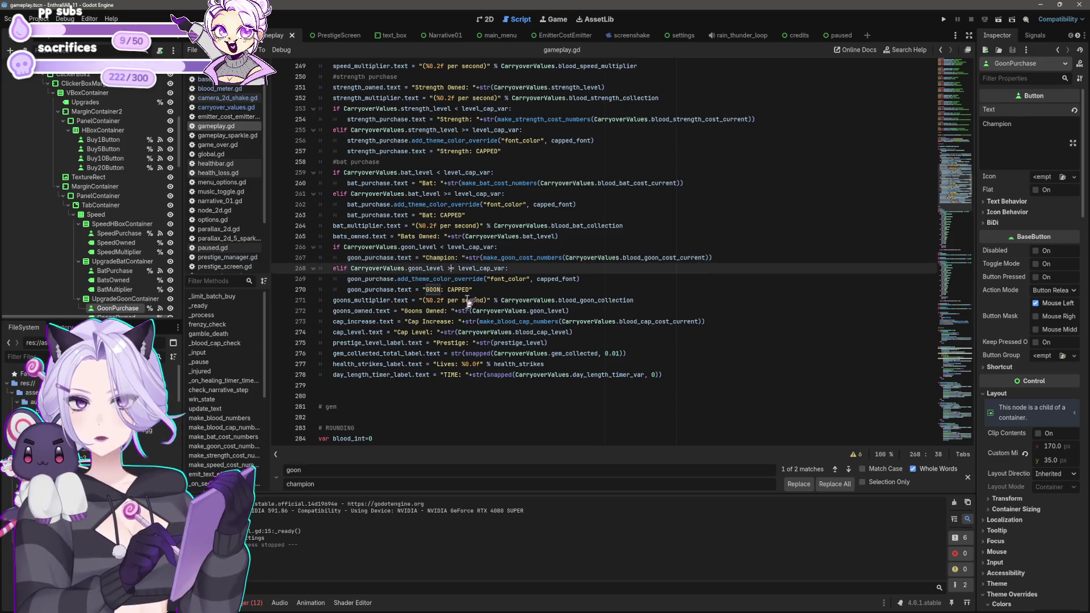
key("Down")
key("BackSpace")
key("BackSpace")
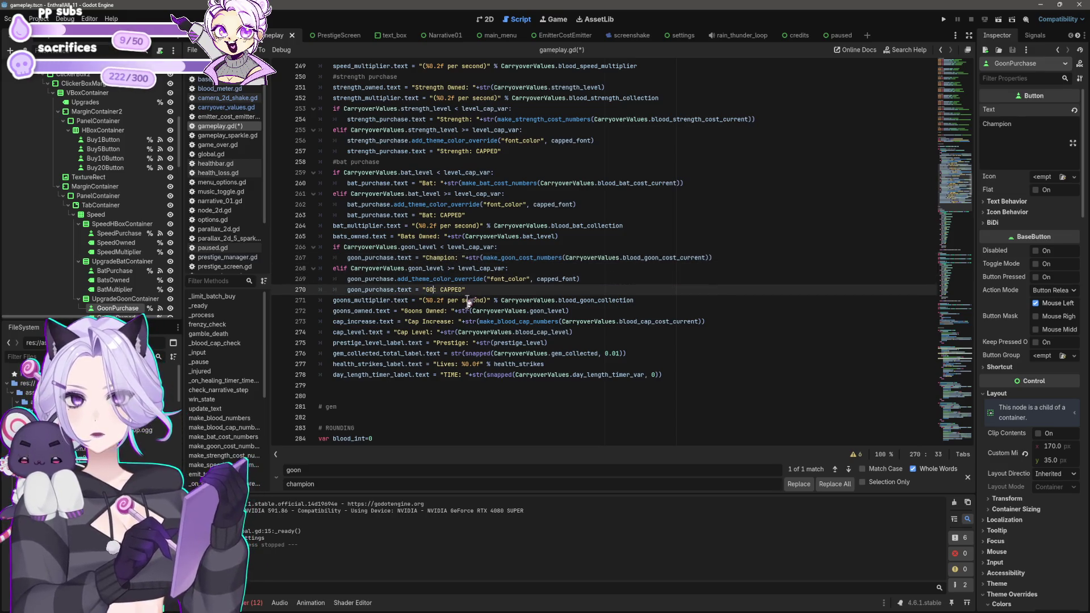
type("n:")
key("Down")
key("Down")
key("Down")
key("Up")
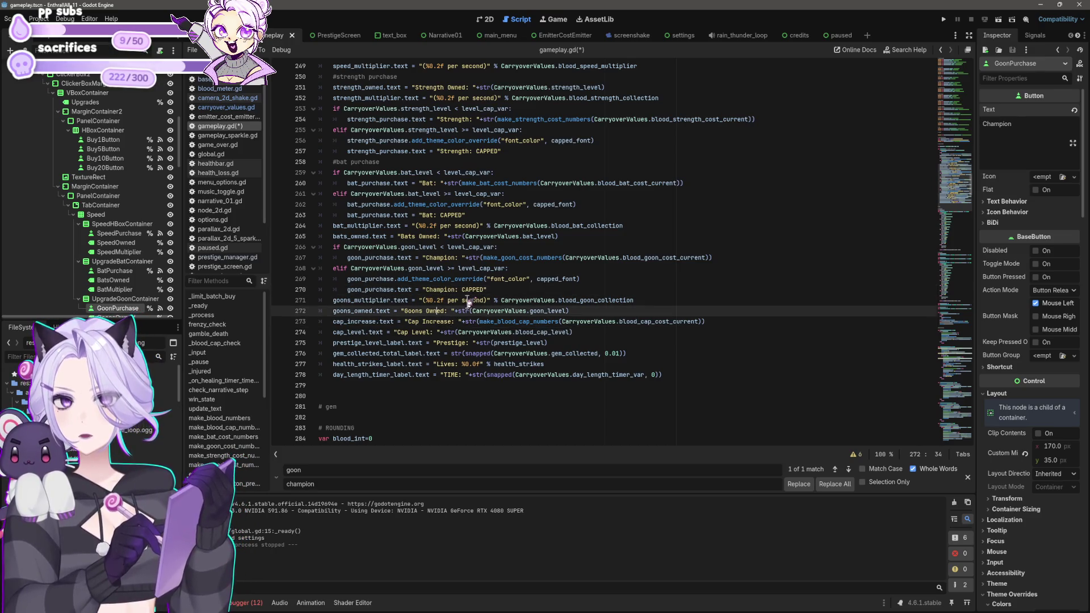
key("BackSpace")
key("BackSpace")
key("BackSpace")
key("Delete")
type("Cham")
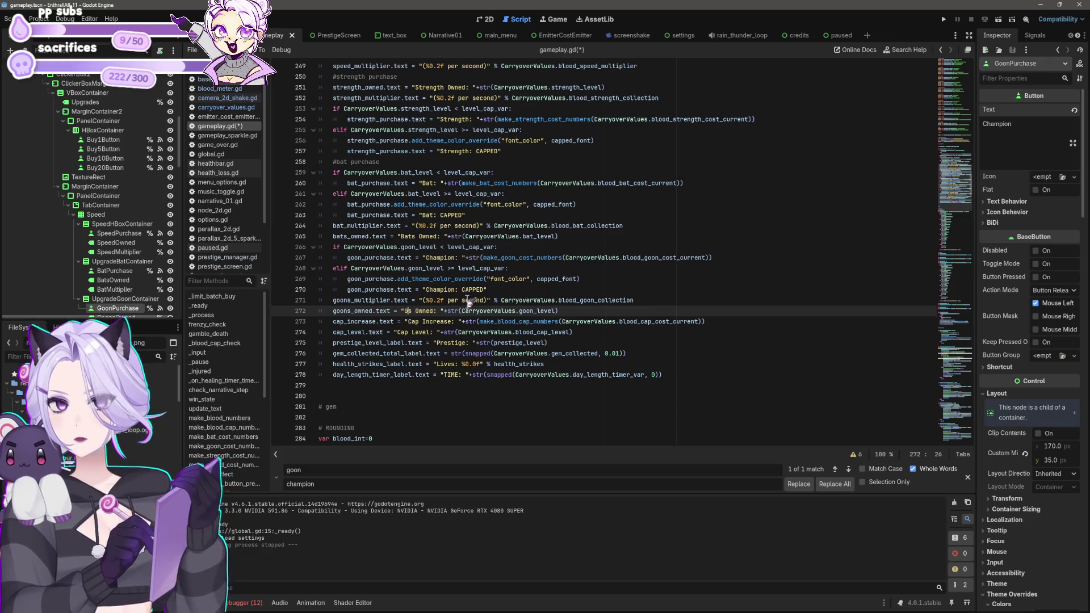
type("pions")
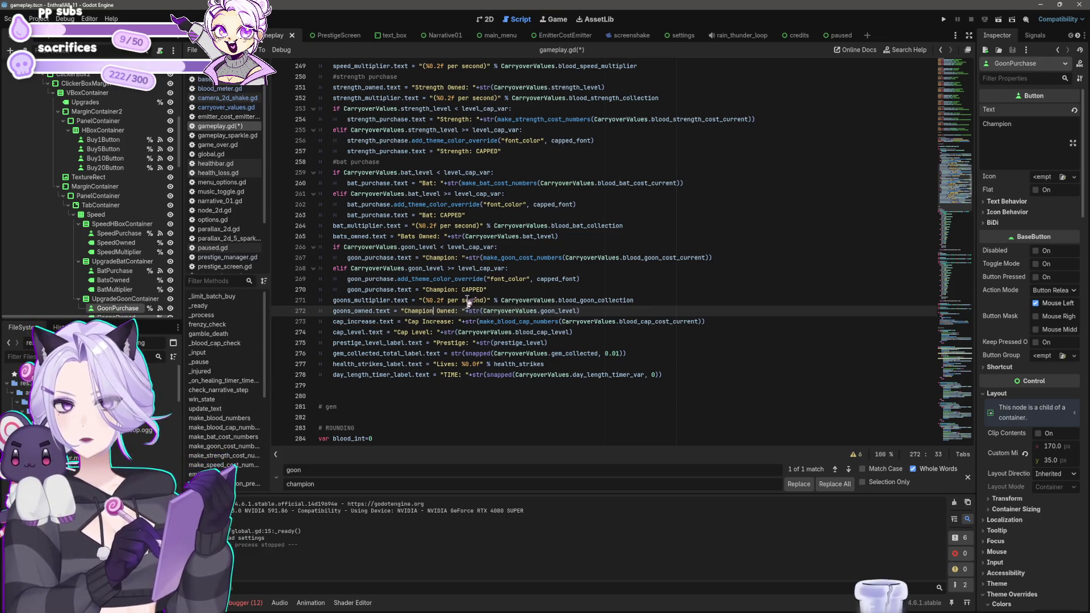
key("BackSpace")
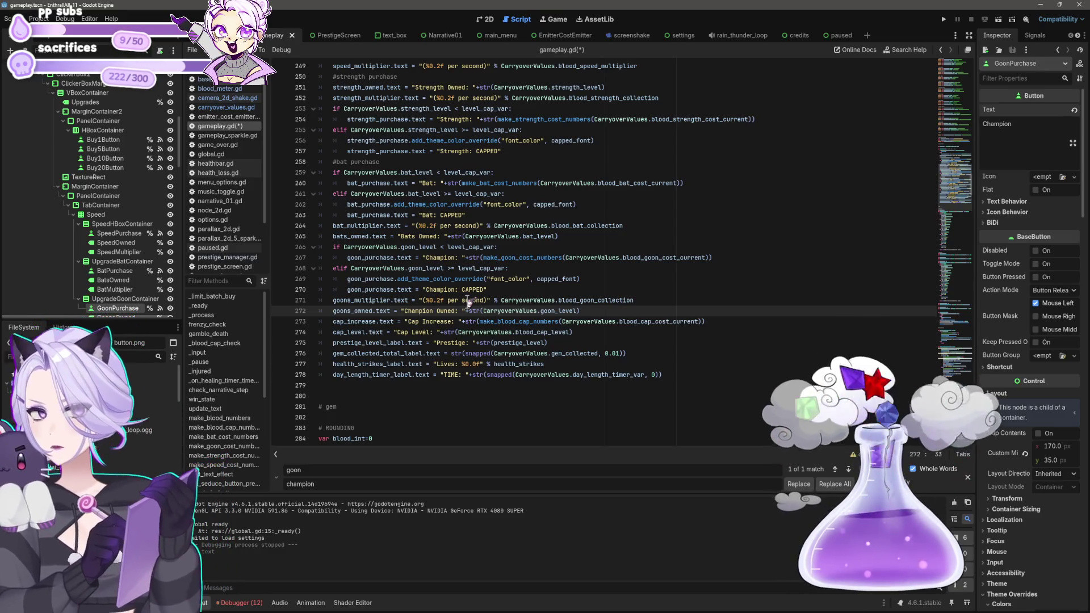
left_click(351, 310)
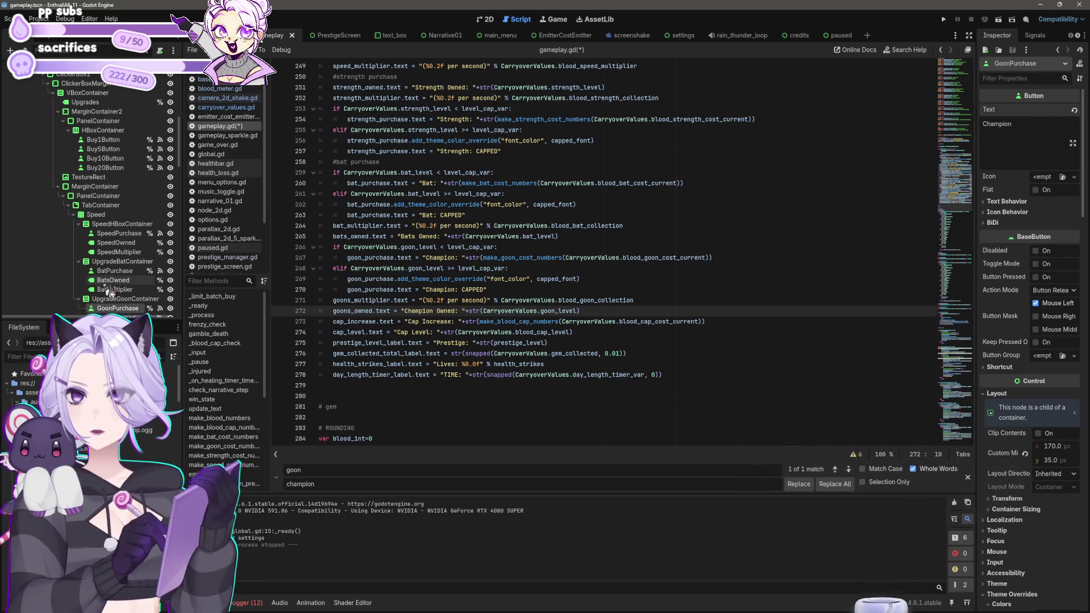
Rename the Goon nodes to ChampionPurchase, ChampionsOwned and ChampionsMultiplier in the scene tree.
scroll(128, 292, "down", 2)
right_click(119, 285)
key("F2")
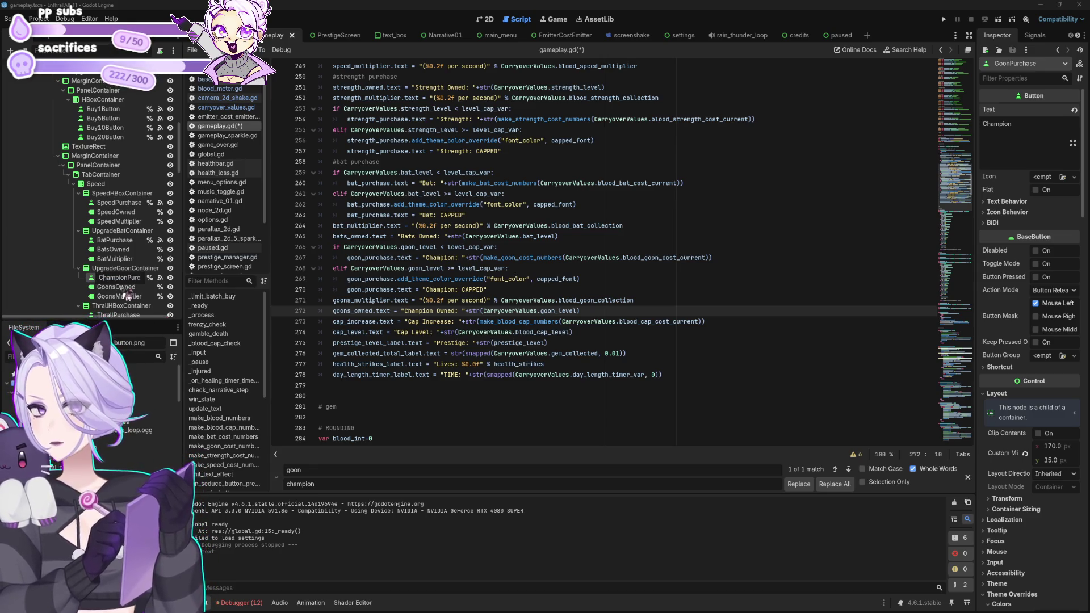
key("Return")
double_click(117, 287)
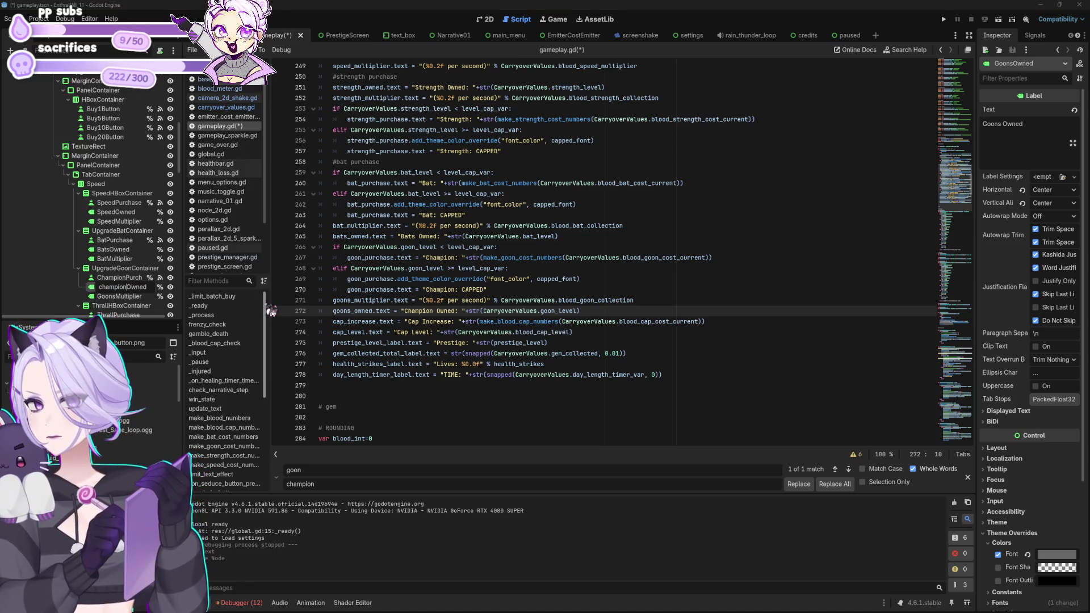
key("Return")
double_click(119, 296)
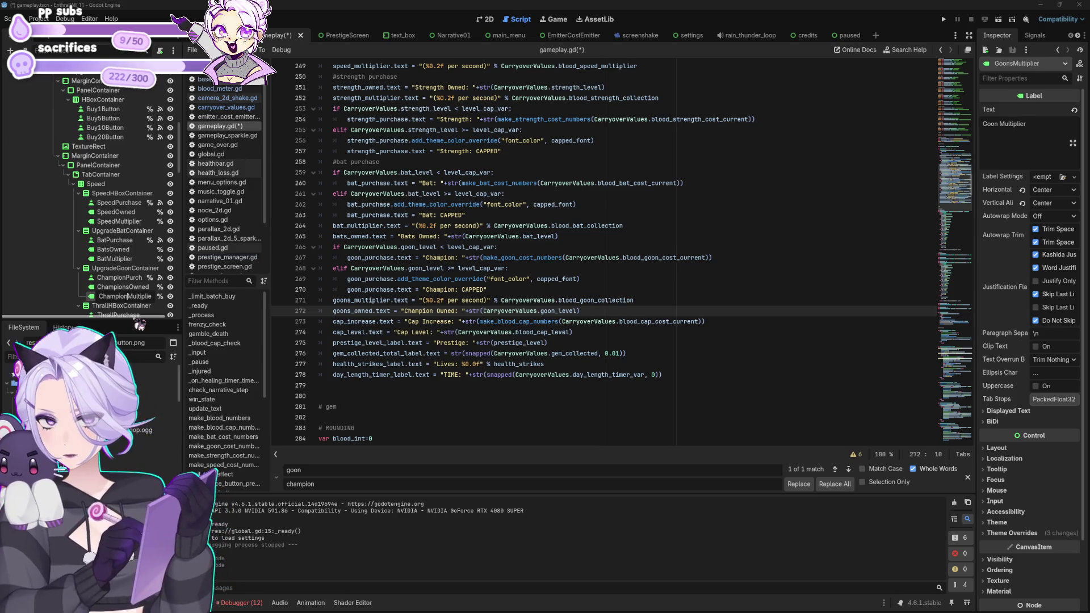
key("Return")
Save gameplay.gd and delete the three old goon node variable declarations.
left_click(387, 322)
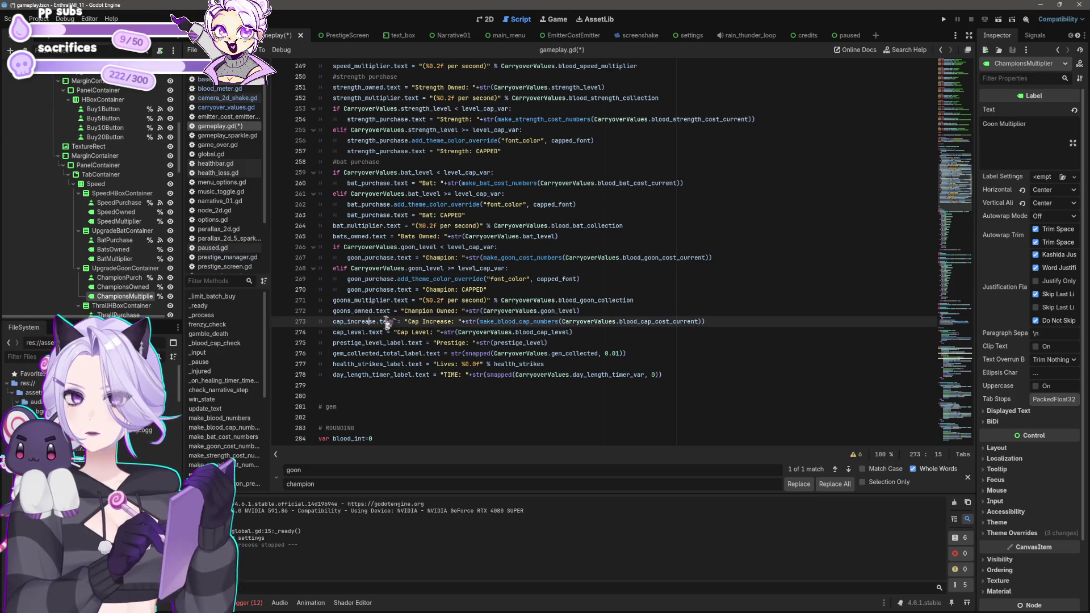
left_click(350, 311)
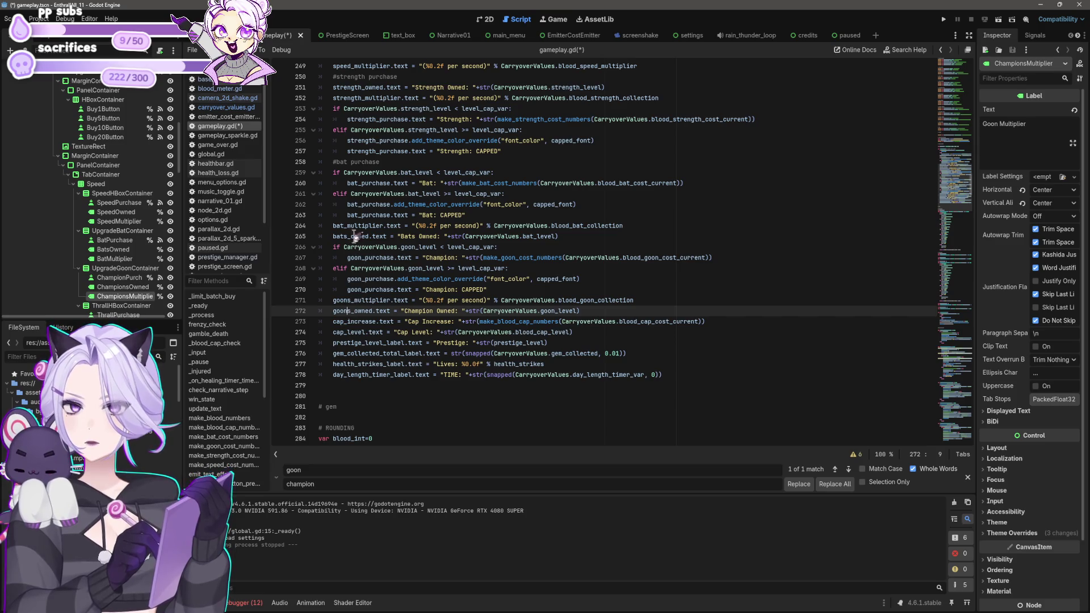
left_click(353, 301)
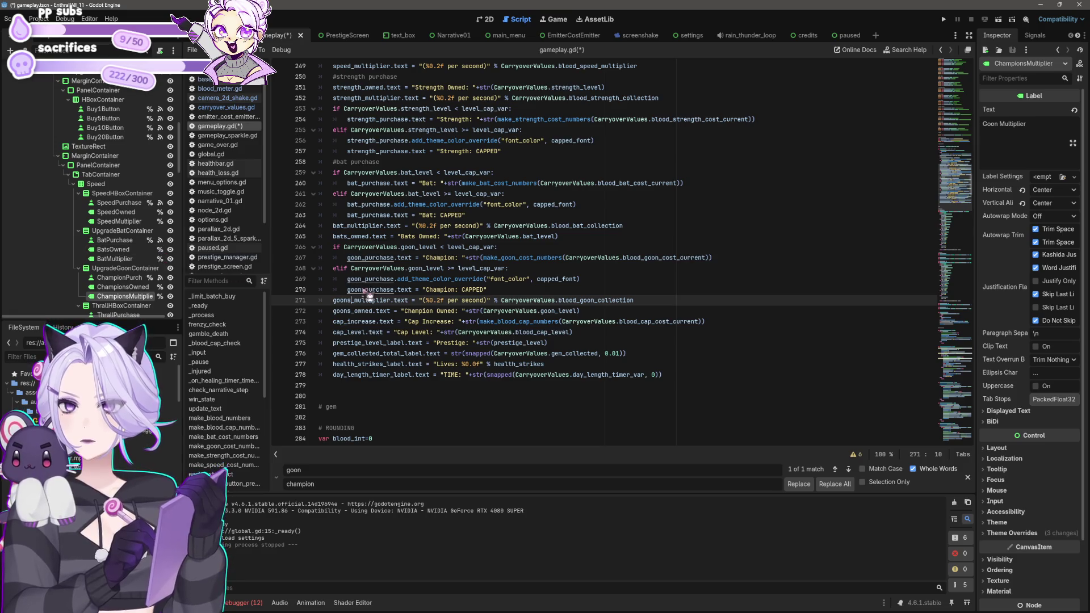
scroll(536, 351, "up", 1)
key("ctrl+s")
scroll(536, 351, "up", 15)
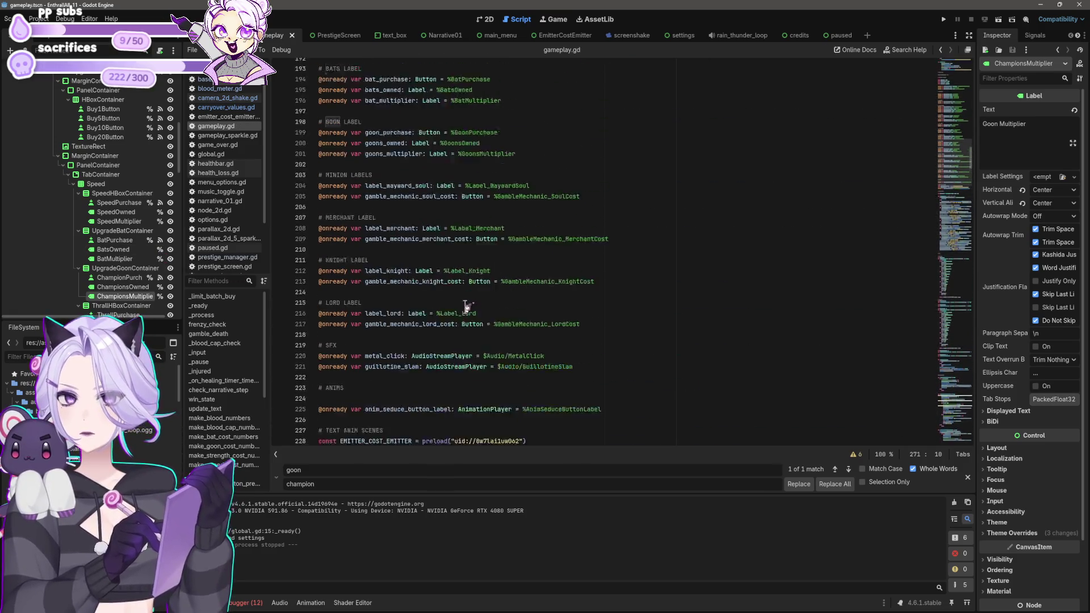
left_click(516, 258)
key("shift+Home")
key("shift+Up")
key("shift+Up")
key("BackSpace")
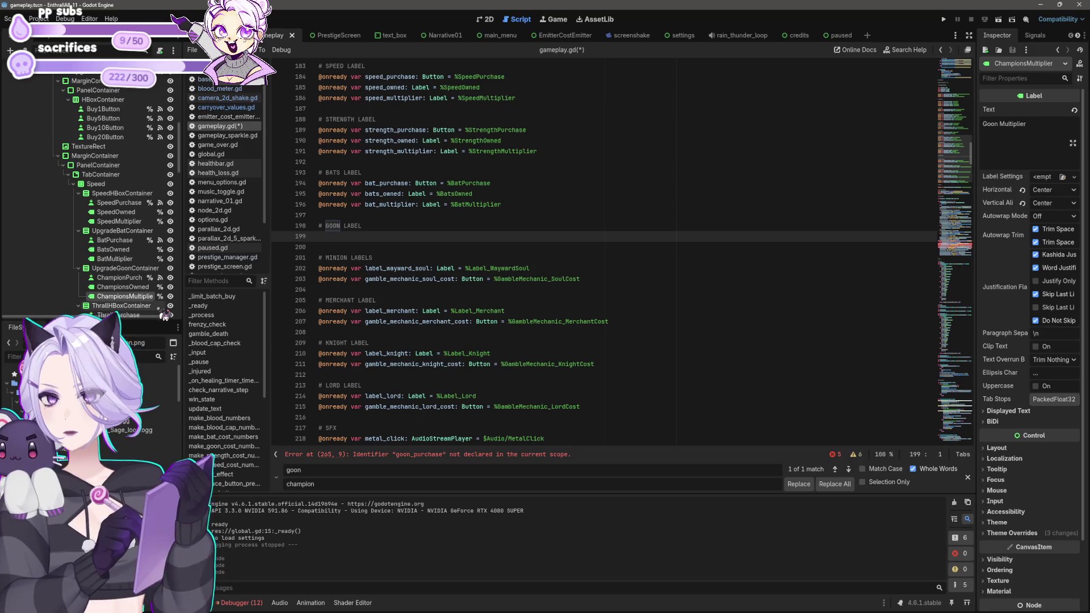
Rename the nodes to ChampionMultiplier and ChampionOwned, dropping the extra s.
key("F2")
key("Right")
key("Right")
key("Right")
key("BackSpace")
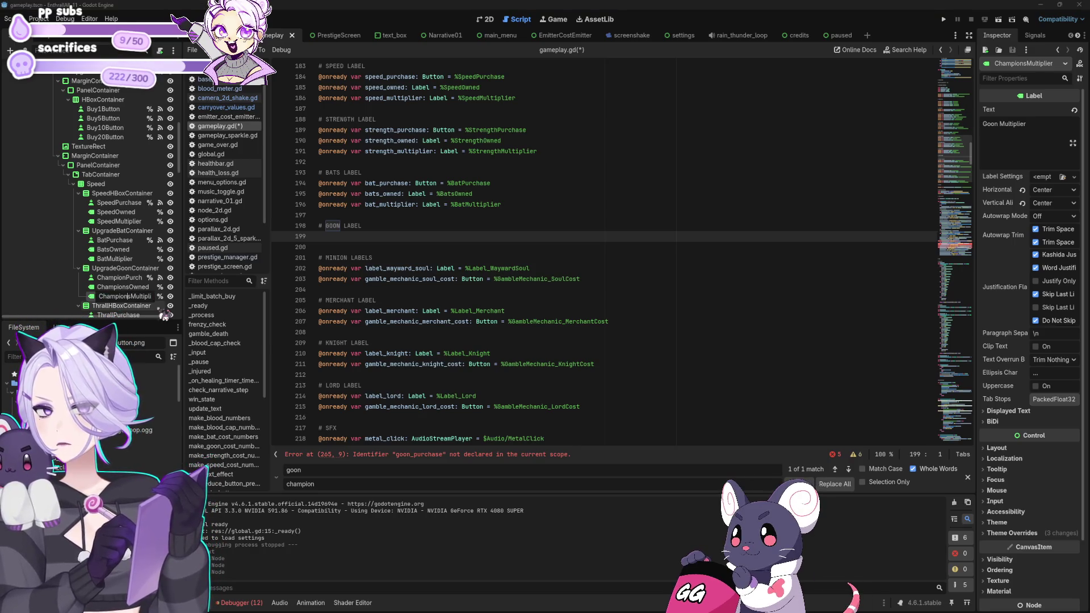
key("Return")
left_click(101, 287)
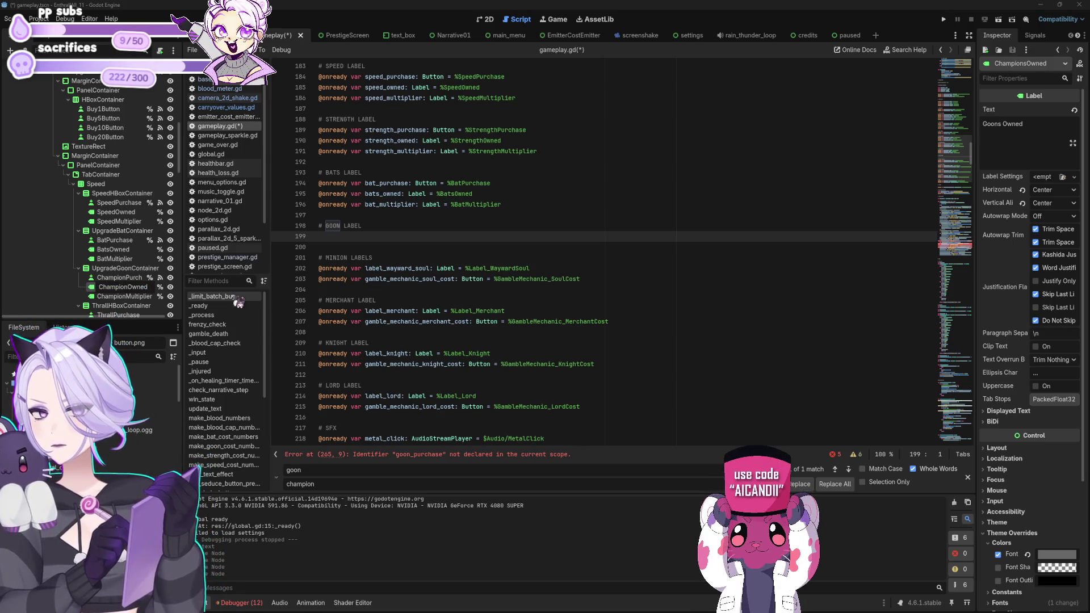
key("Return")
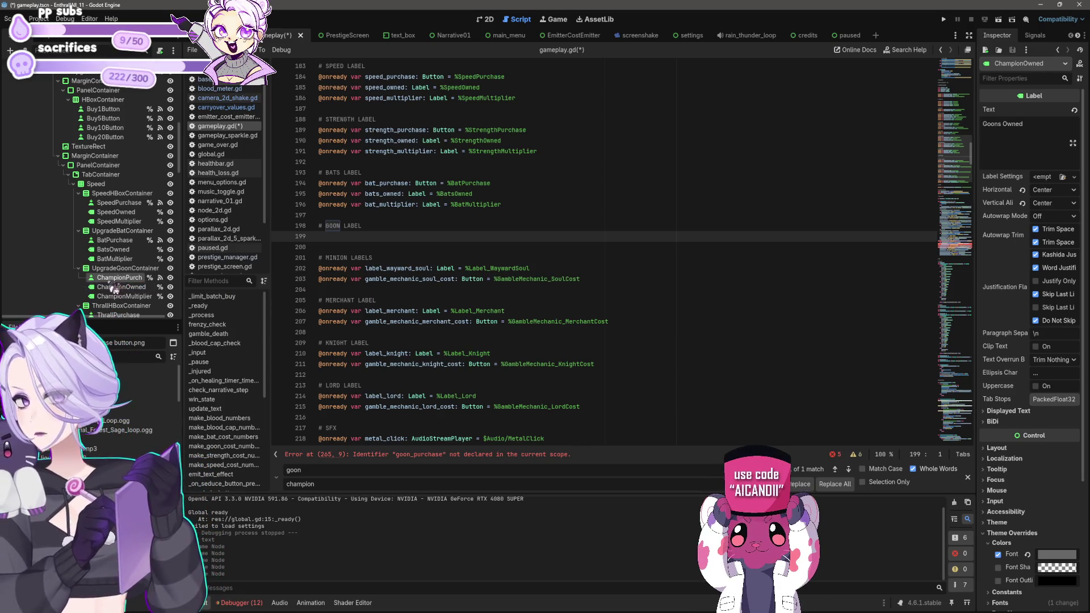
Drag the three Champion nodes into gameplay.gd under a '# CHAMPION LABEL' comment and save.
left_click(118, 277)
left_click(122, 297, "shift")
mouse_move(118, 278)
left_mouse_down()
mouse_move(346, 247)
mouse_move(326, 239)
left_mouse_up()
double_click(335, 225)
type("C")
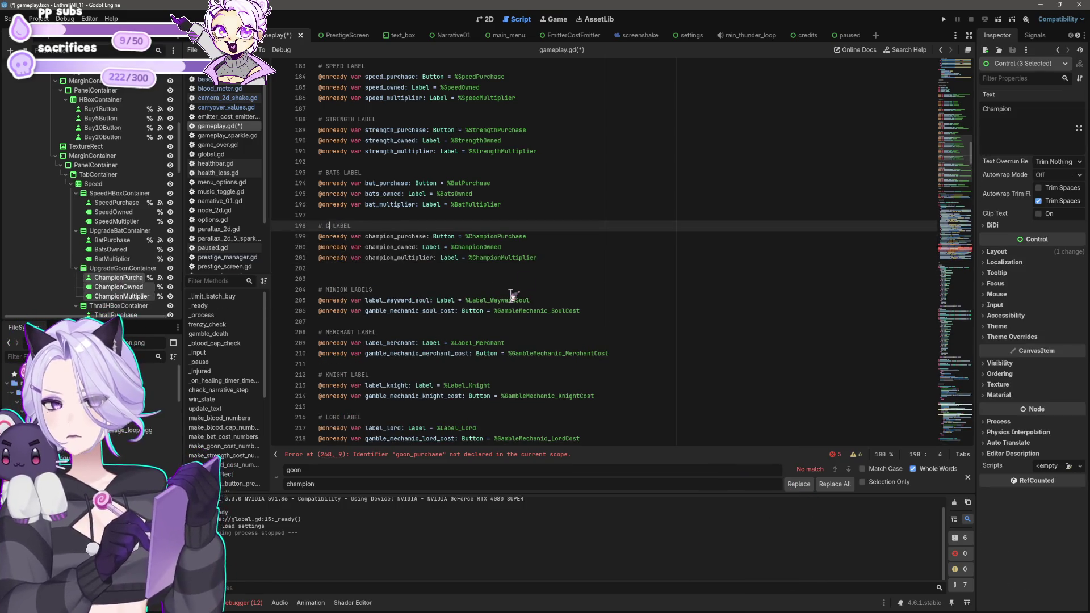
type("N")
key("Down")
key("Down")
key("Down")
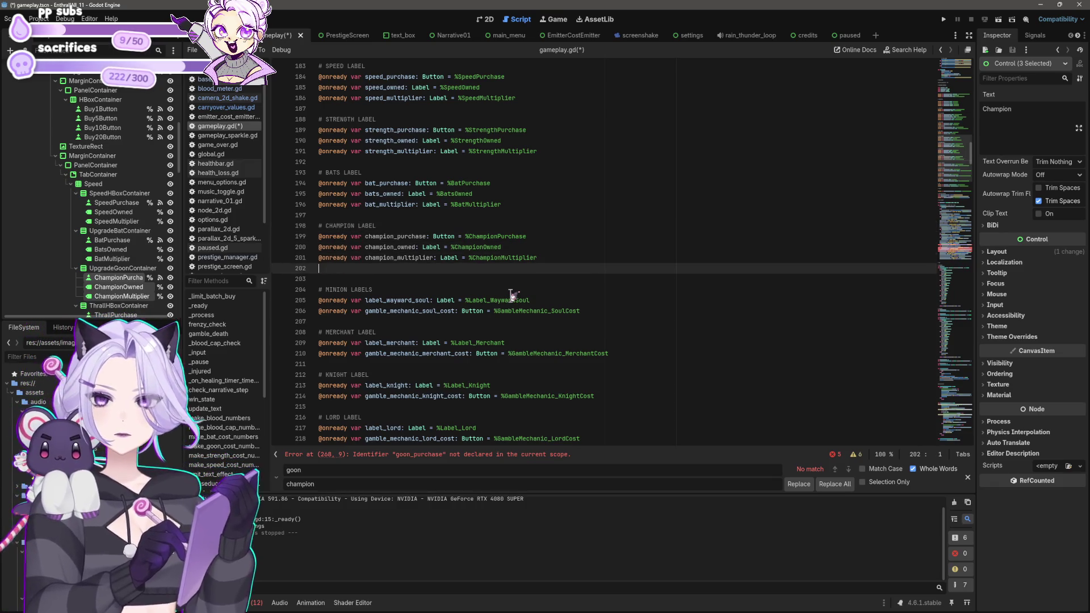
key("Delete")
key("ctrl+s")
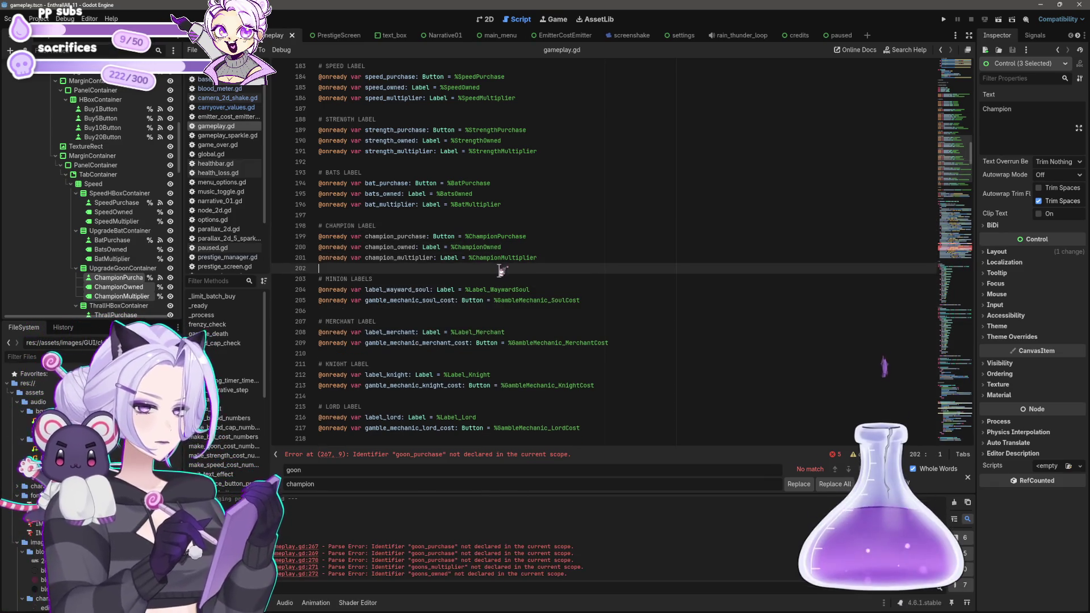
scroll(602, 256, "down", 2)
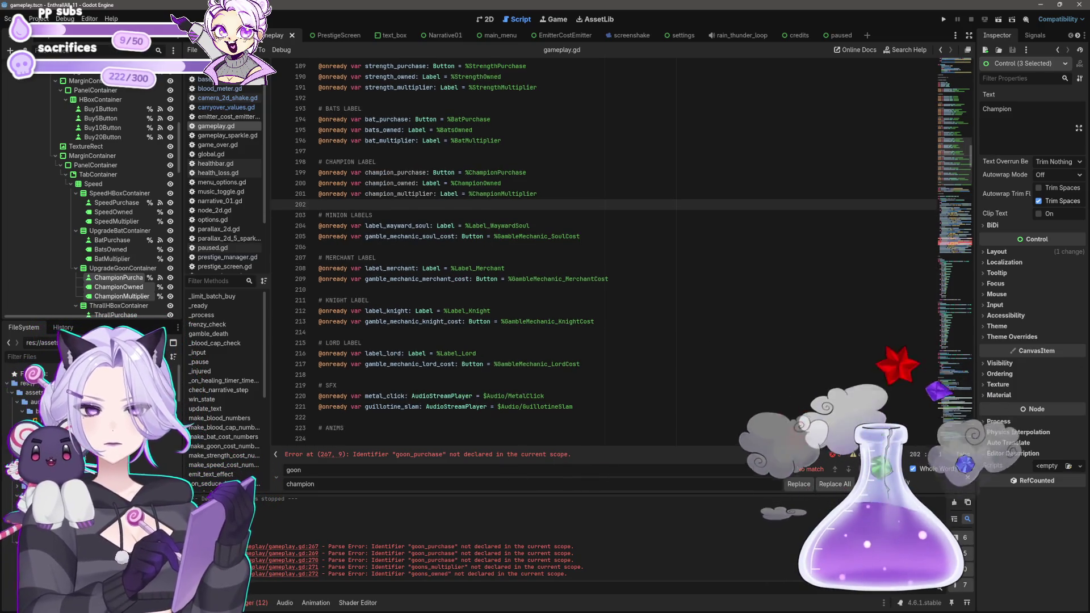
With Match Case on, replace each lowercase goon in gameplay.gd with champion, one match at a time.
left_click(913, 469)
left_click(877, 470)
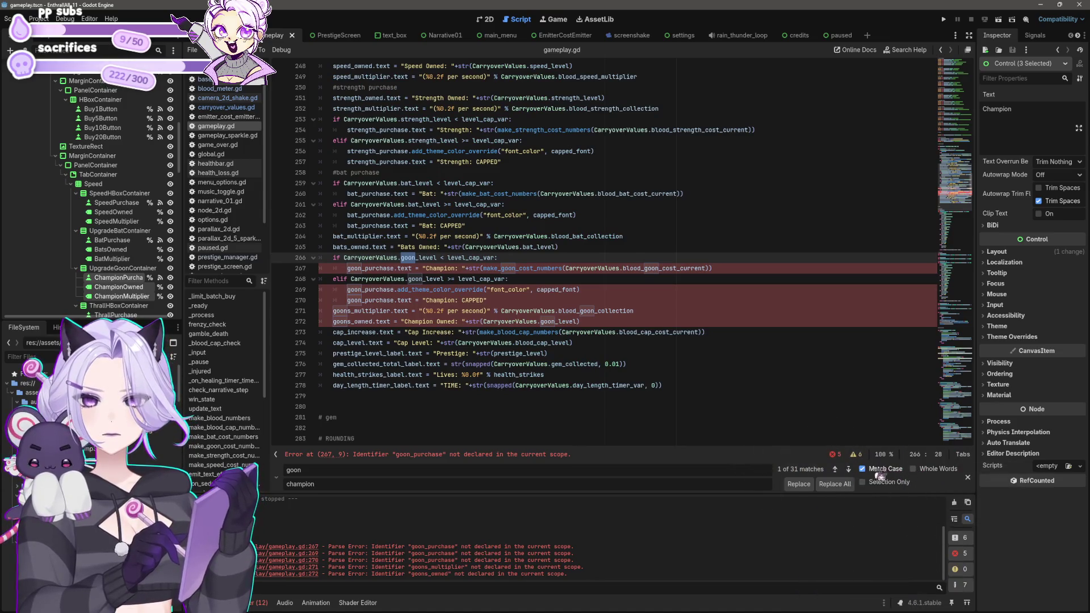
left_click(807, 486)
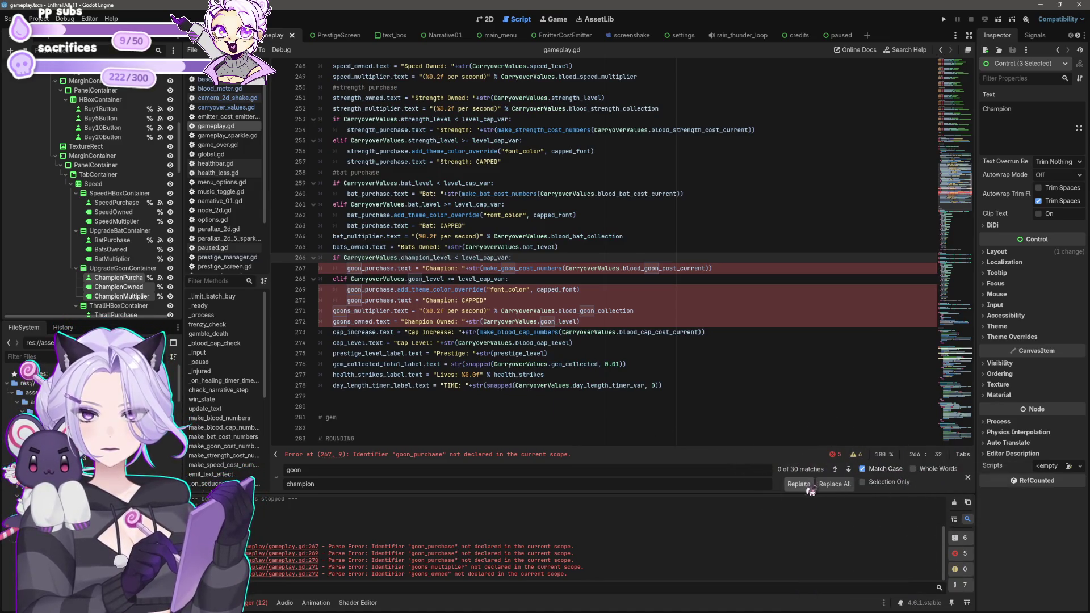
left_click(809, 489)
left_click(809, 489)
left_click(810, 490)
left_click(809, 491)
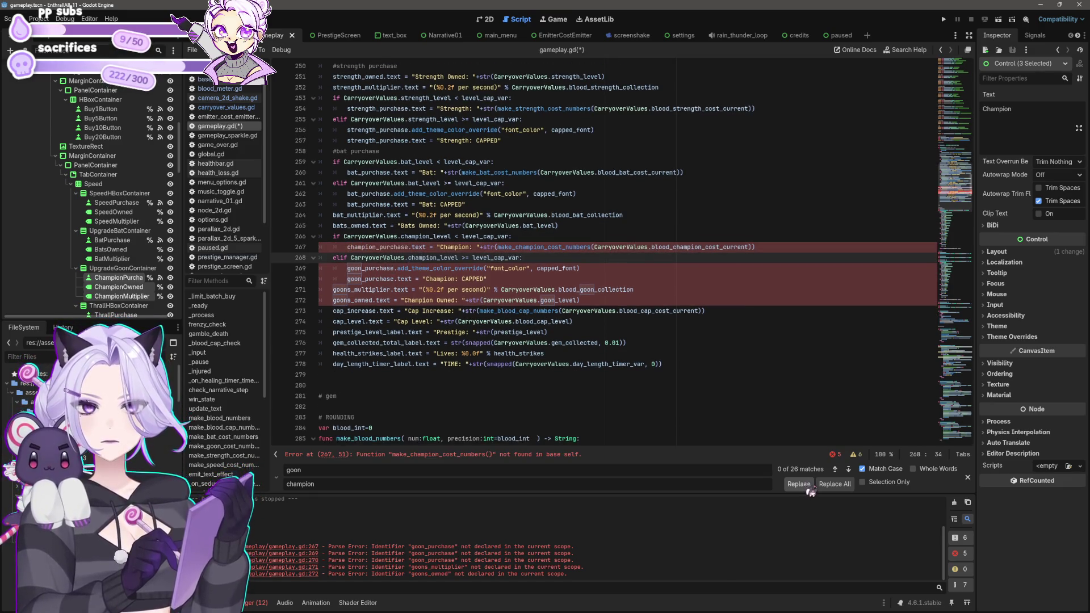
left_click(811, 491)
left_click(811, 490)
left_click(811, 490)
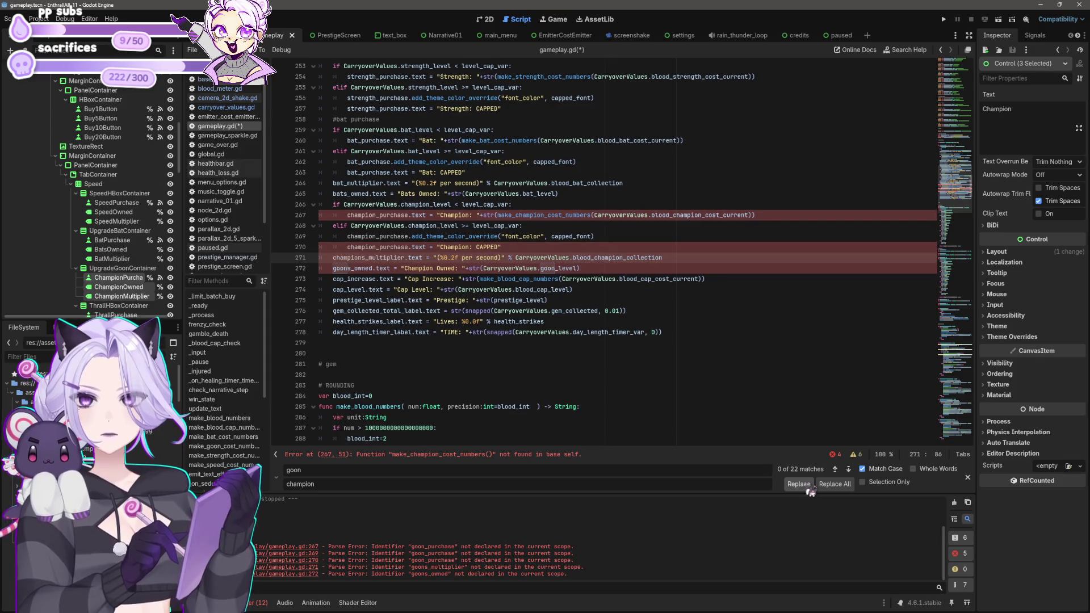
left_click(811, 491)
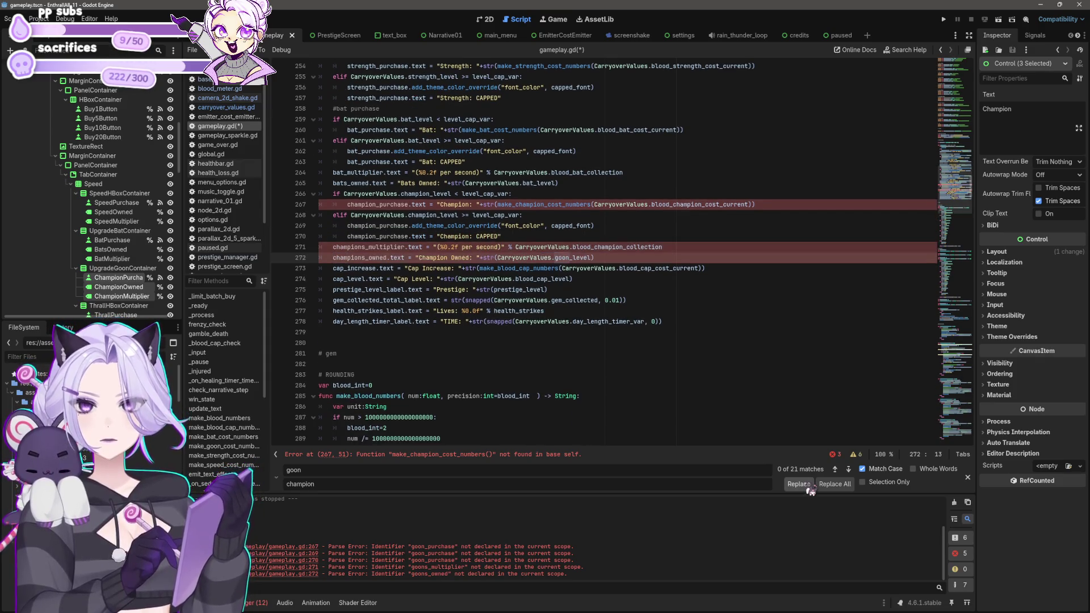
Remove the stray 's' from champion_owned and champion_multiplier, and retype champion on line 272.
key("Delete")
key("Up")
key("Delete")
key("Up")
key("Up")
key("Up")
key("Up")
key("Right")
key("Right")
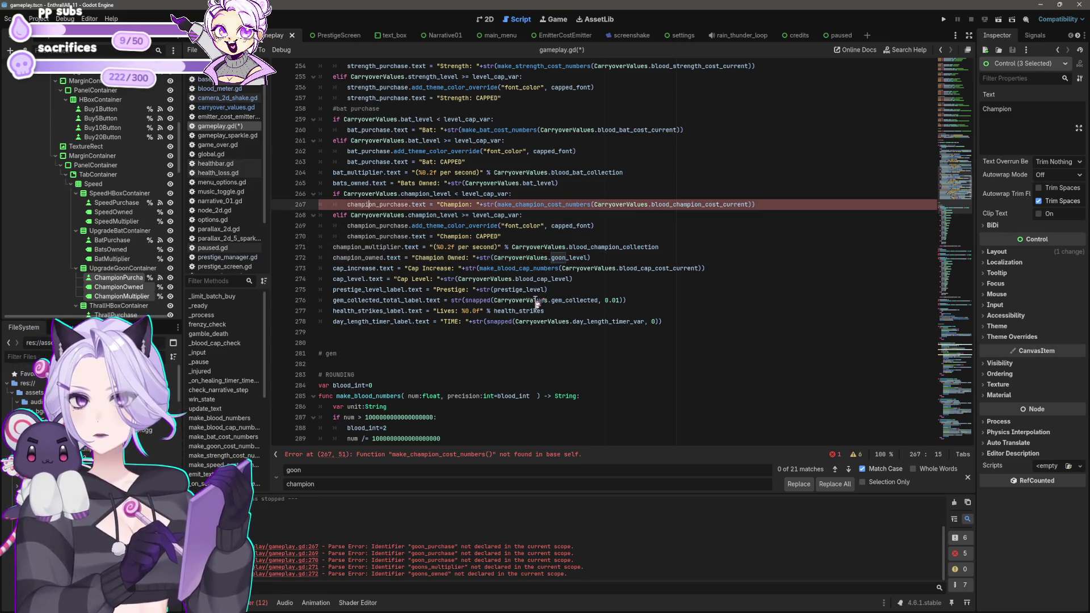
scroll(578, 284, "up", 2)
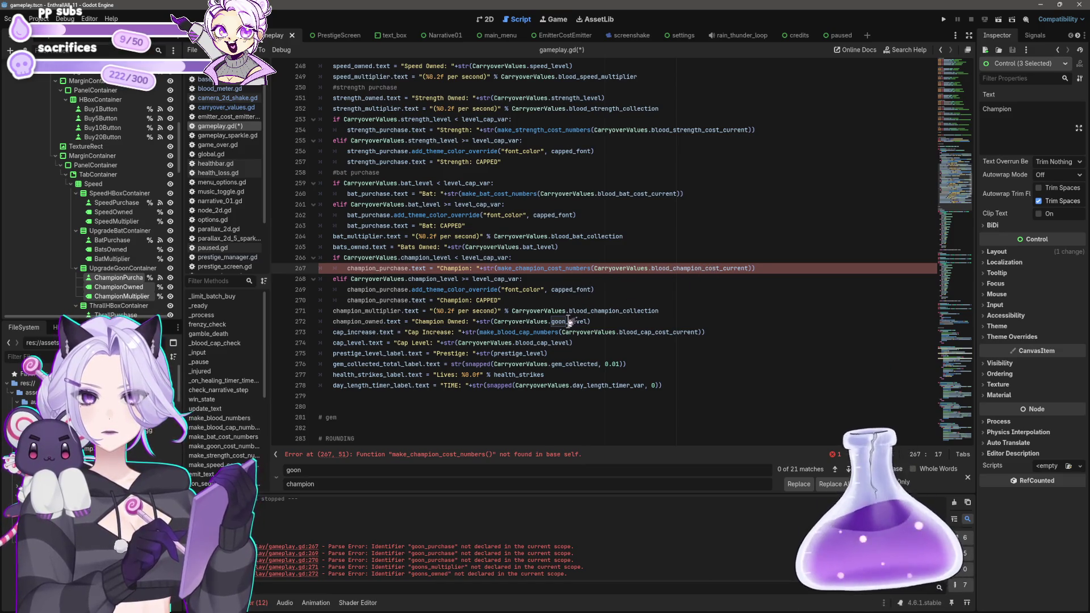
key("F3")
type("cham")
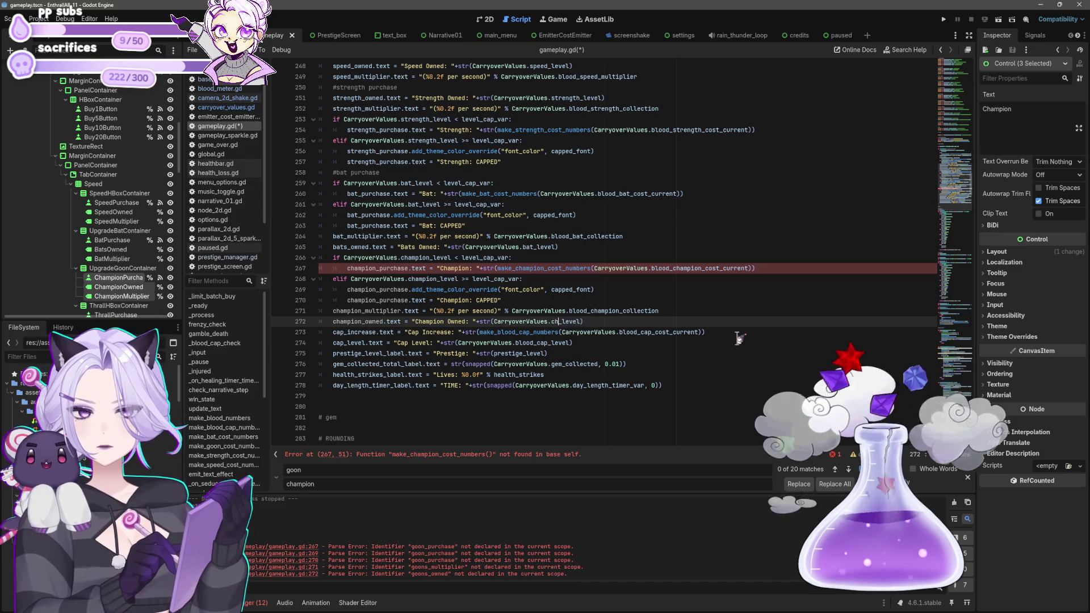
type("pion")
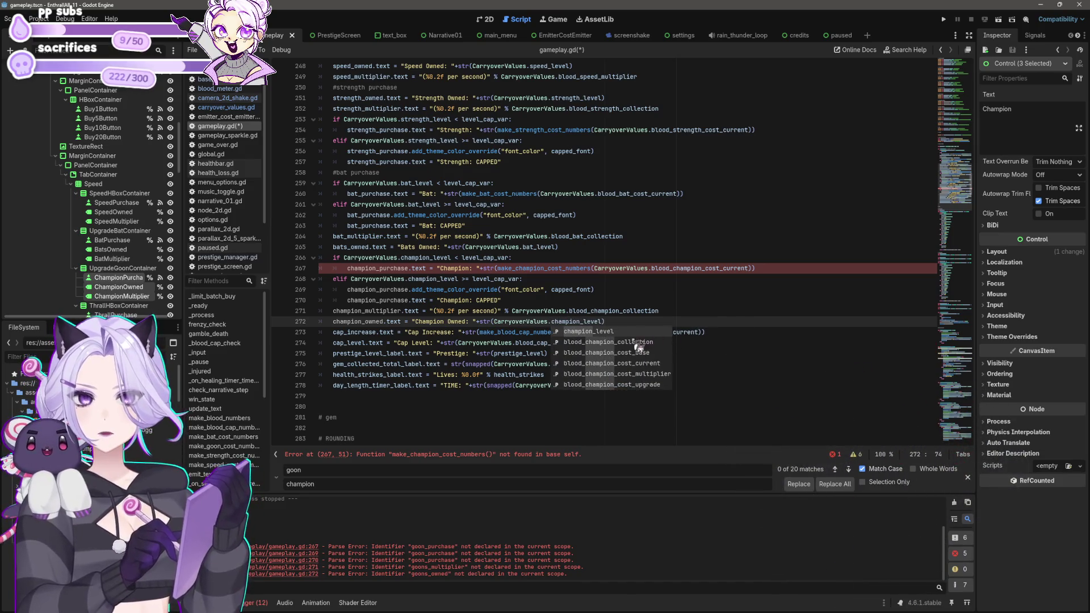
left_click(510, 342)
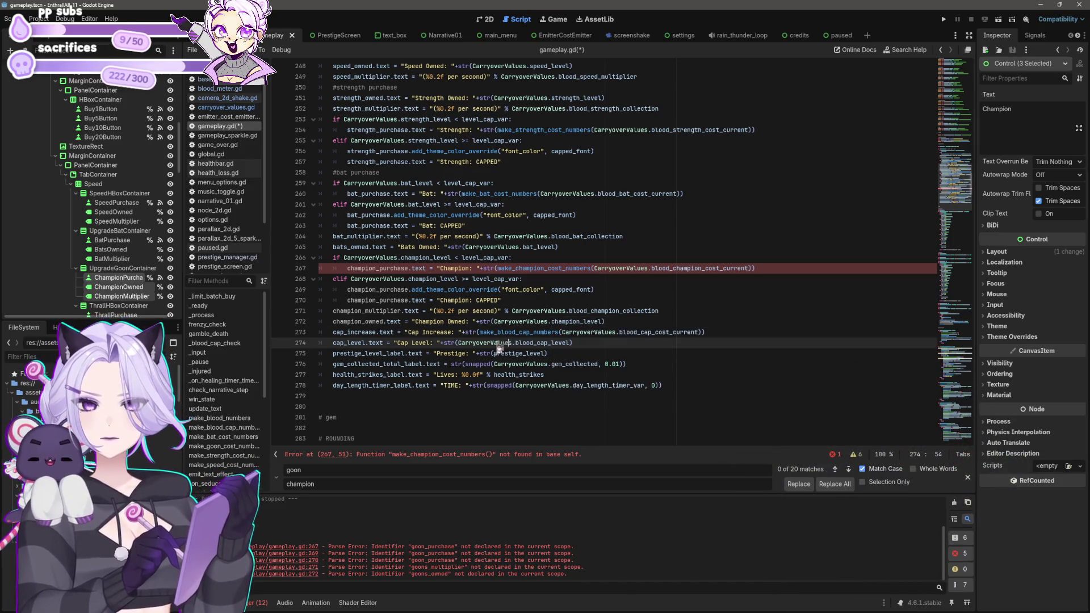
left_click(581, 268)
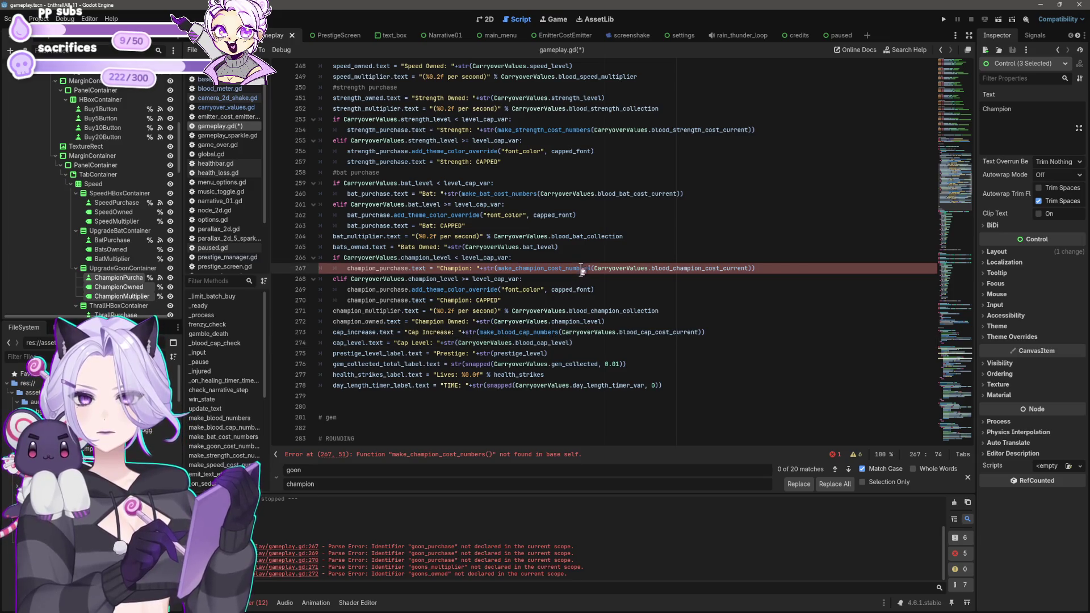
Replace the remaining goon cost matches with champion and save gameplay.gd.
left_click(848, 469)
left_click(811, 487)
left_click(811, 487)
left_click(836, 486)
key("ctrl+s")
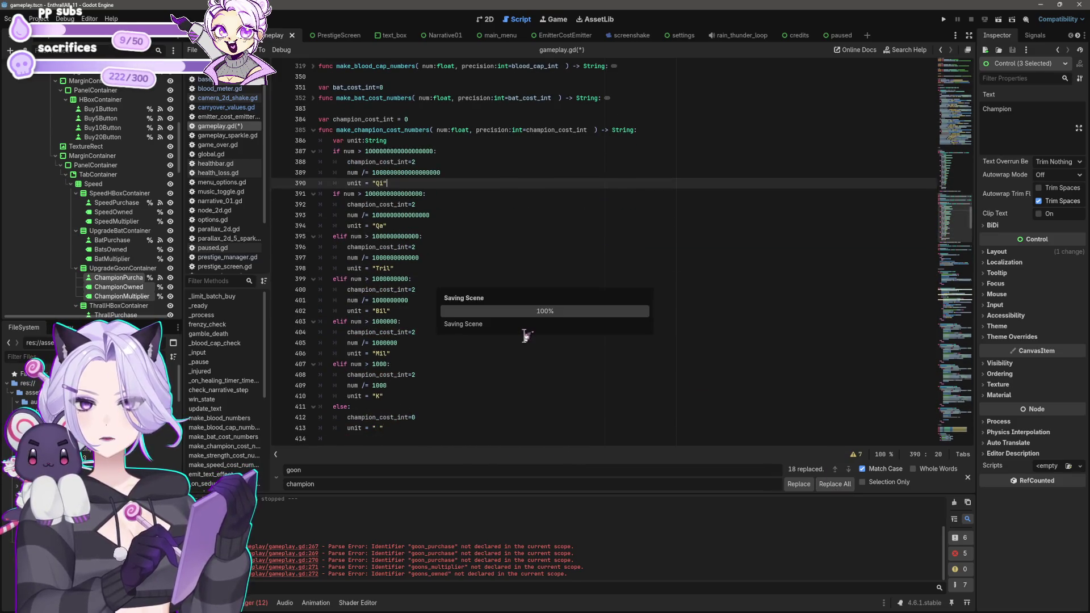
Replace all 12 goon matches in reset_values.gd with champion and relaunch the game.
scroll(514, 347, "down", 6)
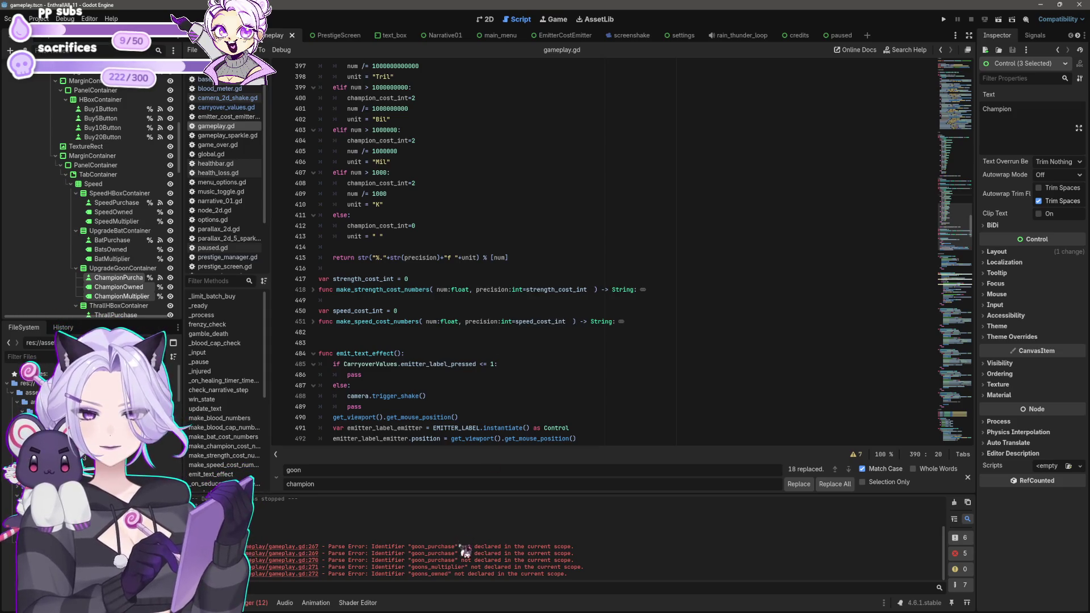
scroll(340, 355, "down", 3)
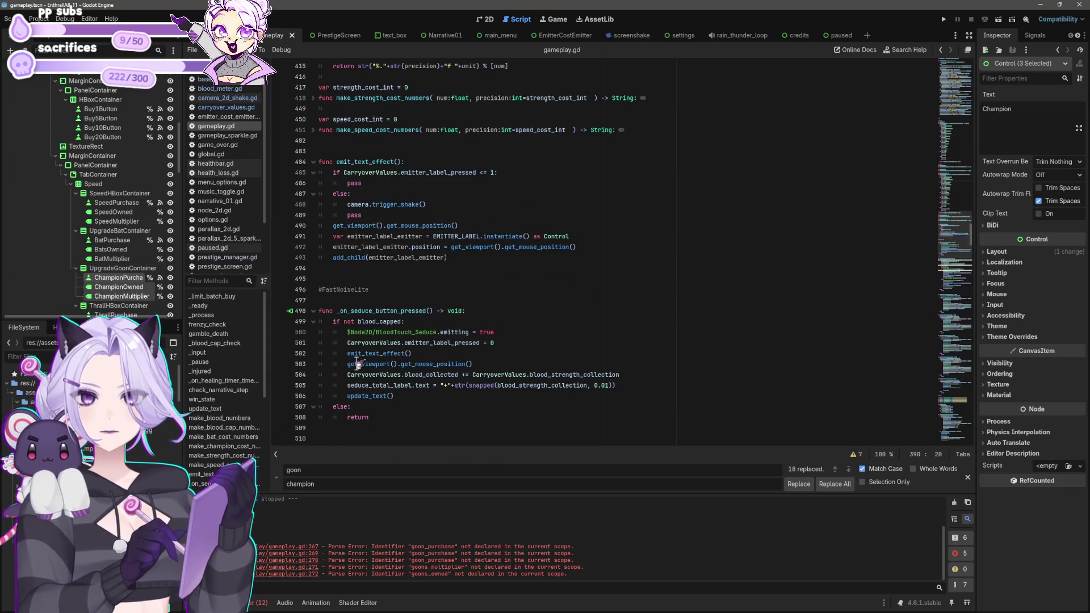
left_click(944, 19)
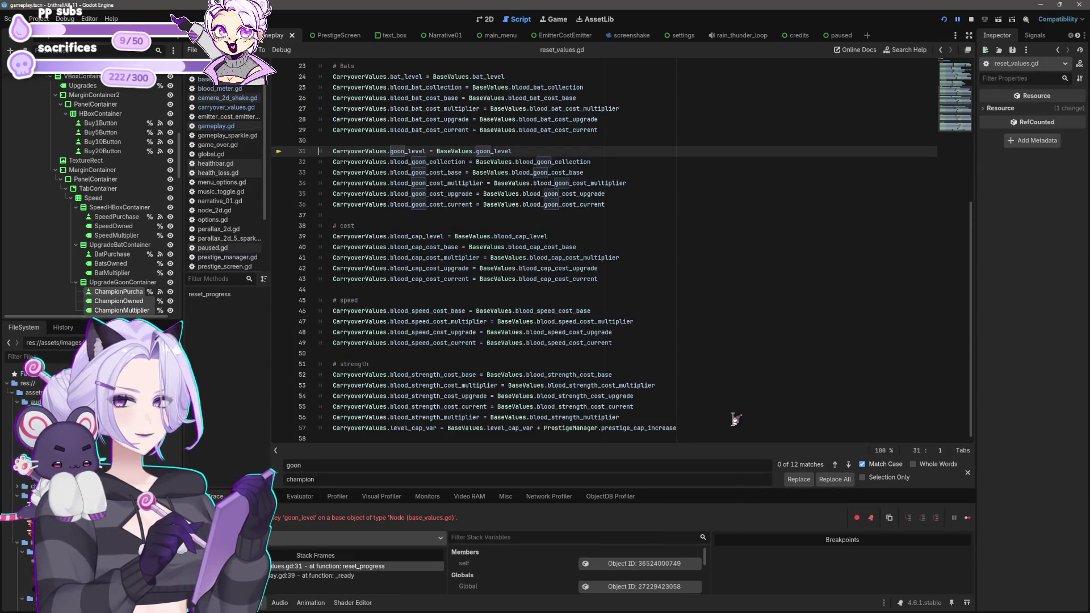
left_click(836, 480)
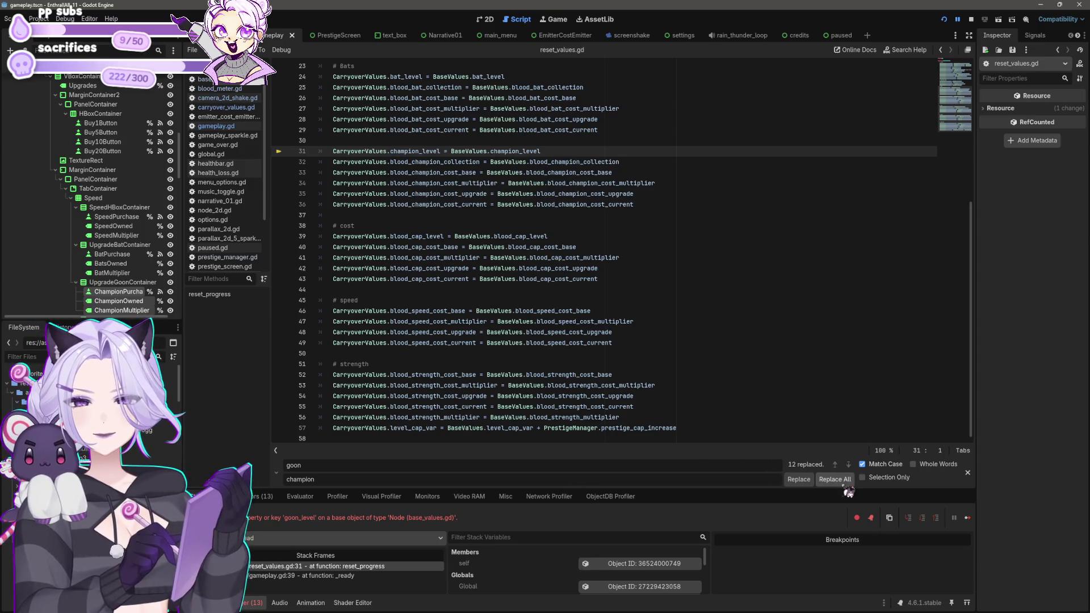
key("F5")
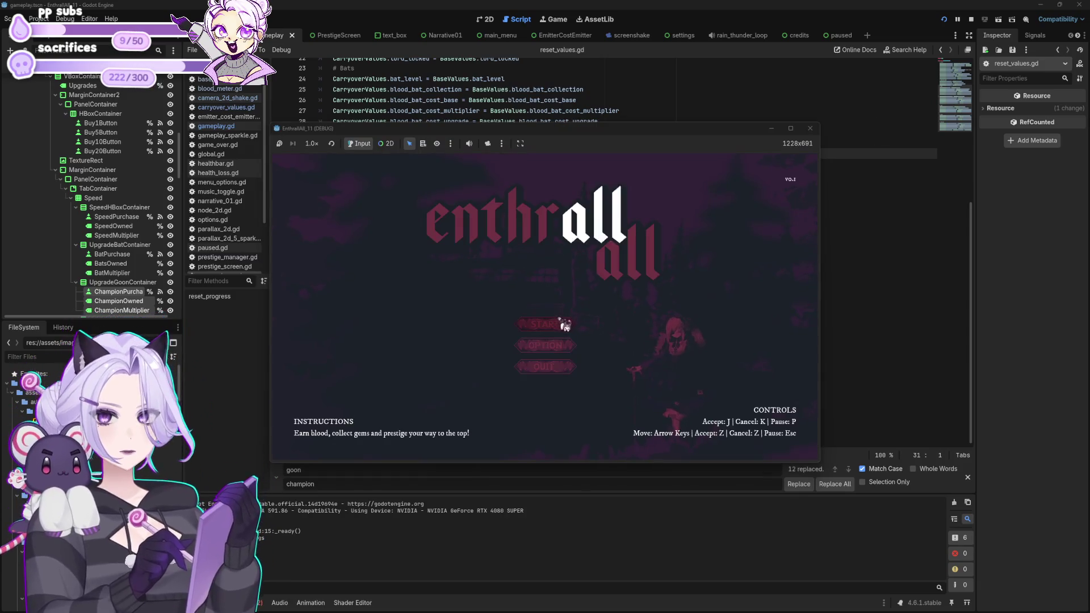
Start a new game, harvest blood and buy the first several Bats.
left_click(563, 325)
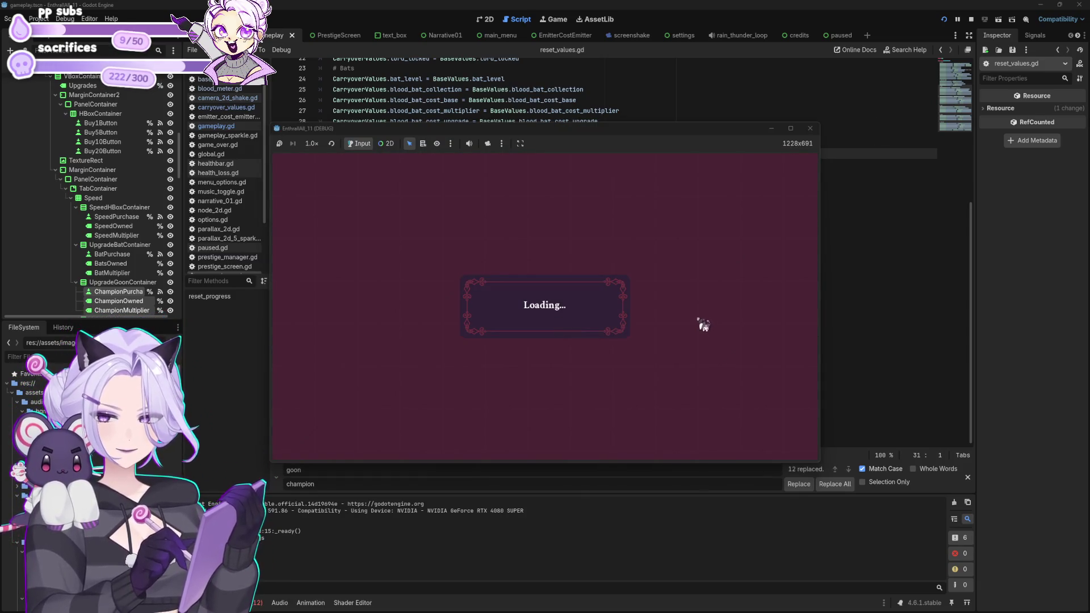
left_click(694, 256)
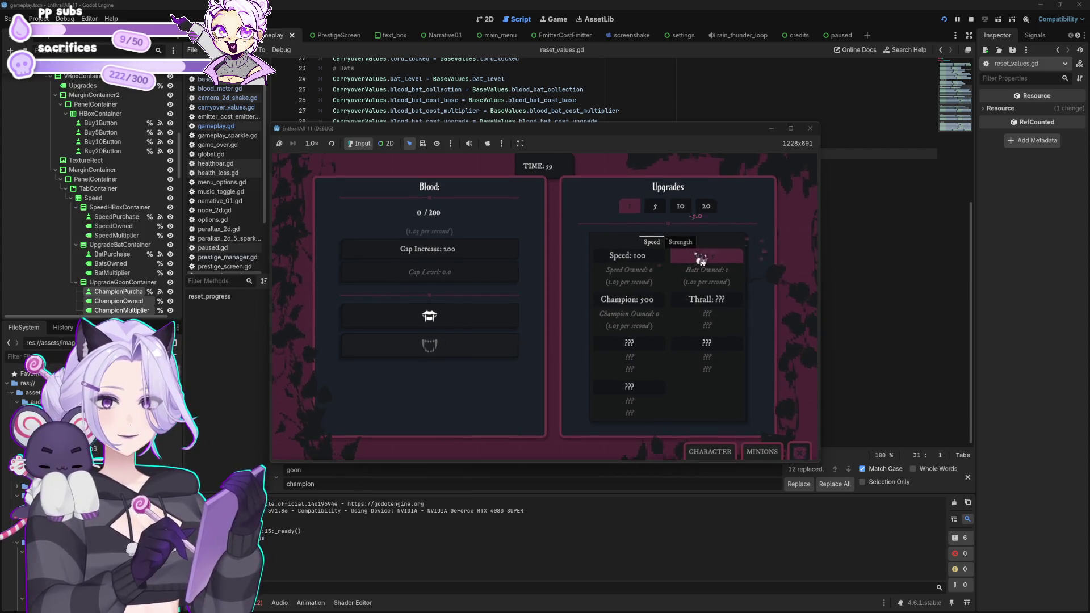
left_click(456, 329)
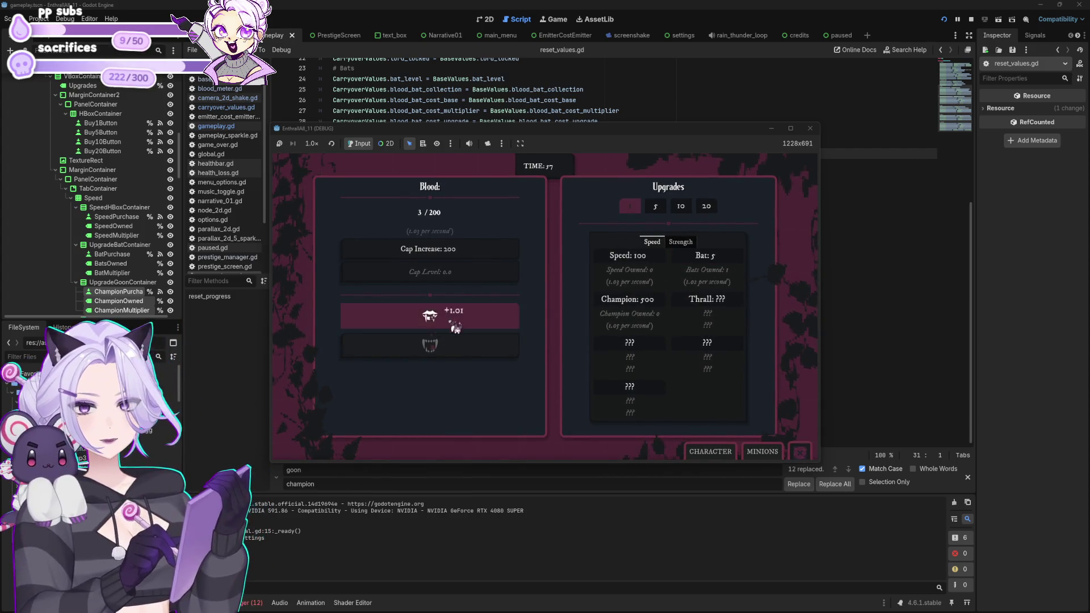
left_click(456, 328)
left_click(456, 328)
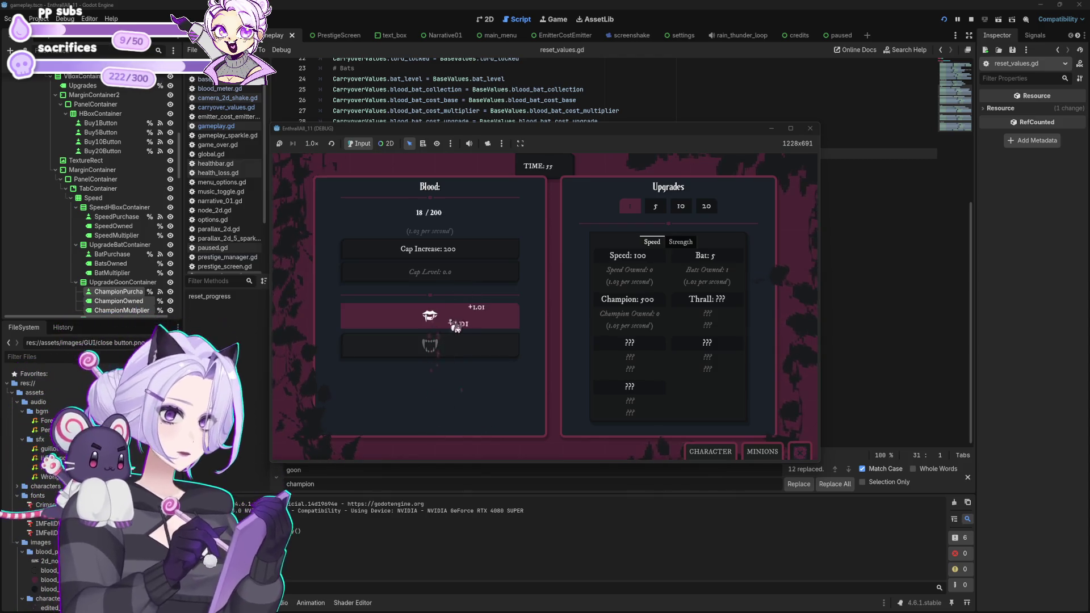
left_click(456, 329)
left_click(457, 329)
left_click(458, 328)
left_click(457, 328)
left_click(457, 329)
left_click(457, 329)
left_click(457, 331)
left_click(456, 331)
left_click(457, 333)
left_click(457, 334)
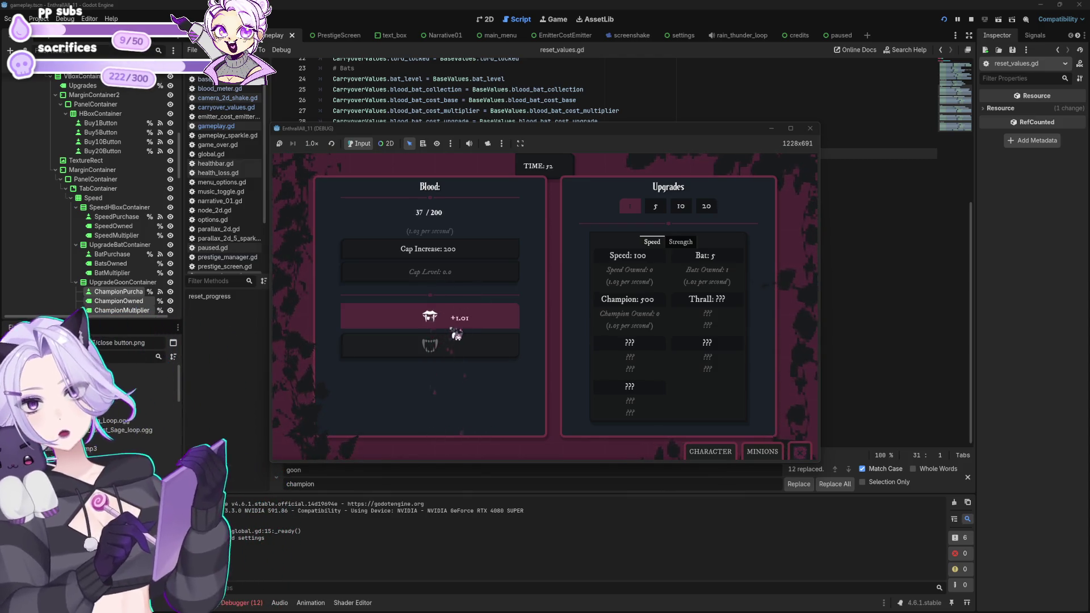
left_click(699, 253)
left_click(700, 261)
left_click(700, 264)
left_click(700, 266)
left_click(700, 267)
left_click(700, 268)
left_click(698, 264)
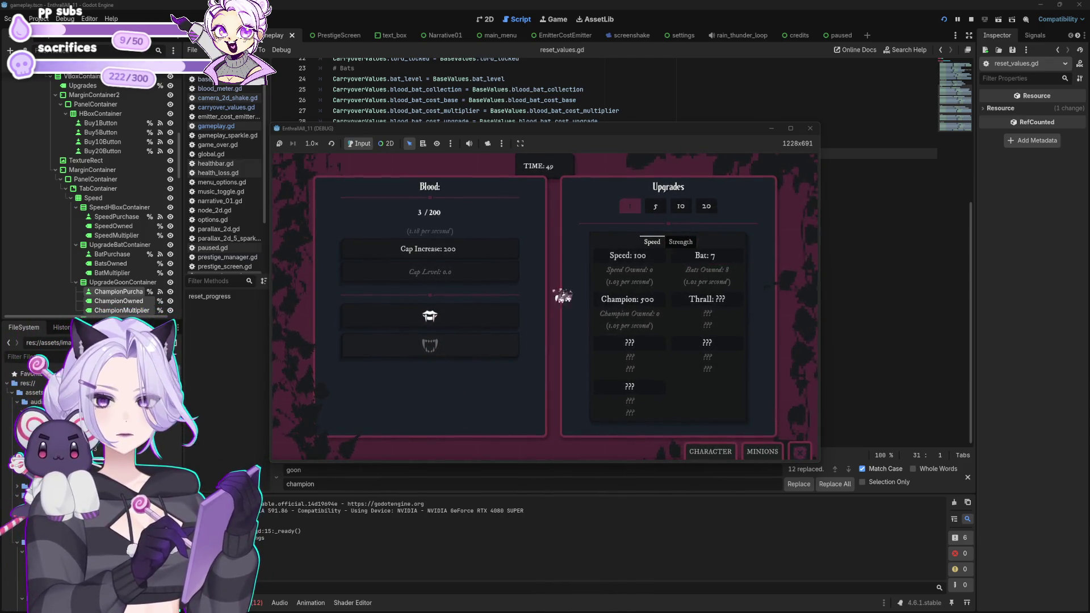
Harvest another round of blood and spend it on more Bats.
left_click(454, 318)
left_click(457, 323)
left_click(457, 322)
left_click(458, 323)
left_click(457, 322)
left_click(457, 322)
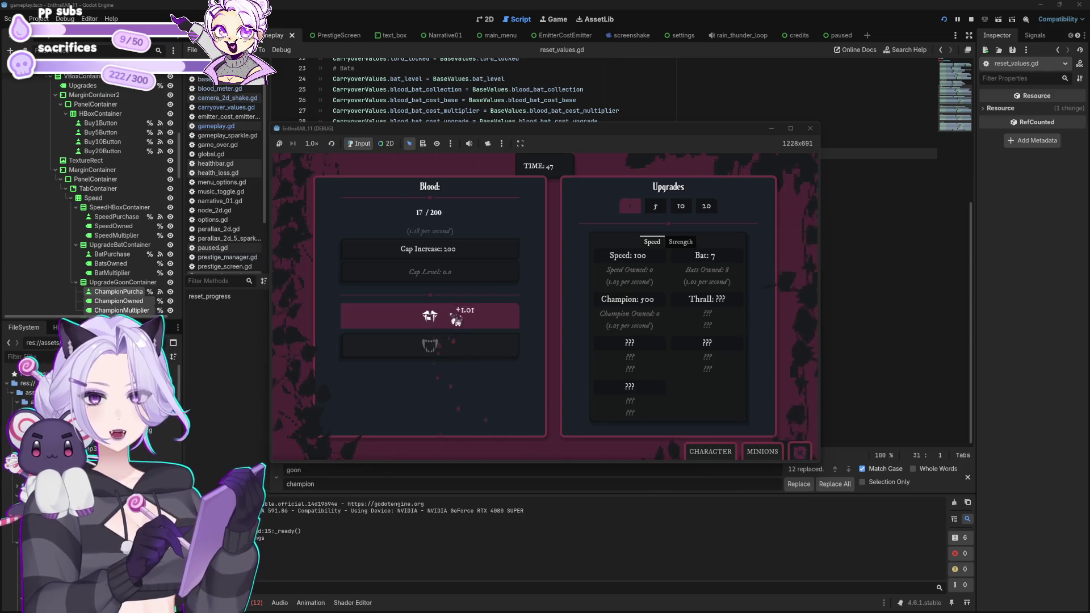
left_click(457, 321)
left_click(457, 321)
left_click(457, 321)
left_click(457, 320)
left_click(457, 321)
left_click(457, 321)
left_click(457, 321)
left_click(457, 321)
left_click(458, 322)
left_click(458, 322)
left_click(458, 322)
left_click(457, 322)
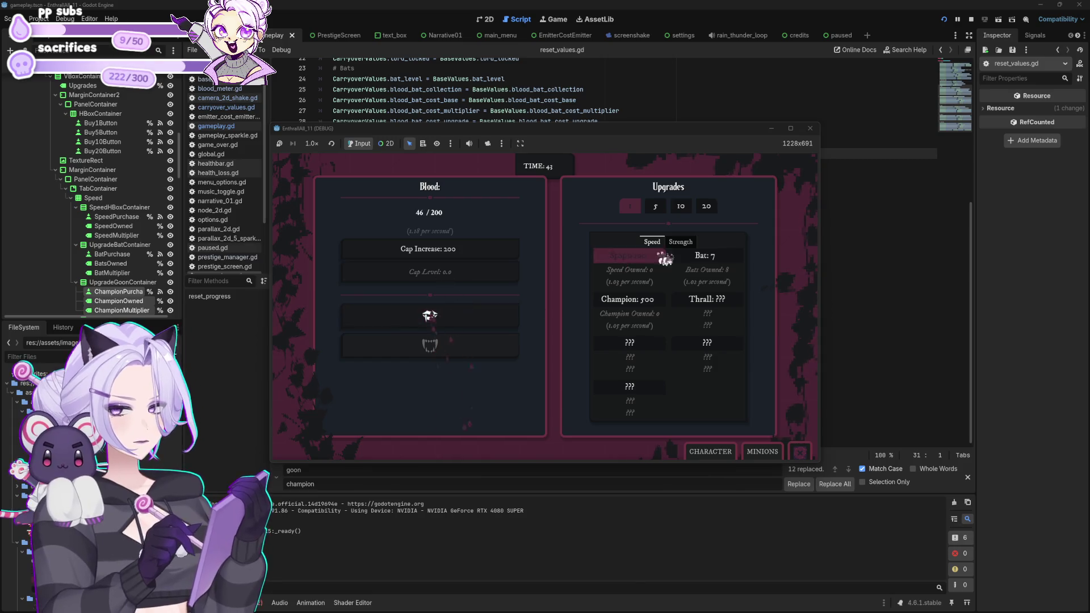
left_click(687, 256)
left_click(687, 257)
left_click(688, 258)
left_click(689, 260)
left_click(689, 261)
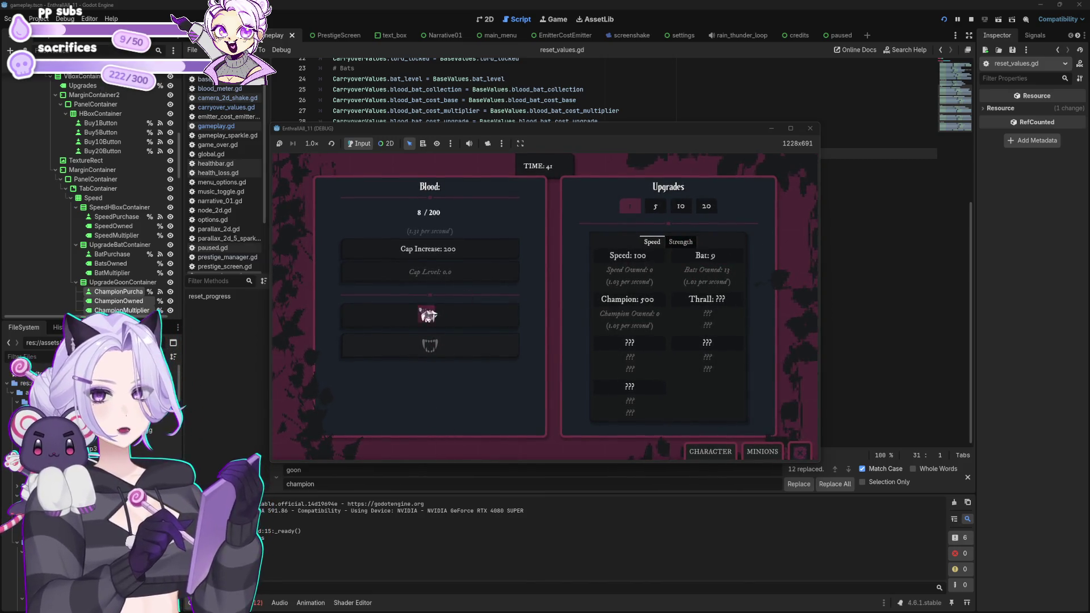
Harvest blood to about 100 and buy Bats until they are capped.
left_click(430, 319)
left_click(430, 319)
left_click(430, 319)
left_click(430, 319)
left_click(429, 320)
left_click(430, 319)
left_click(430, 319)
left_click(430, 319)
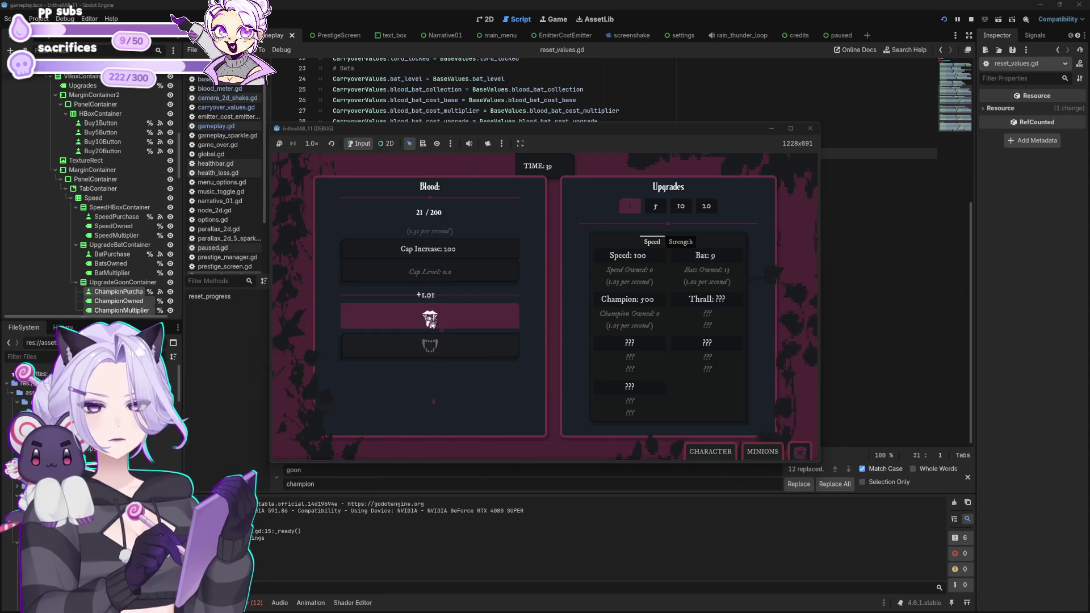
left_click(430, 319)
left_click(430, 319)
left_click(430, 318)
left_click(430, 318)
left_click(431, 319)
left_click(430, 319)
left_click(431, 320)
left_click(431, 319)
left_click(431, 320)
left_click(432, 320)
left_click(432, 321)
left_click(432, 322)
left_click(433, 322)
left_click(433, 322)
left_click(432, 322)
left_click(432, 322)
left_click(432, 321)
left_click(432, 321)
left_click(433, 321)
left_click(432, 321)
left_click(434, 321)
left_click(434, 321)
left_click(433, 322)
left_click(434, 322)
left_click(434, 321)
left_click(433, 321)
left_click(433, 322)
left_click(433, 322)
left_click(433, 322)
left_click(434, 322)
left_click(434, 322)
left_click(434, 322)
left_click(434, 322)
left_click(434, 323)
left_click(435, 323)
left_click(435, 323)
left_click(435, 322)
left_click(434, 322)
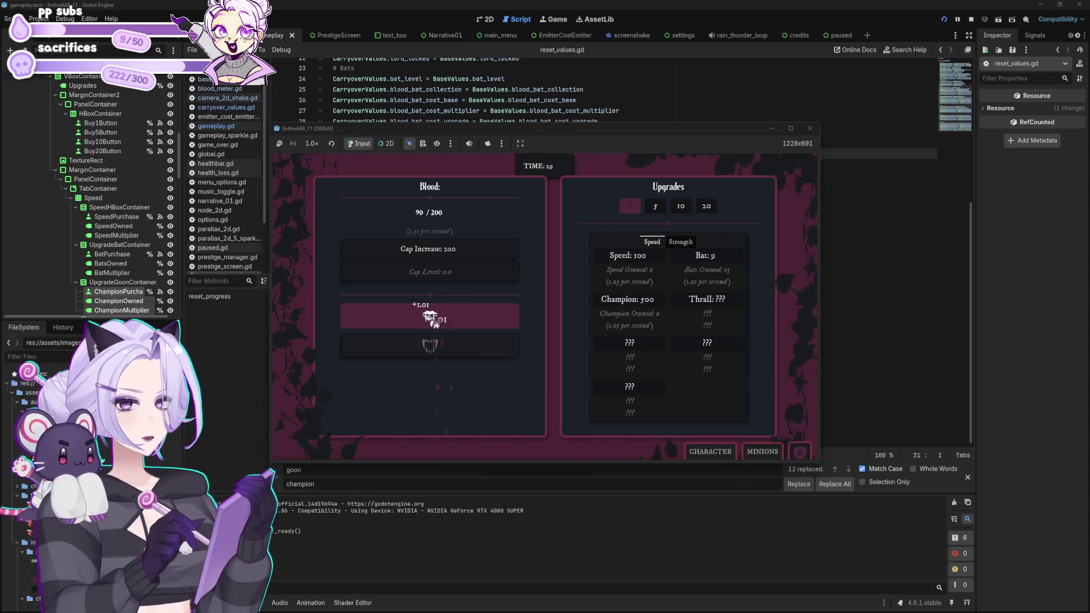
left_click(435, 322)
left_click(434, 322)
left_click(435, 322)
left_click(434, 322)
left_click(435, 322)
left_click(733, 255)
left_click(733, 258)
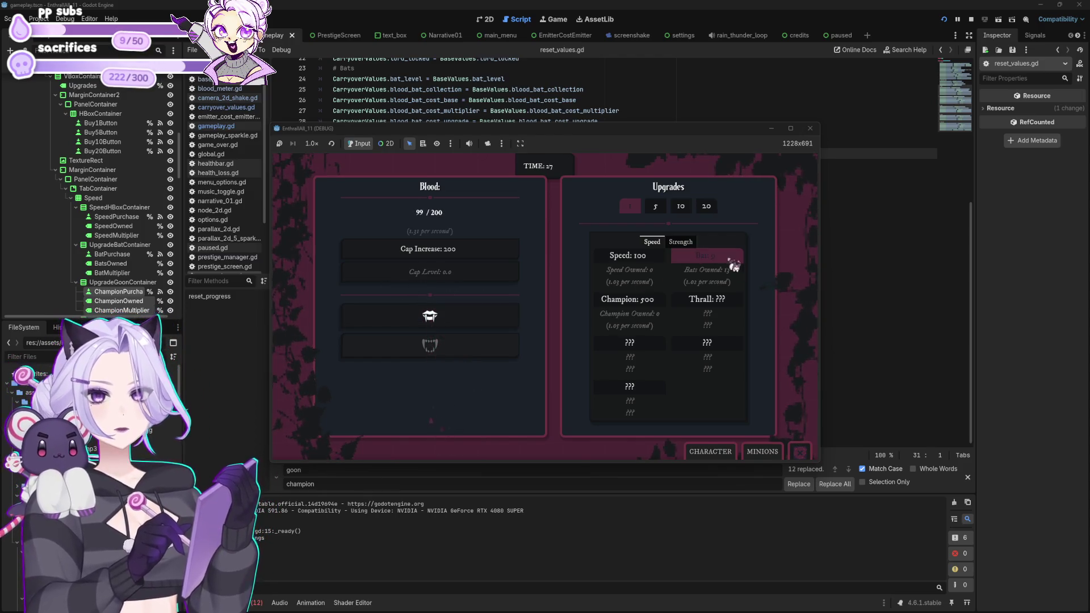
left_click(733, 259)
left_click(733, 259)
left_click(734, 259)
left_click(733, 260)
left_click(734, 261)
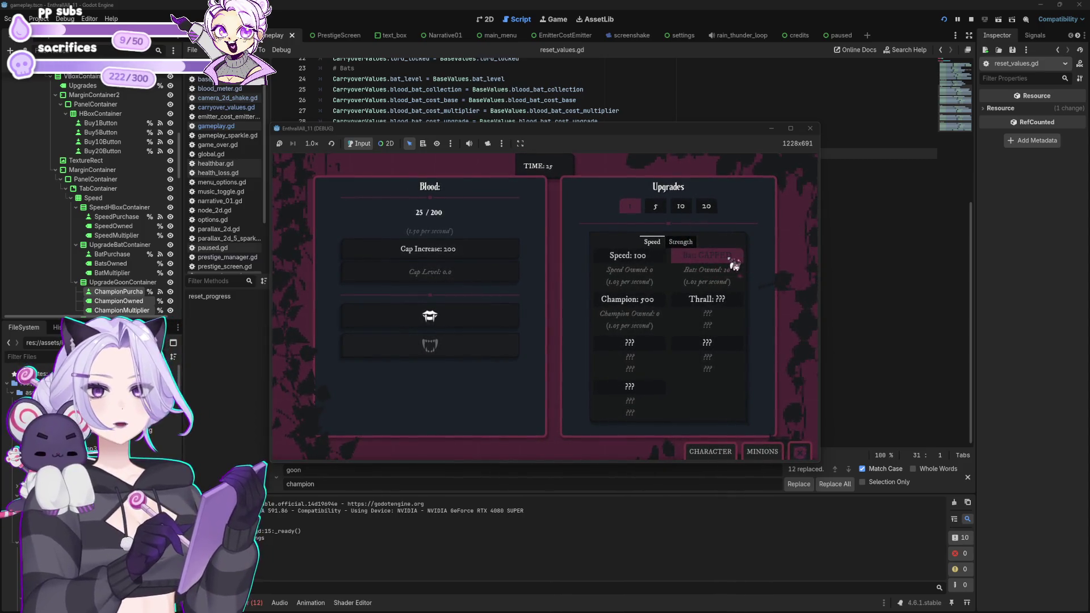
Harvest a bit more, stop the game, then relaunch, start a new game and close it.
left_click(470, 328)
left_click(470, 327)
left_click(471, 328)
left_click(471, 328)
left_click(471, 328)
left_click(472, 329)
left_click(472, 330)
left_click(473, 330)
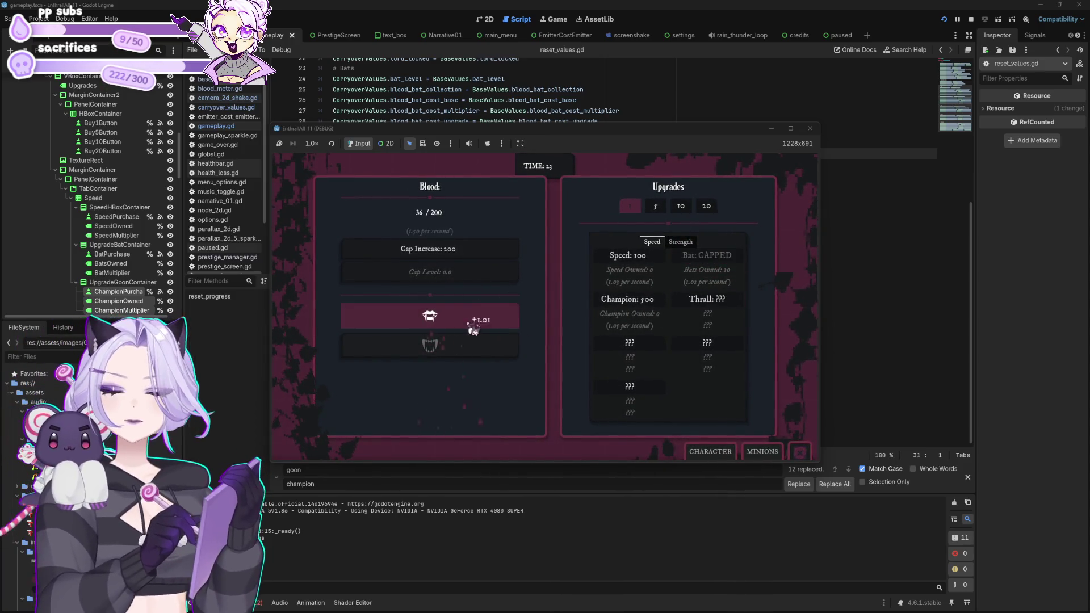
left_click(811, 128)
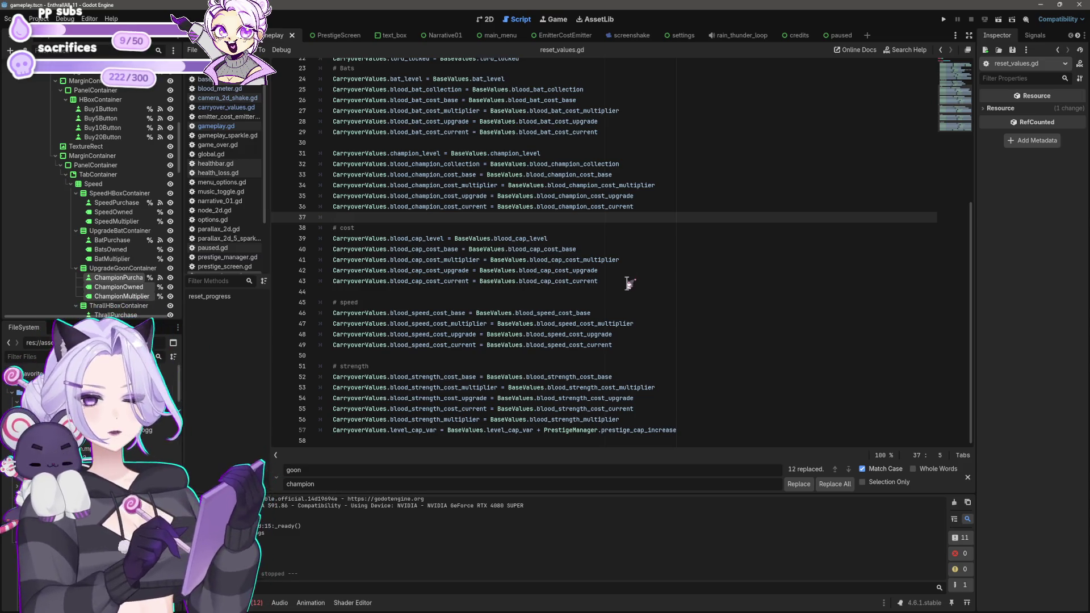
key("F5")
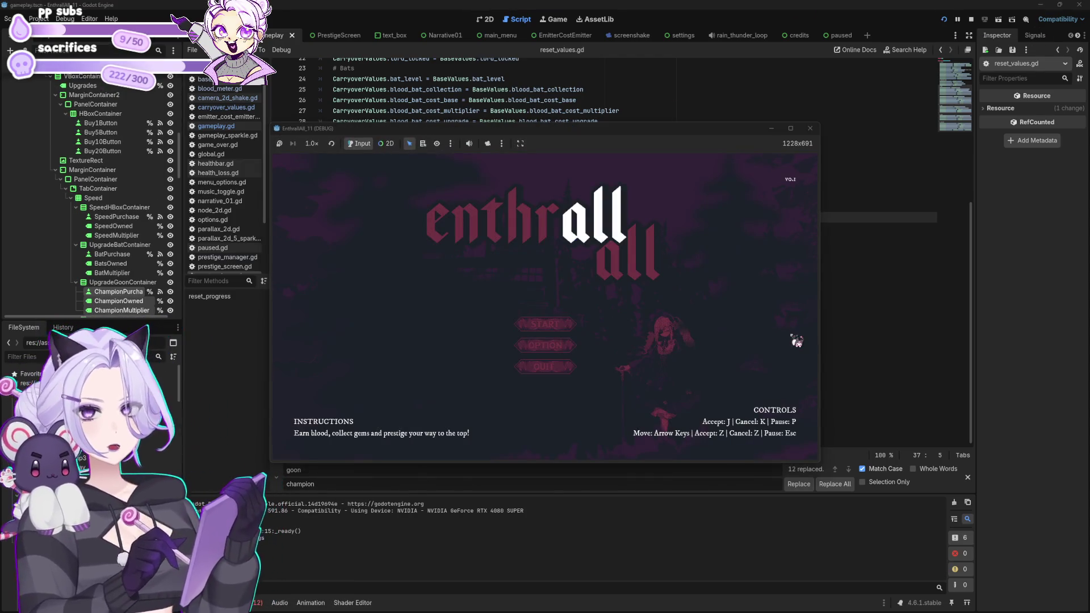
left_click(561, 325)
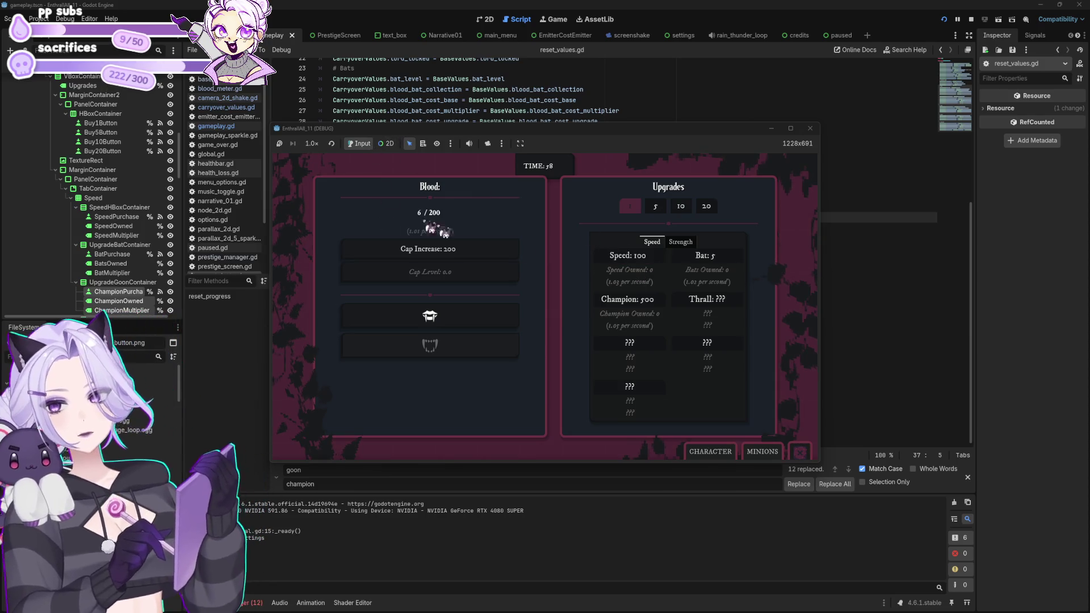
left_click(812, 131)
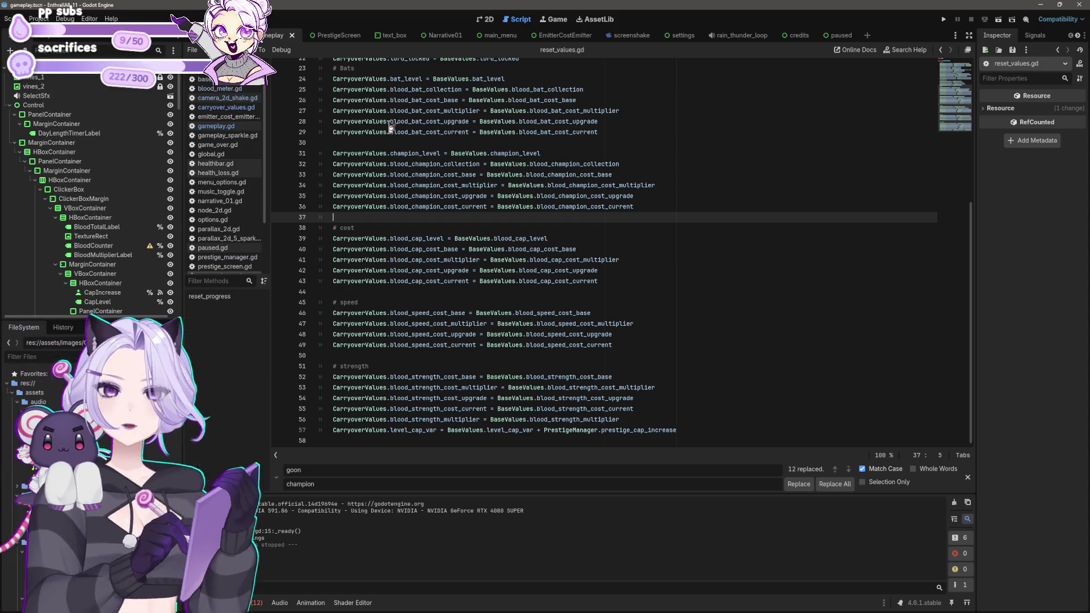
Show the gameplay scene's 2D view zoomed out to the full UI, then open Animation_FadeToBlack's animation.
left_click(486, 19)
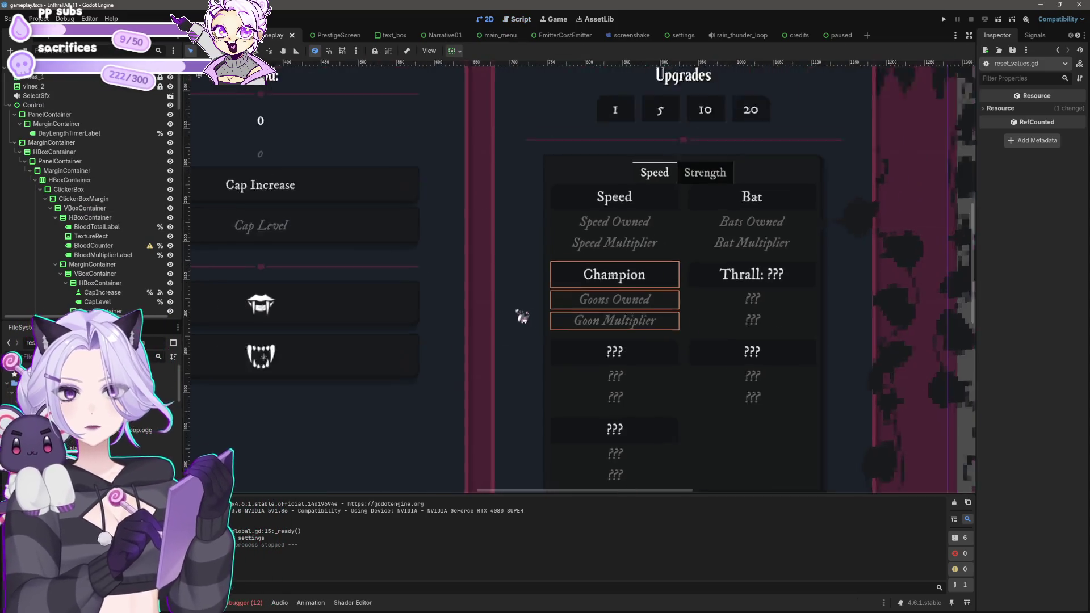
scroll(523, 314, "down", 3)
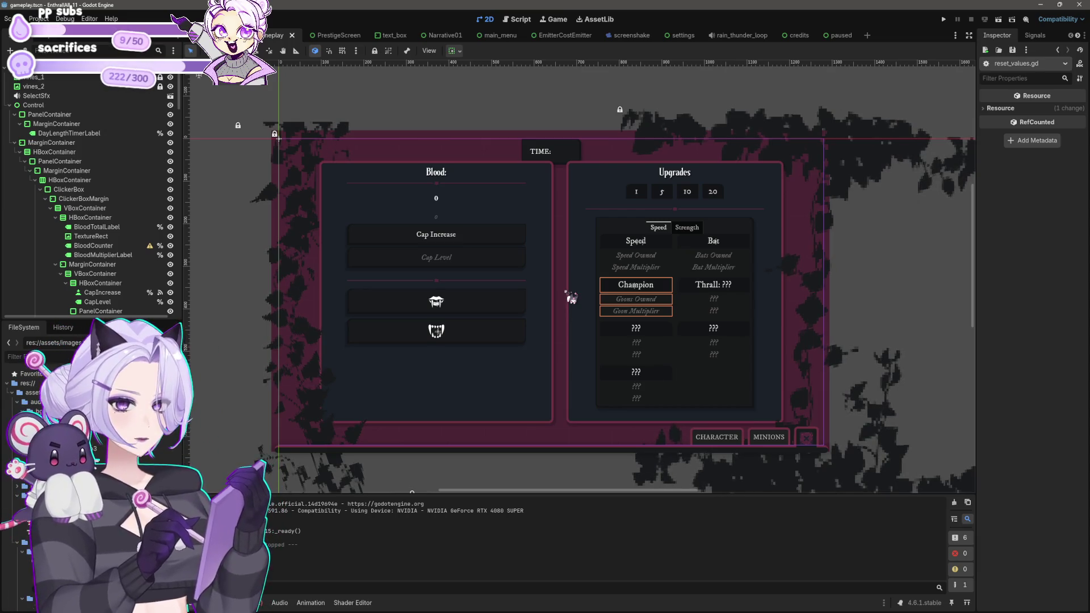
scroll(602, 326, "down", 2)
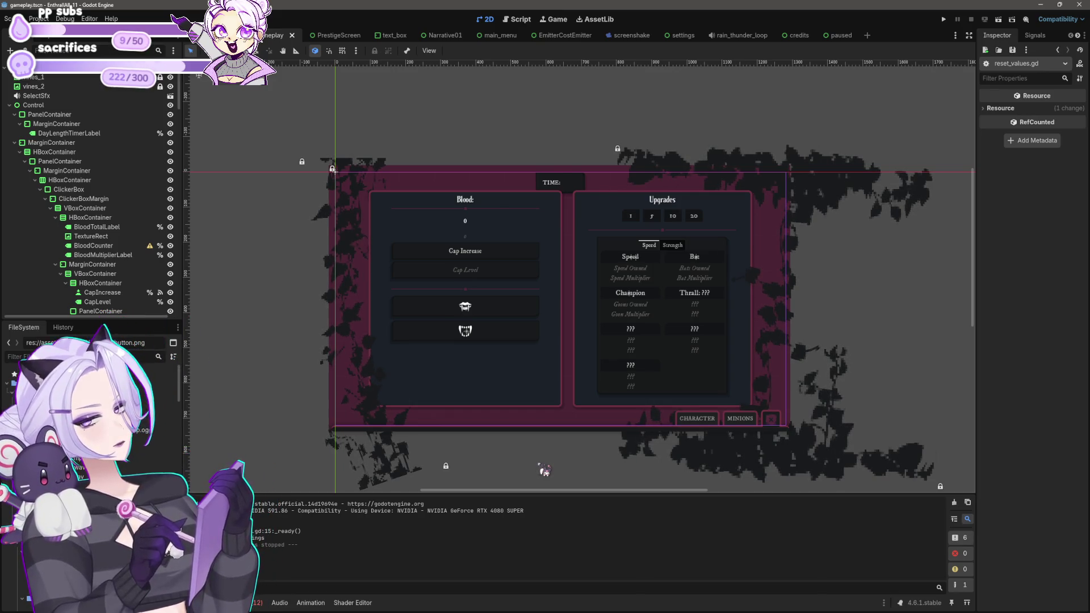
scroll(71, 306, "down", 10)
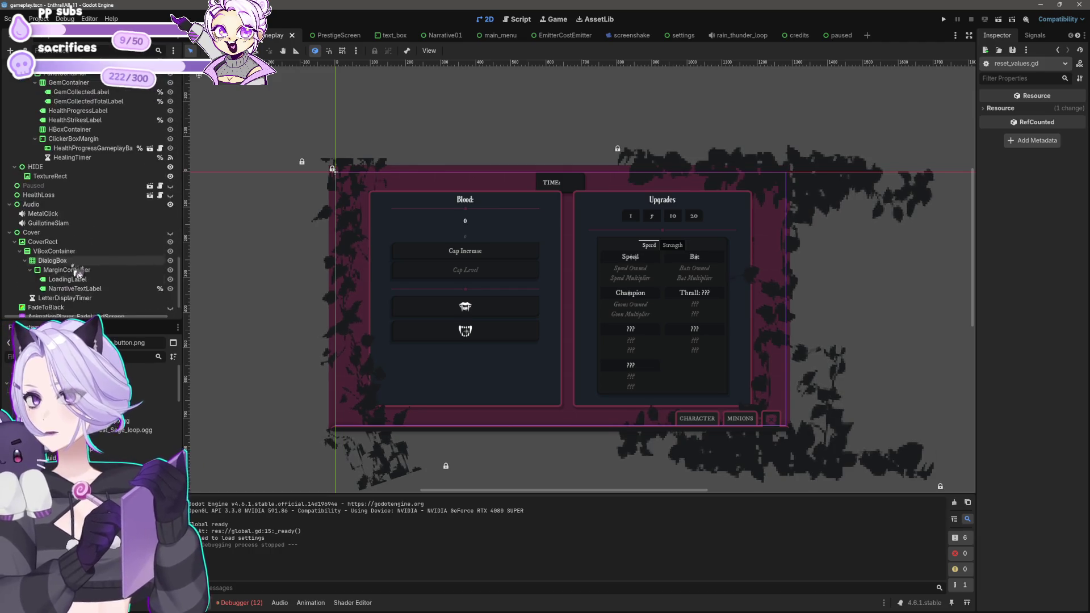
double_click(57, 295)
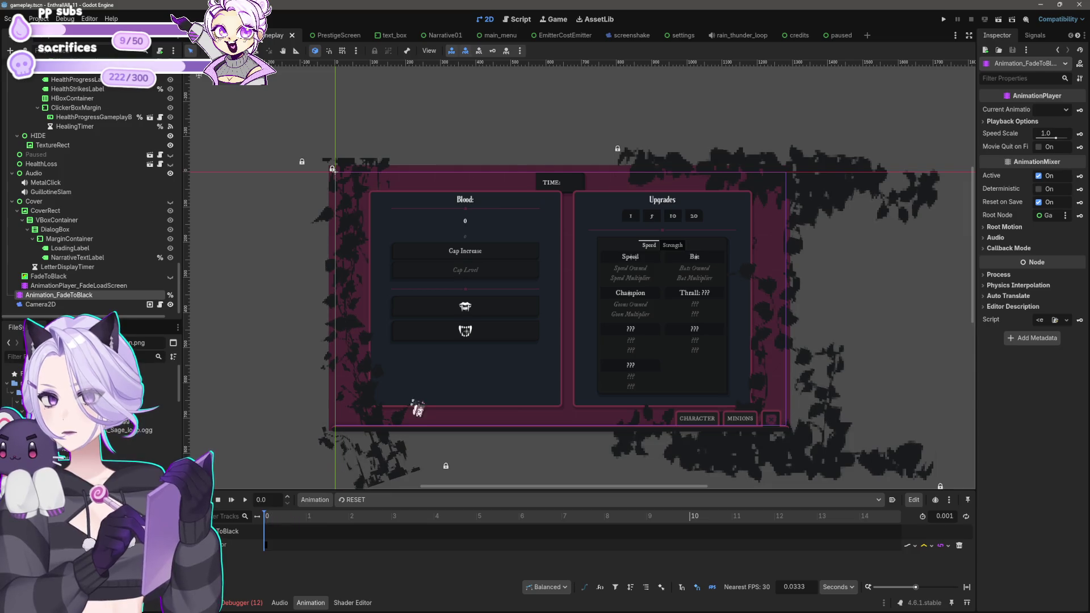
Select AnimationPlayer_FadeLoadScreen and zoom the timeline to the one-second CoverRect self_modulate track.
scroll(409, 414, "up", 1)
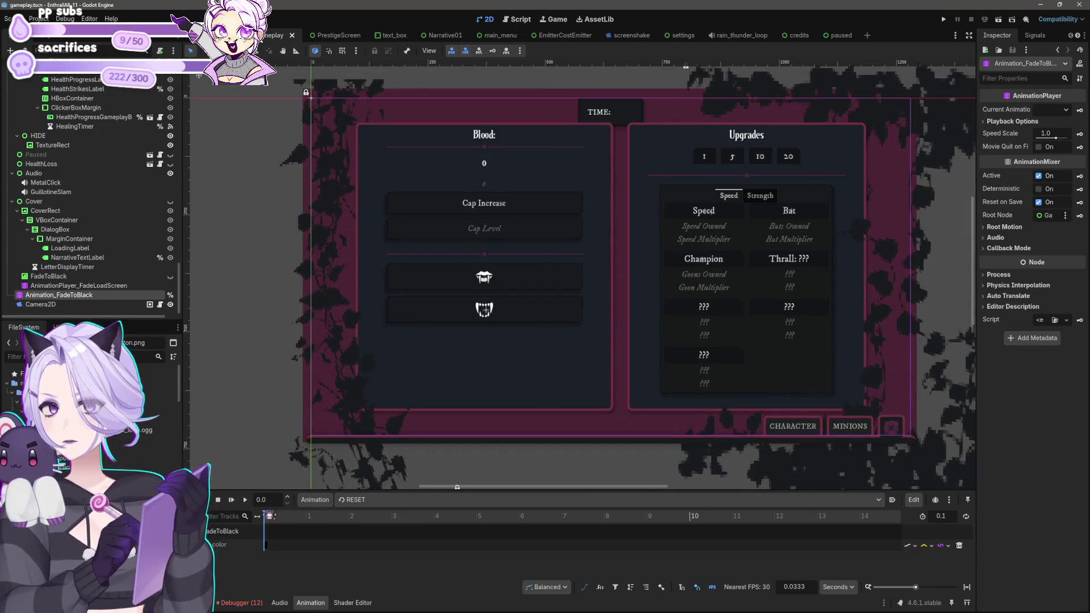
scroll(284, 539, "up", 5)
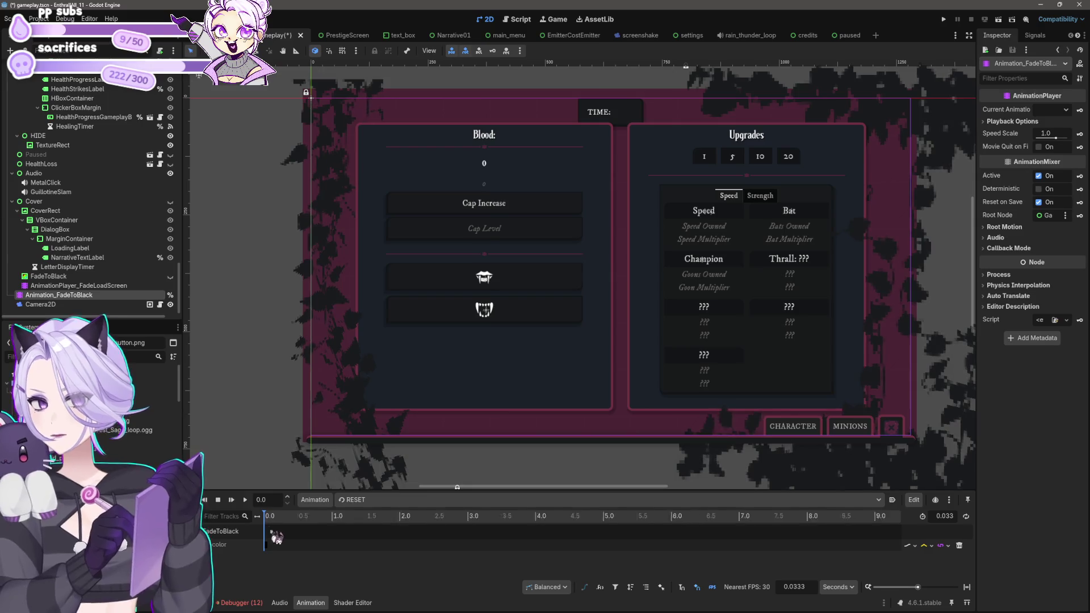
scroll(284, 540, "up", 3)
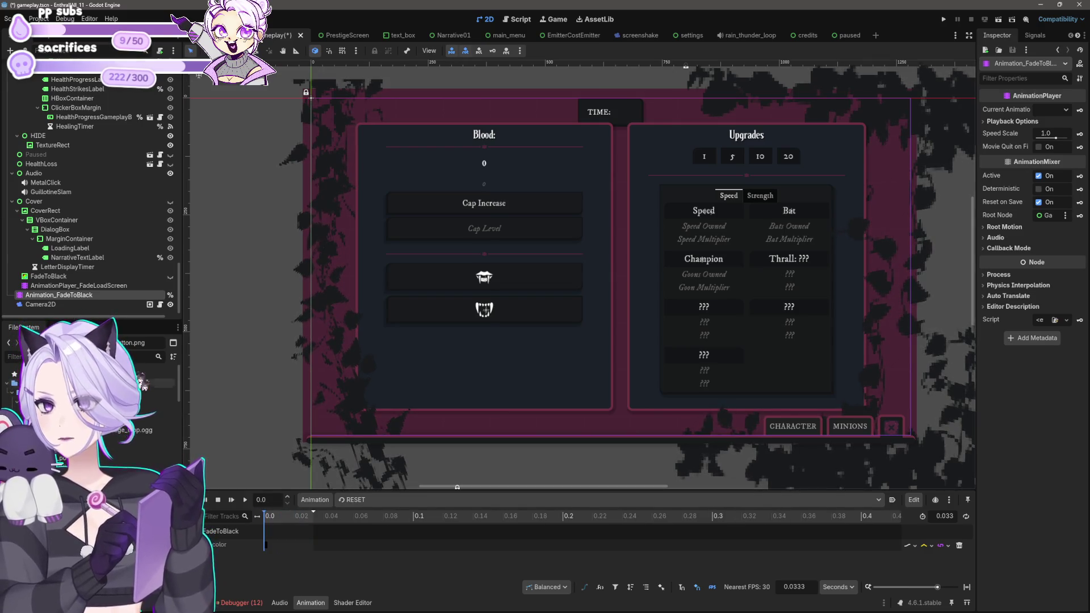
left_click(89, 286)
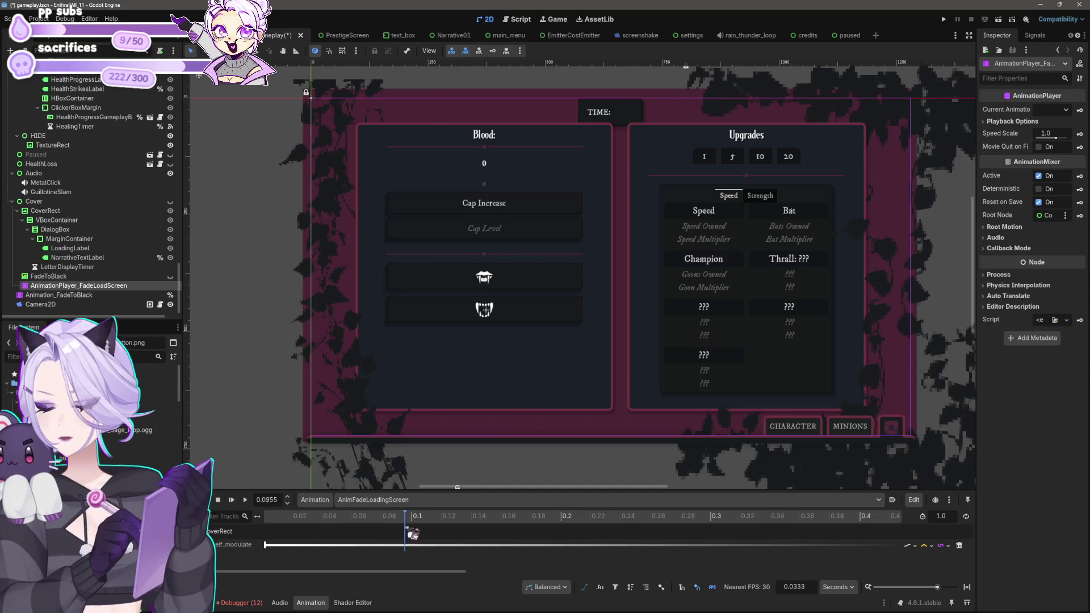
scroll(506, 514, "down", 1)
scroll(472, 538, "down", 3)
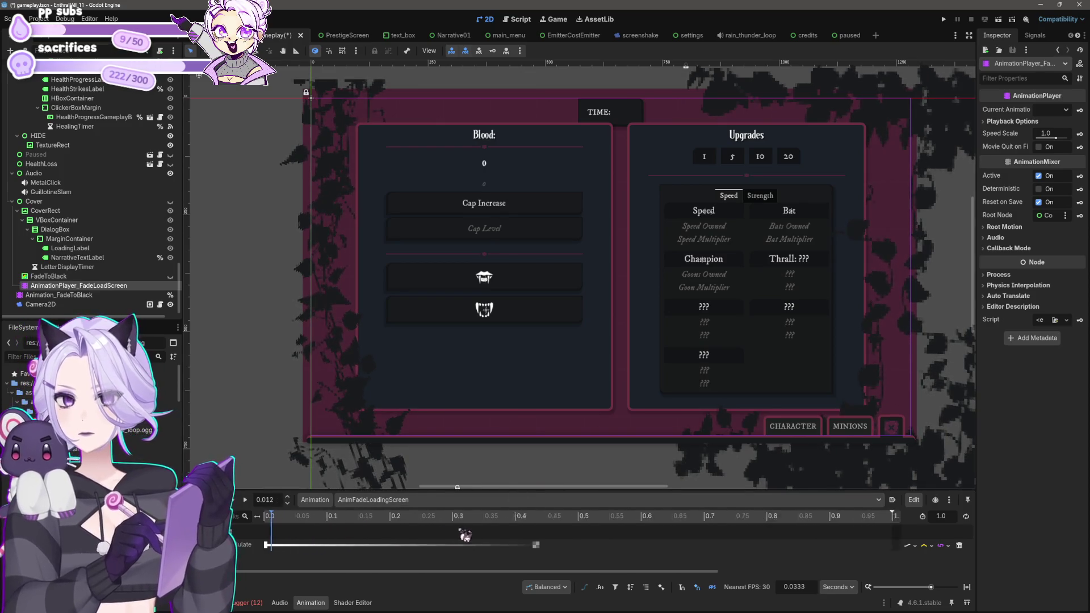
scroll(704, 212, "down", 5)
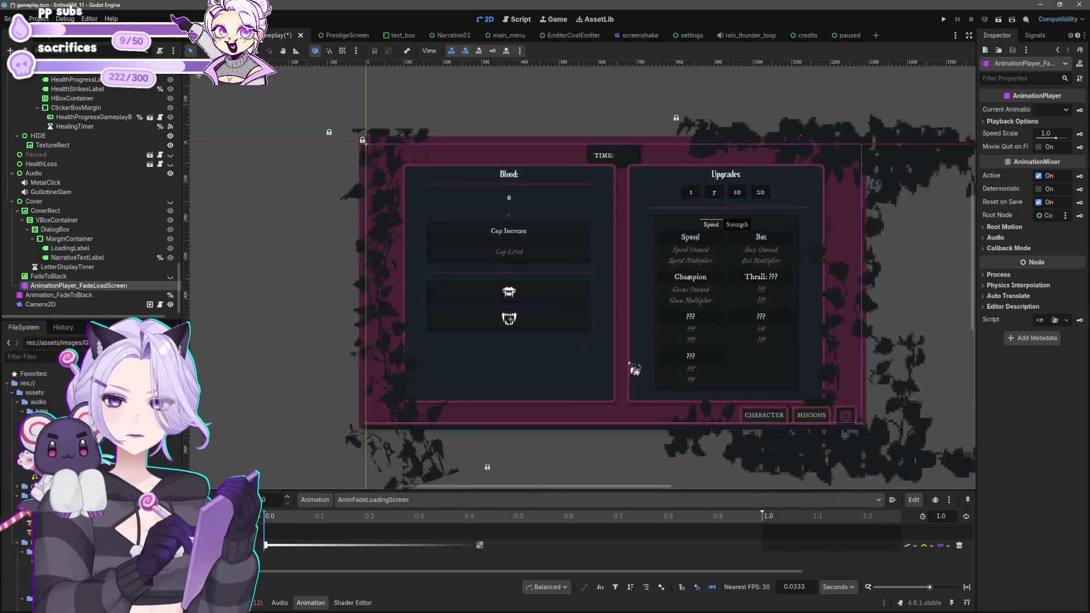
scroll(593, 233, "up", 3)
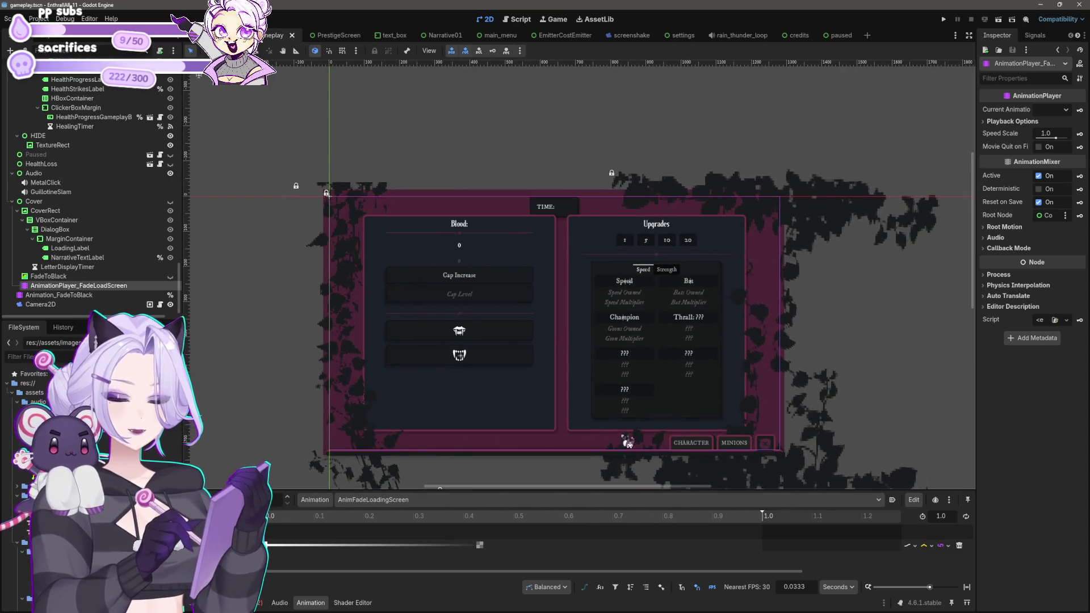
Run the project, start from the title menu to see the Loading... screen, close it, and zoom onto the Upgrades panel.
left_click(945, 19)
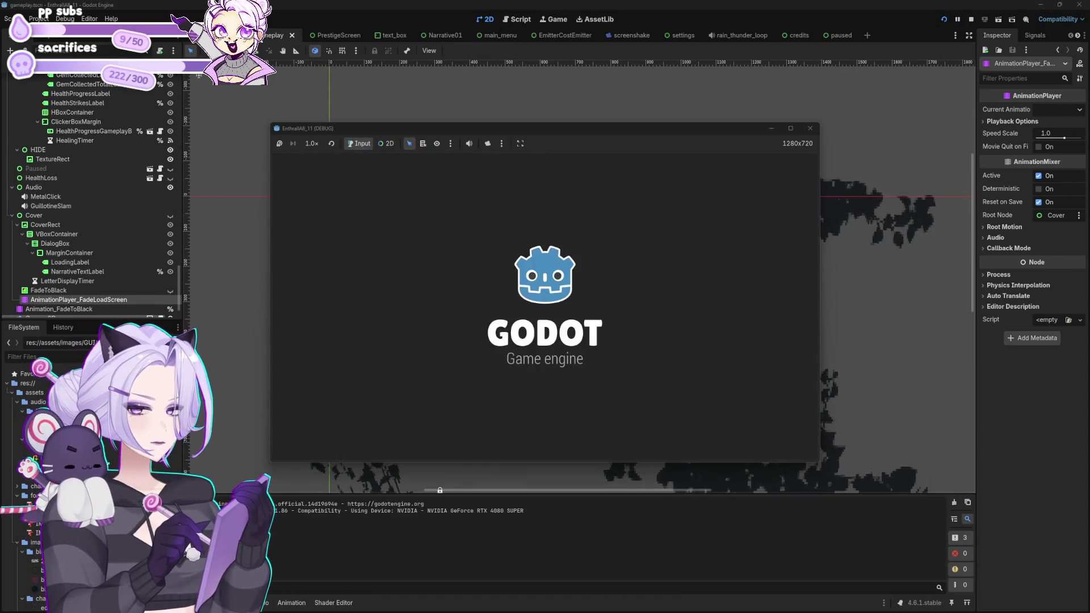
left_click(555, 332)
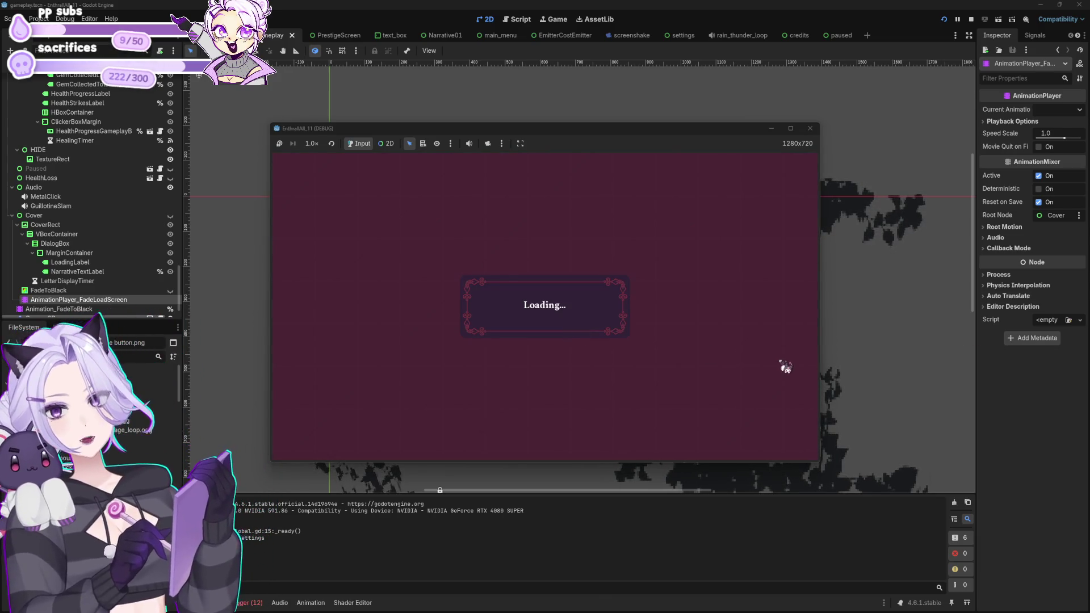
left_click(810, 128)
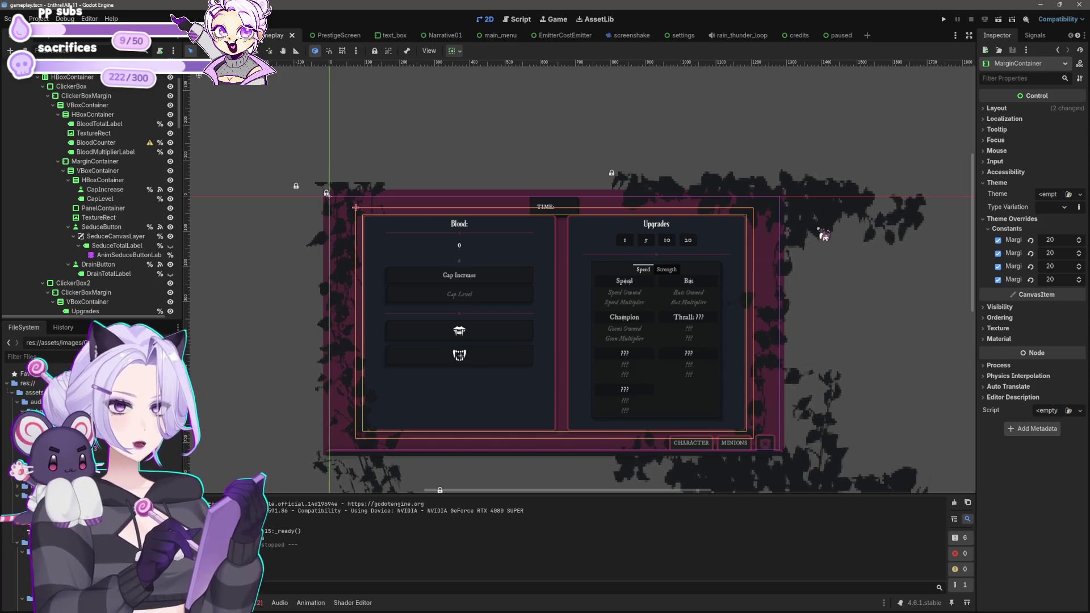
scroll(815, 360, "up", 3)
scroll(715, 405, "down", 2)
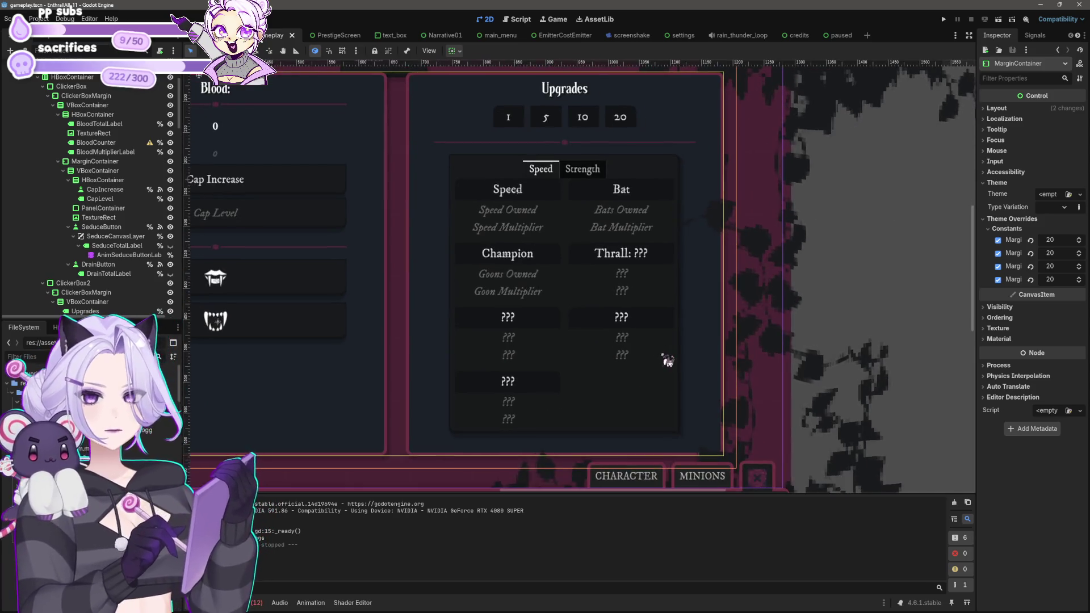